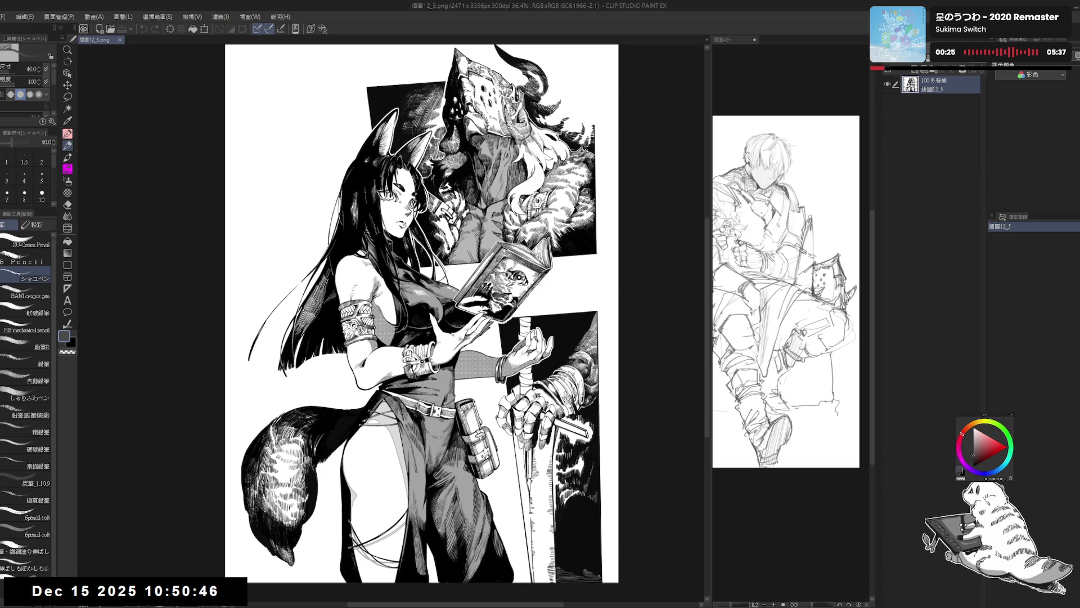
- Shift the split divider left so the pencil sketch gets a wider view beside the inked illustration
mouse_move(709, 437)
mouse_down()
mouse_move(573, 398)
mouse_move(556, 386)
mouse_move(564, 371)
mouse_move(540, 358)
mouse_up()
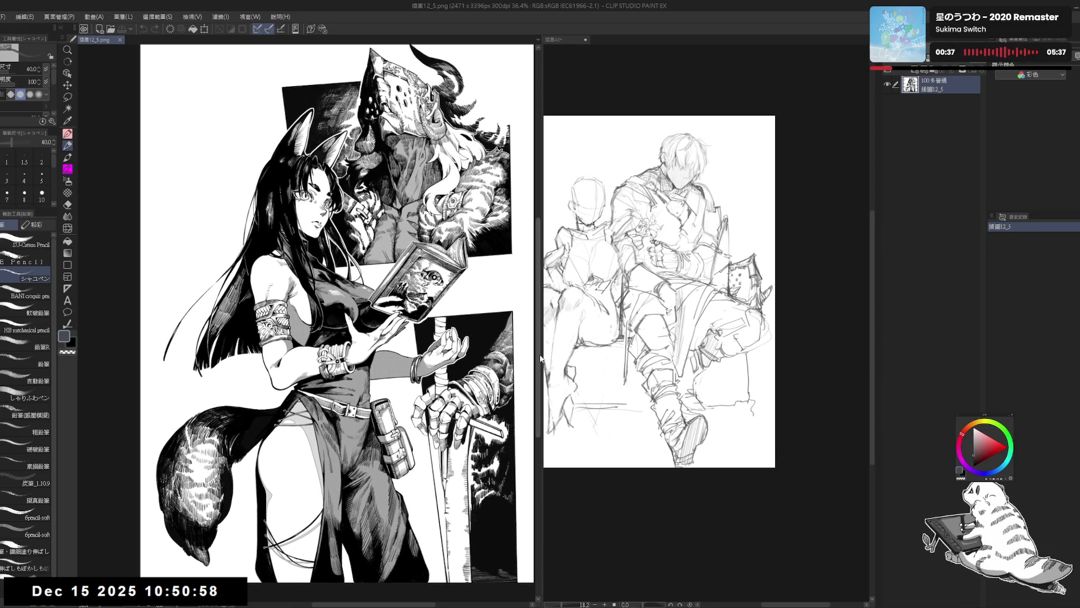
drag(540, 359, 538, 365)
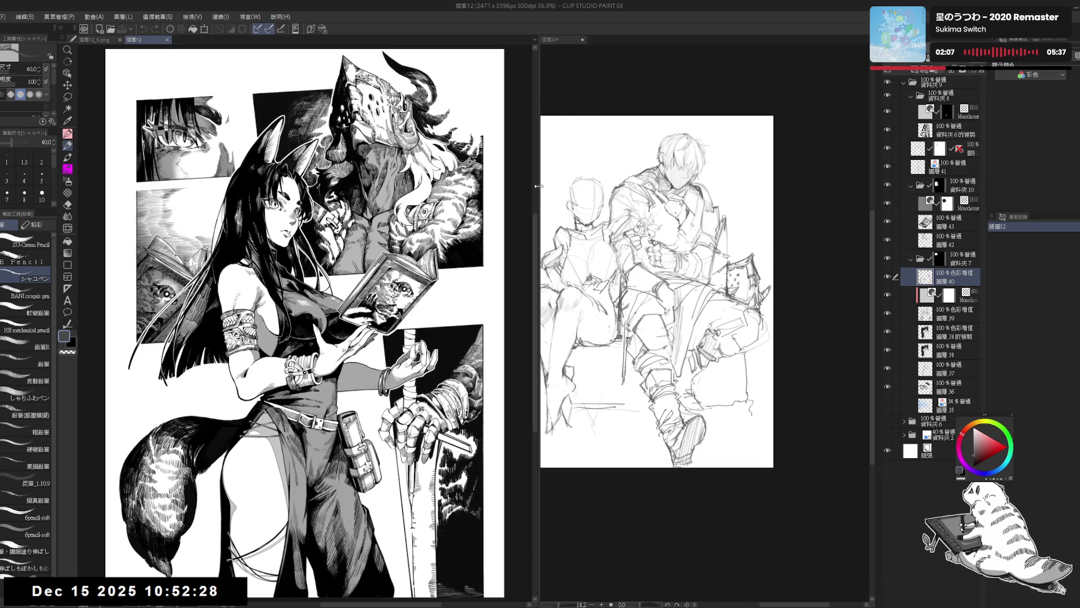
- Widen the sketch pane, give the illustration a little room back, and activate the seated-pair sketch
drag(538, 186, 439, 164)
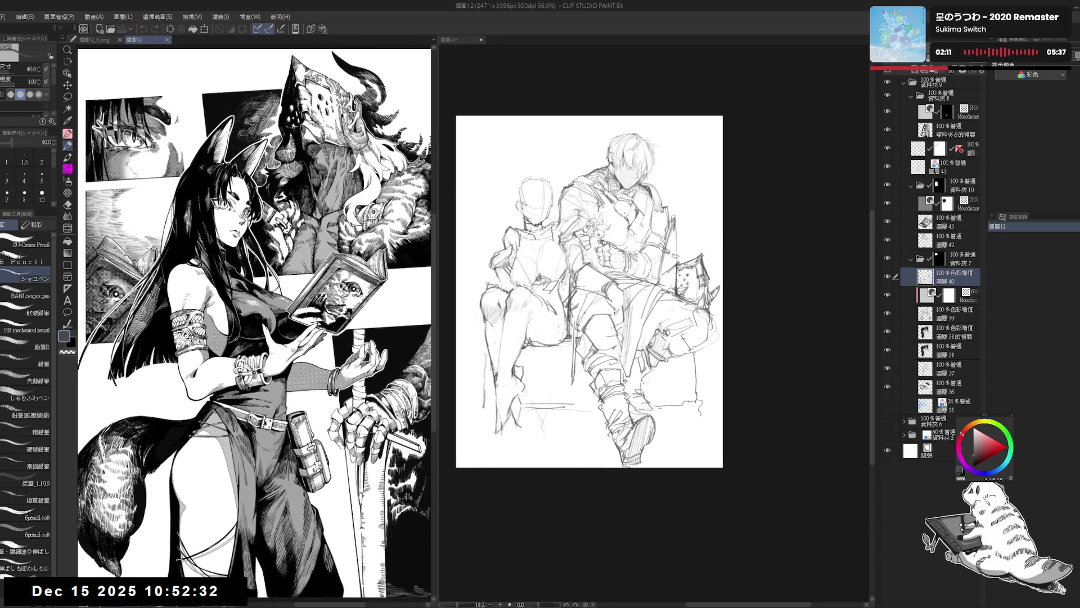
drag(434, 196, 455, 195)
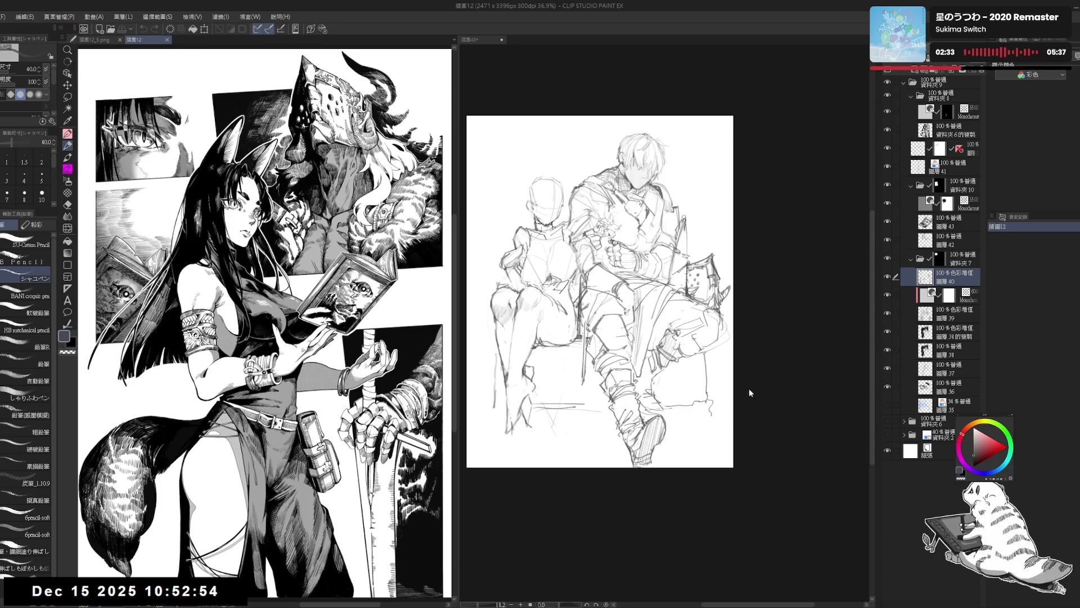
click(870, 345)
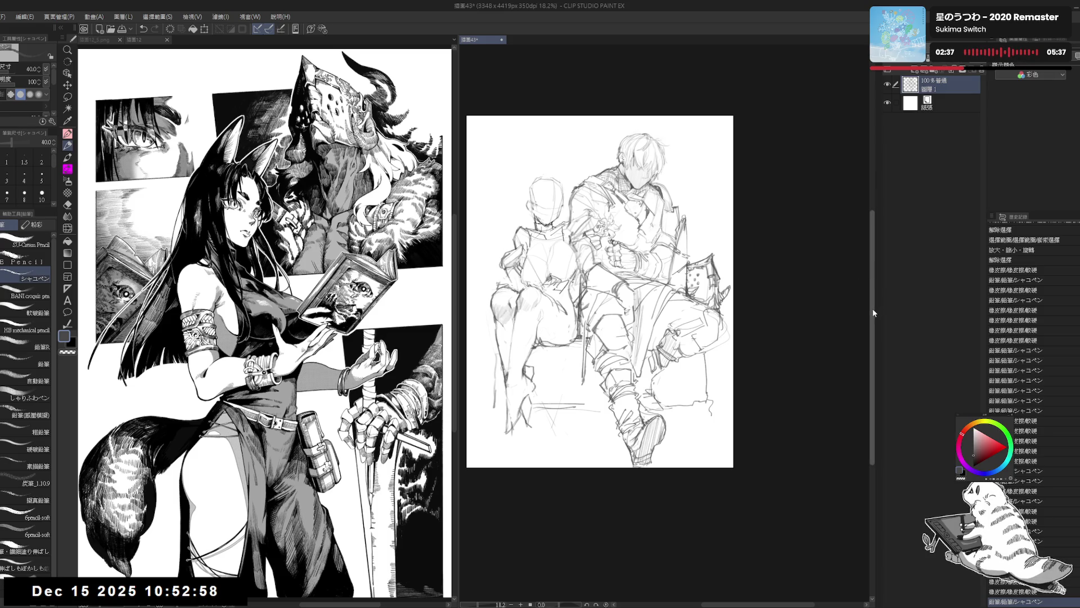
mouse_move(873, 308)
mouse_down()
mouse_move(872, 289)
mouse_move(867, 299)
mouse_up()
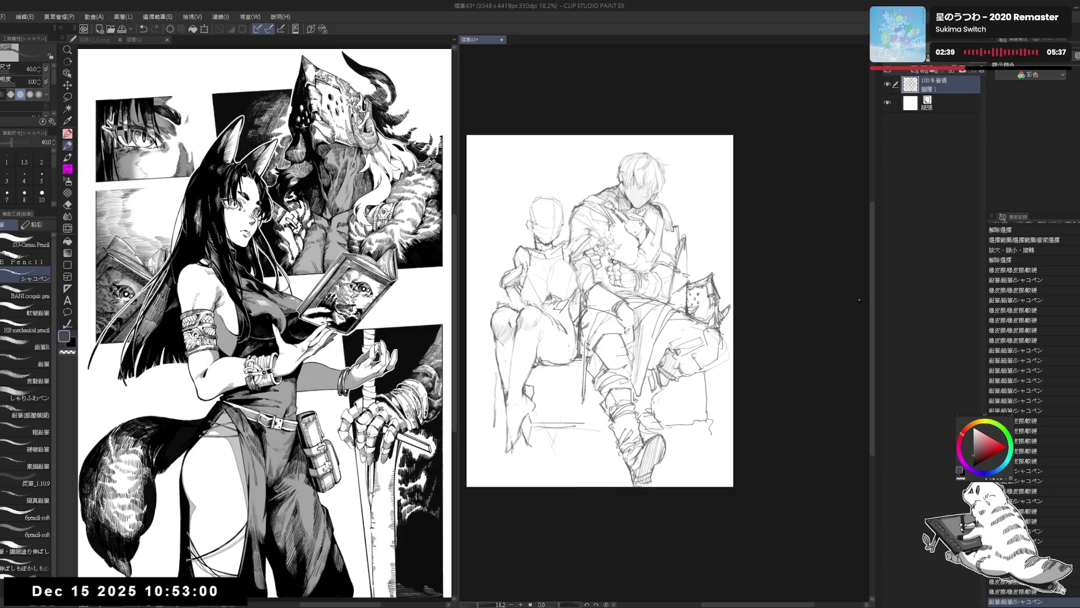
scroll(507, 557, up, 2)
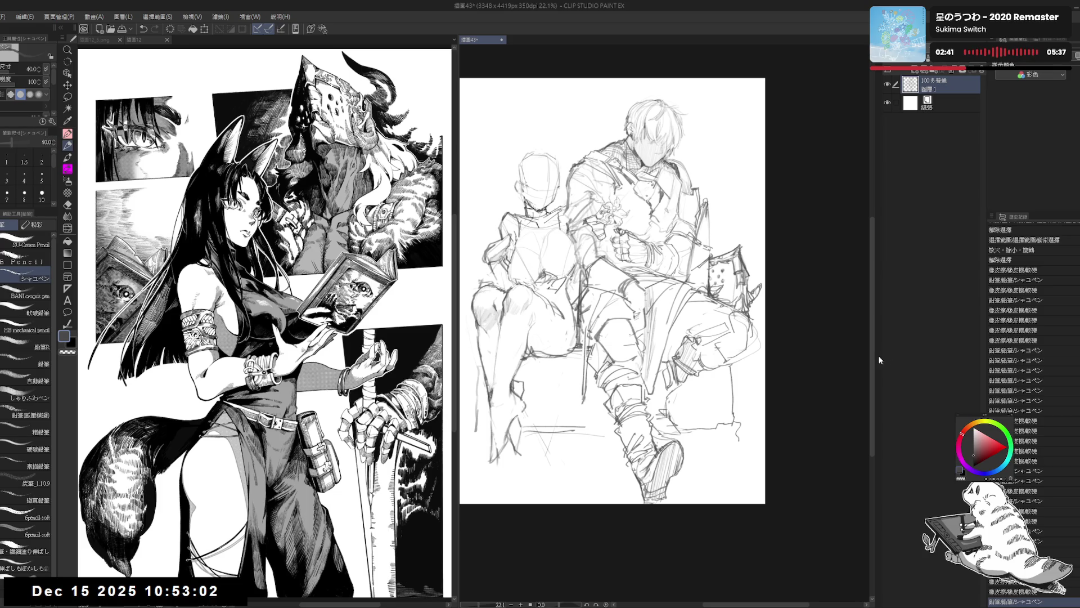
drag(871, 359, 870, 356)
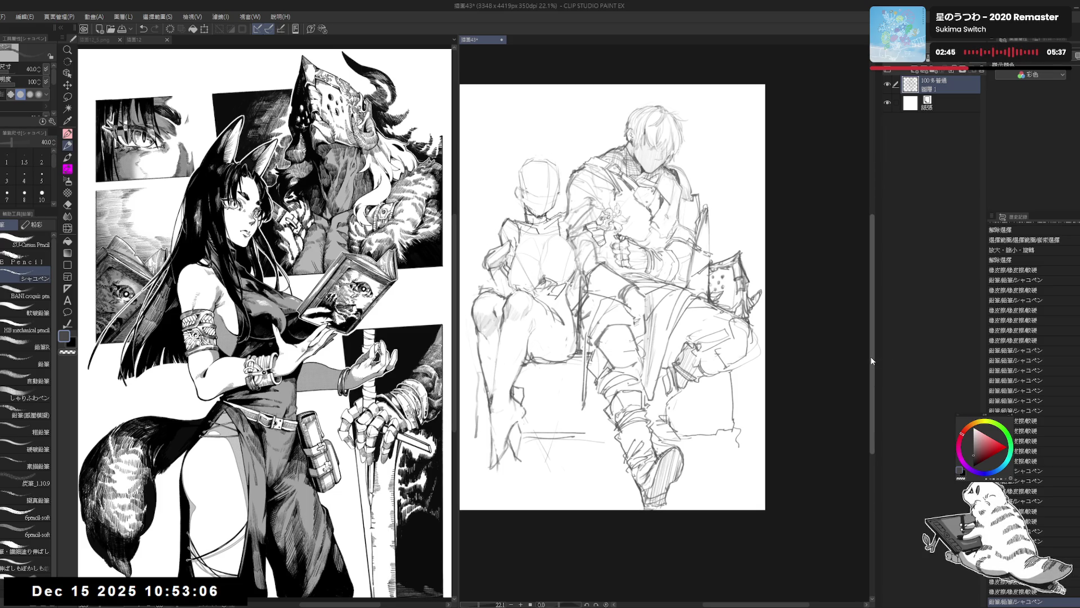
drag(870, 356, 870, 360)
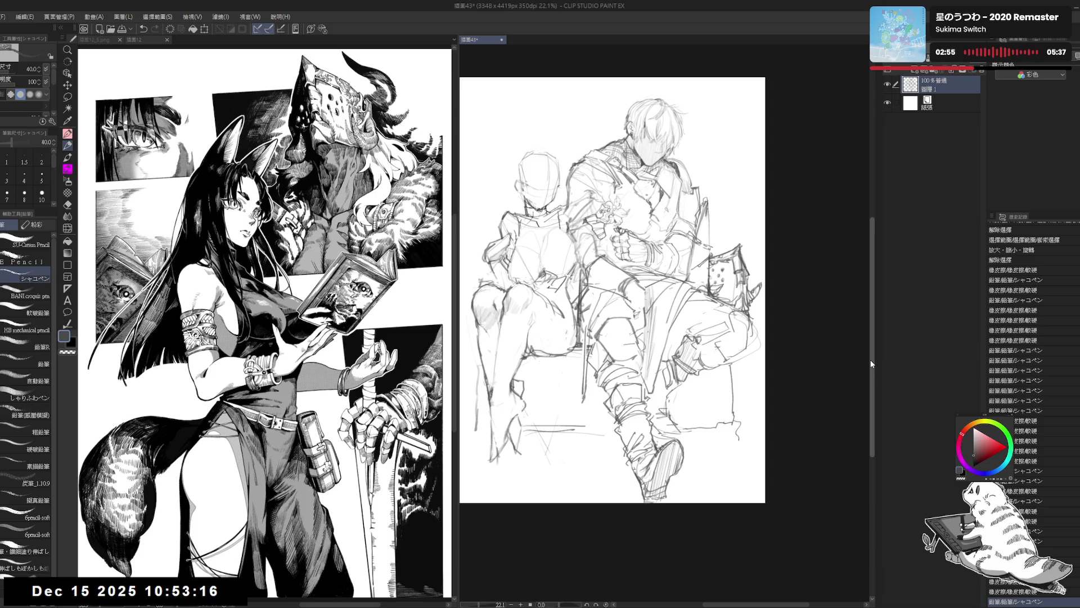
drag(871, 362, 871, 361)
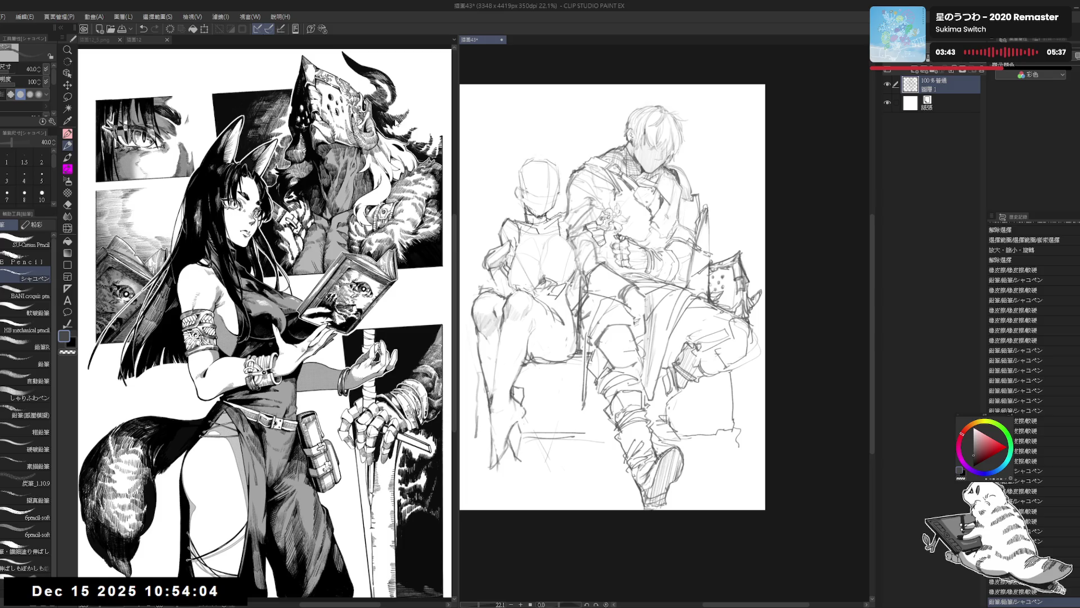
drag(455, 72, 419, 72)
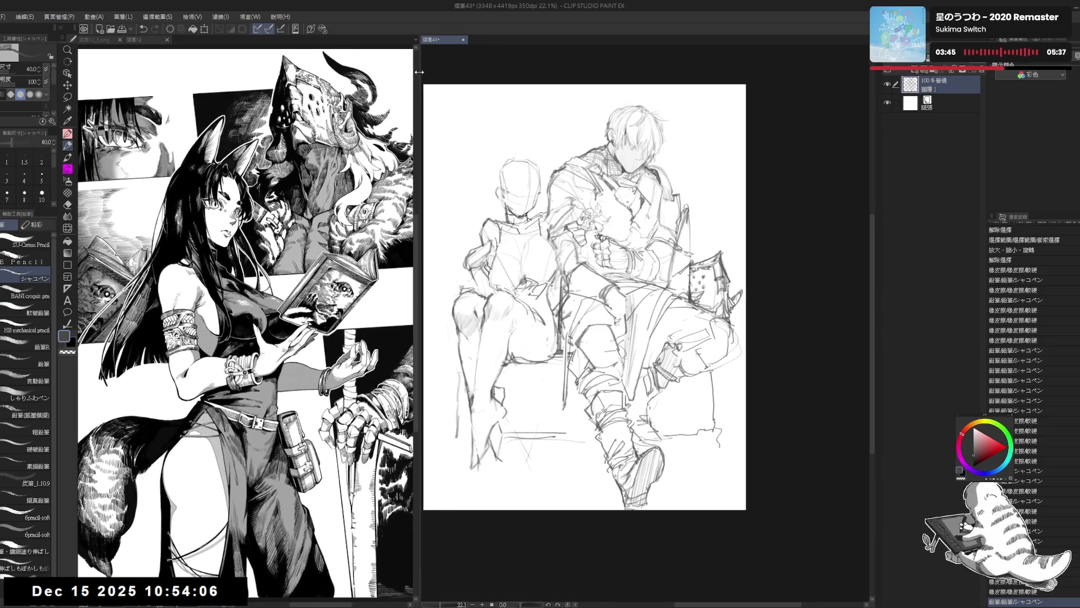
- Briefly activate the inked illustration, then switch back to the pencil sketch 插畫43
click(418, 236)
scroll(417, 229, up, 1)
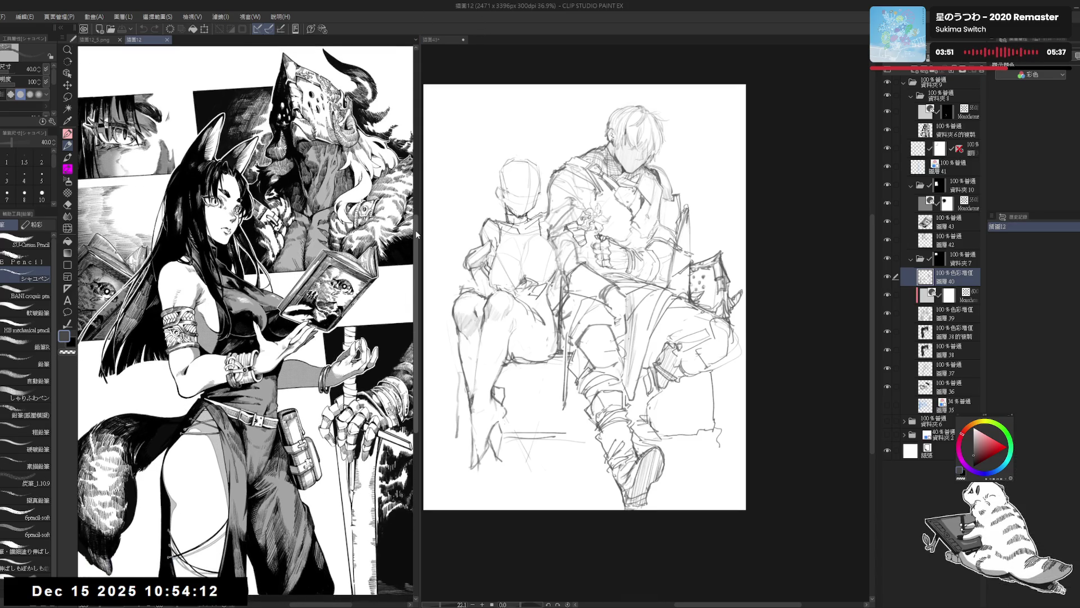
scroll(415, 230, down, 1)
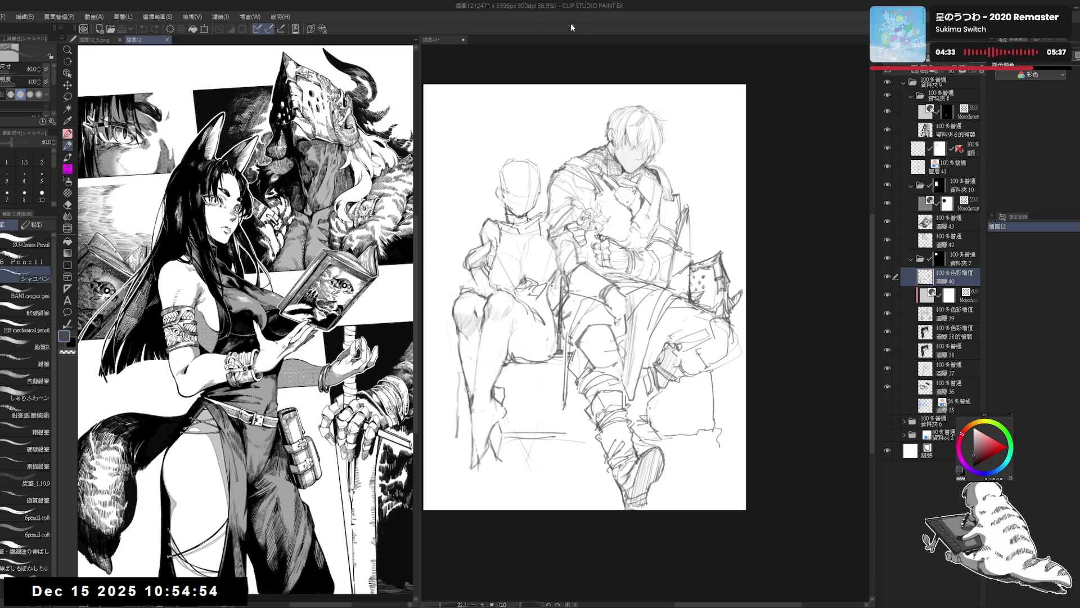
click(444, 39)
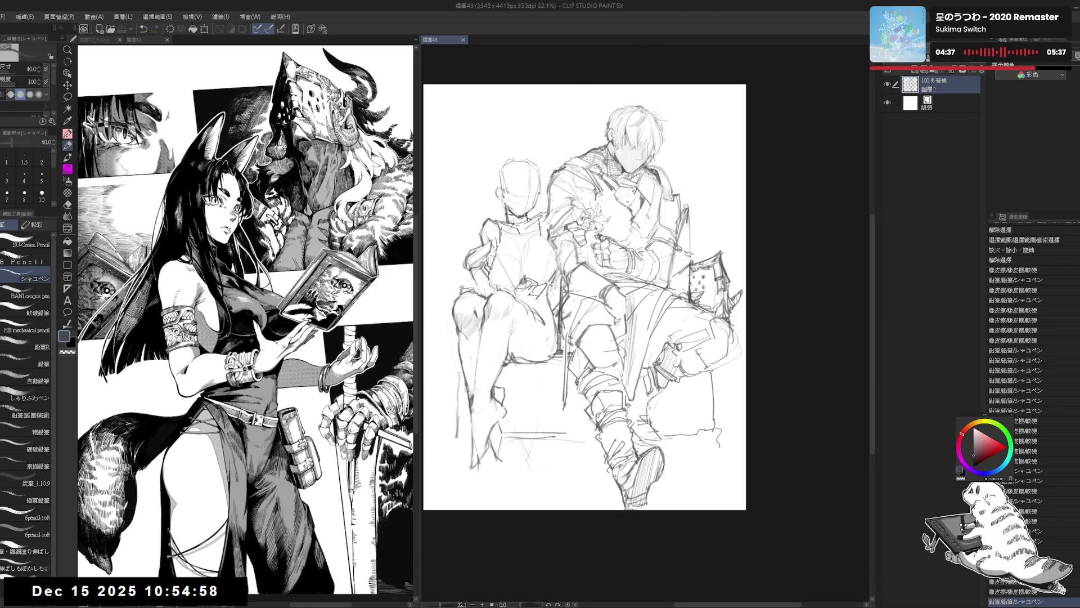
- Nudge the sketch view, widen the illustration pane slightly and zoom in a little
drag(523, 147, 529, 162)
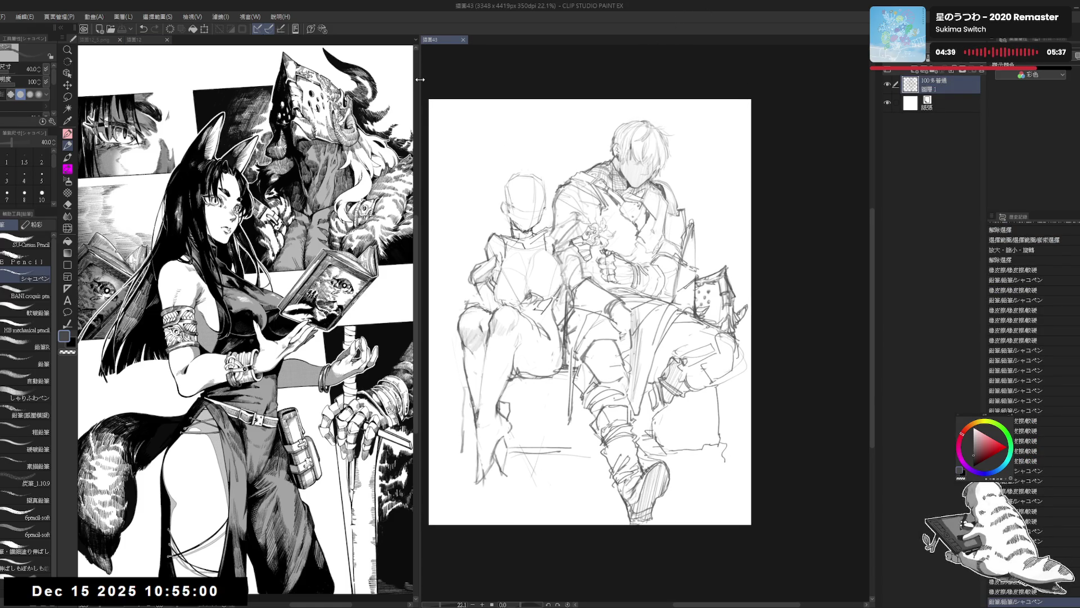
mouse_move(420, 79)
mouse_down()
mouse_move(465, 74)
mouse_move(439, 75)
mouse_up()
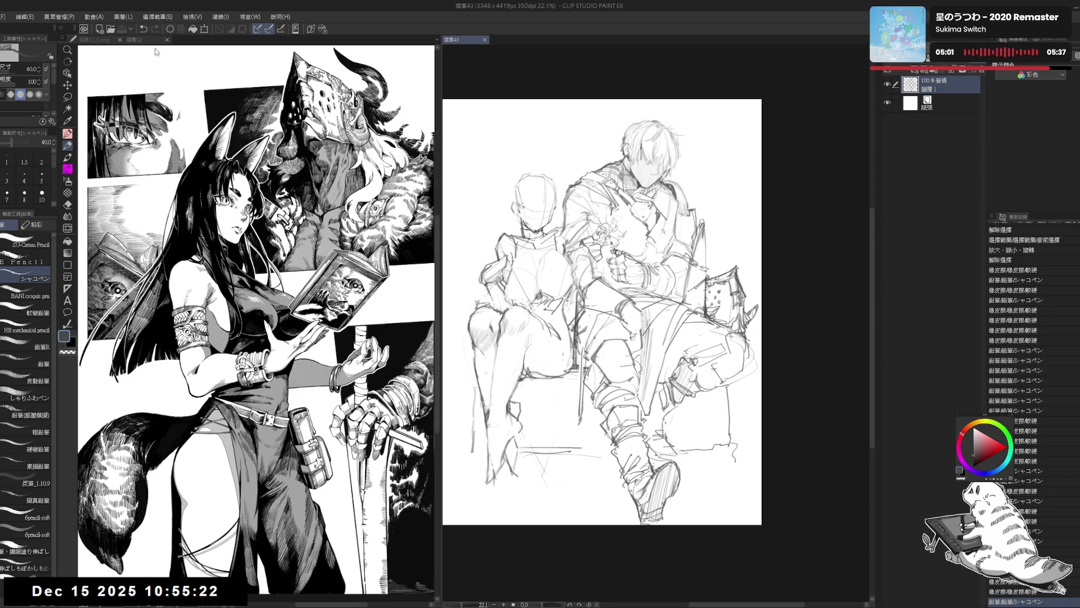
key(ctrl+plus)
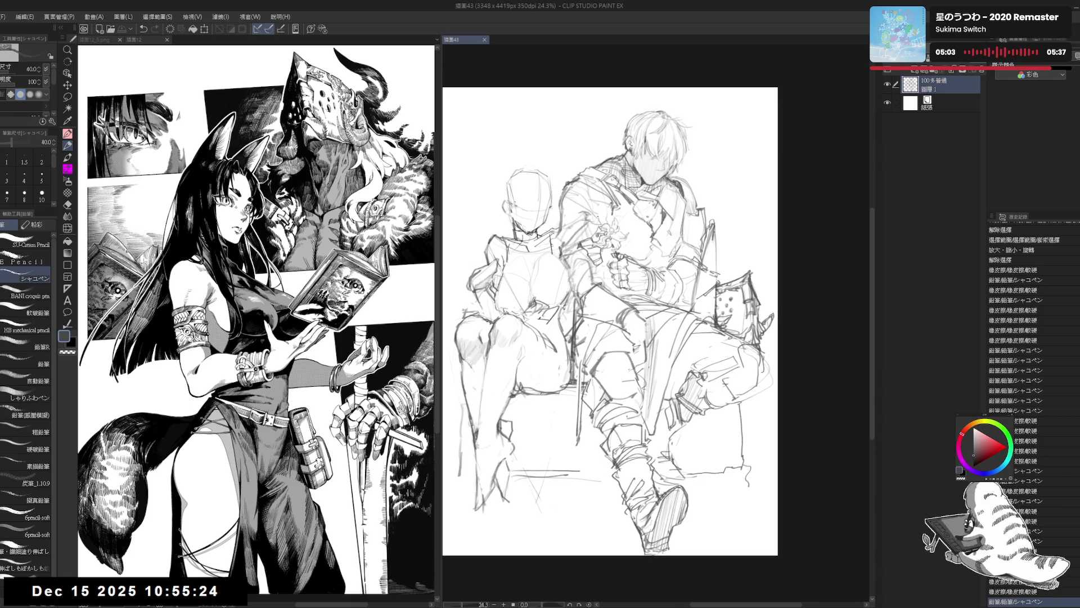
- Close the 12_5.png copy, give the sketch pane most of the window and reactivate it
click(135, 44)
click(95, 40)
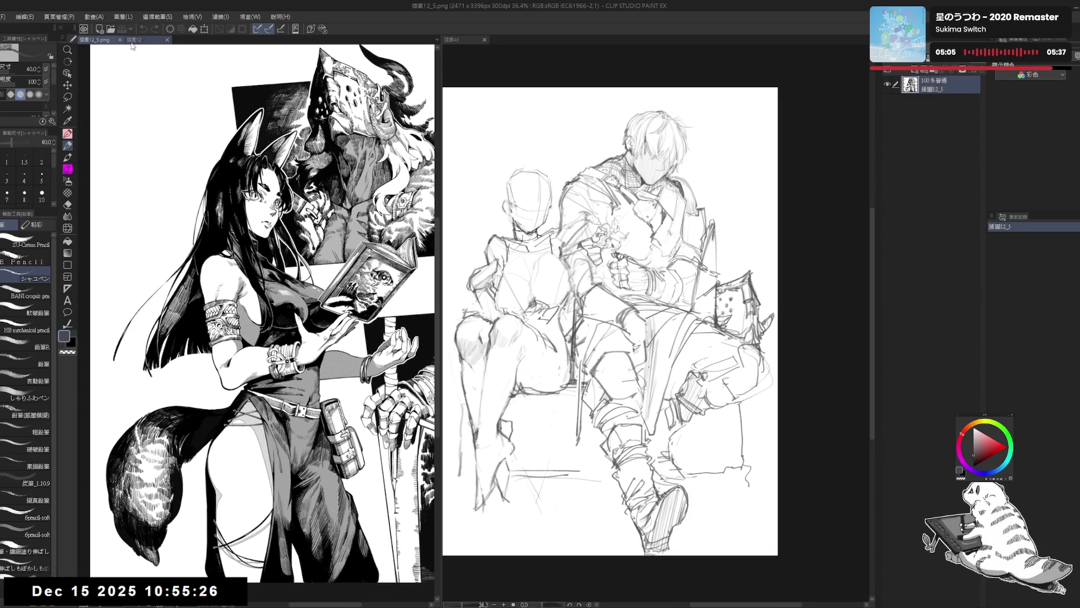
click(120, 40)
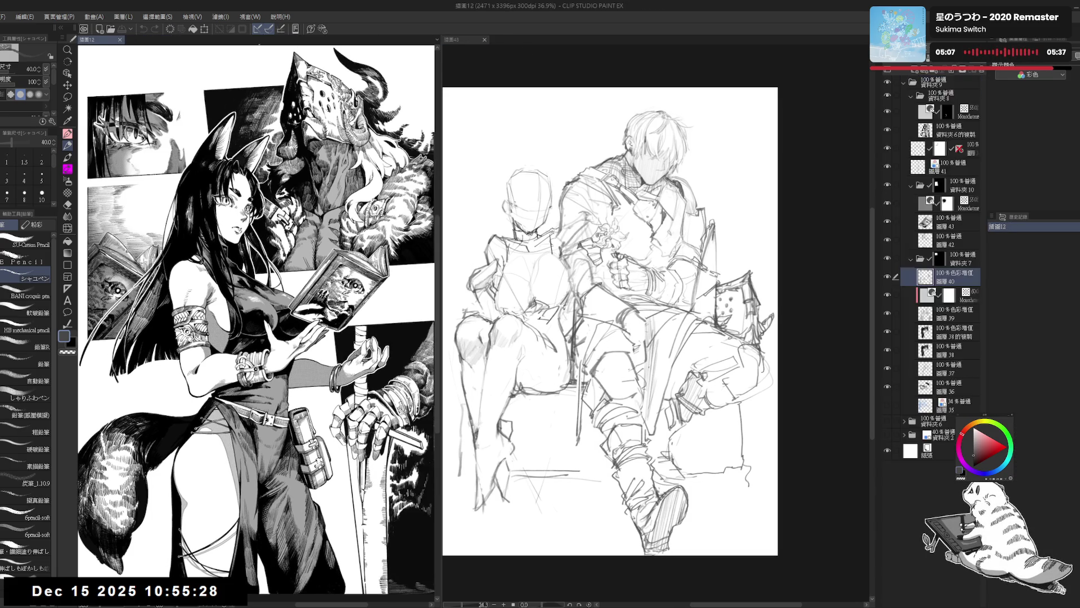
drag(441, 61, 294, 66)
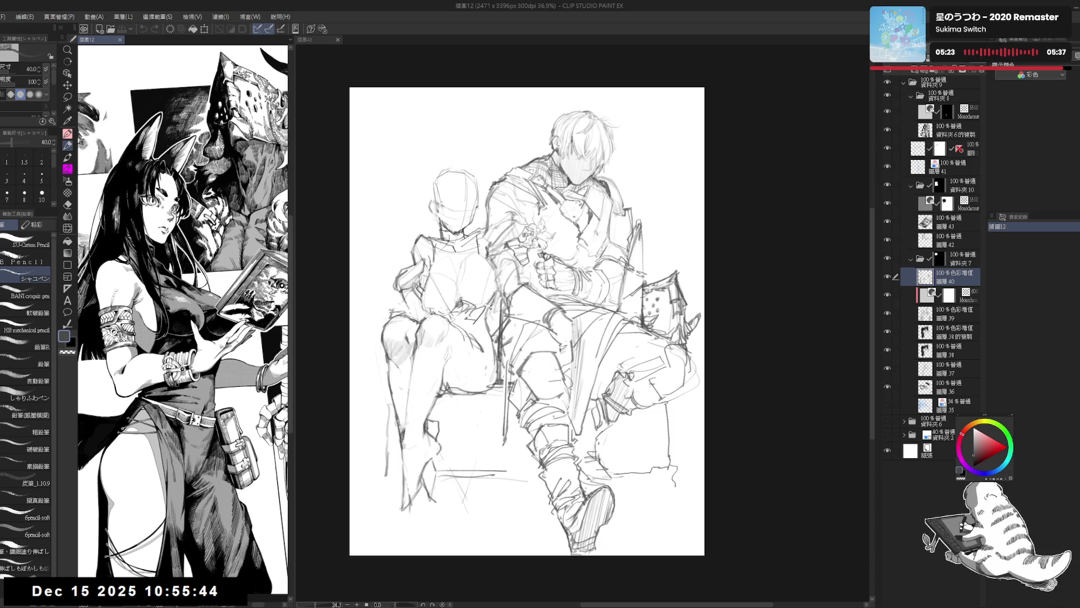
key(ctrl+Tab)
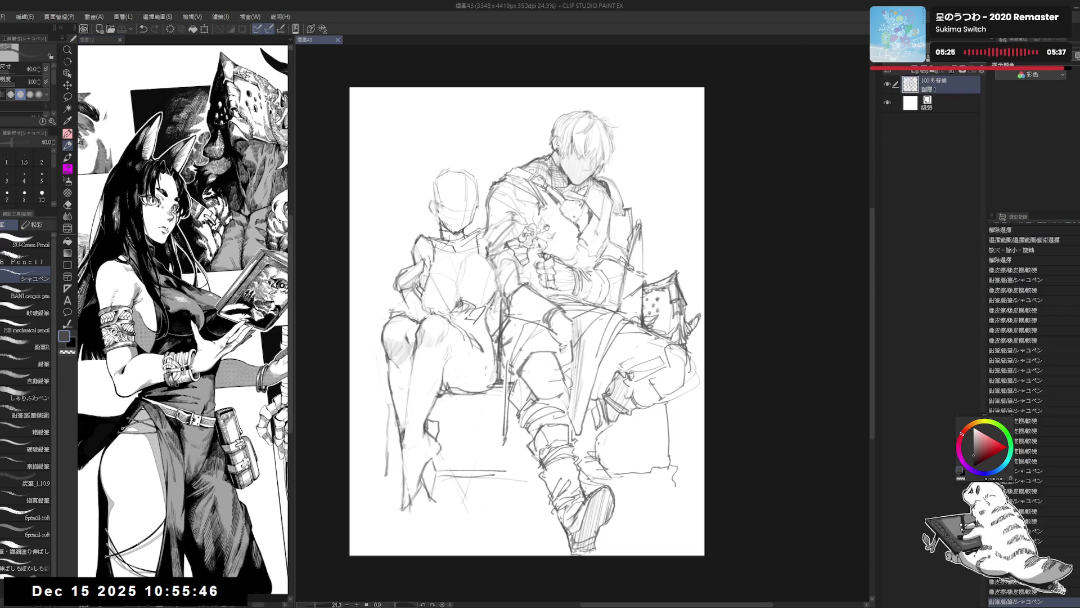
- Frame the figures and erase a few small stray lines, then level the canvas rotation
scroll(614, 232, up, 1)
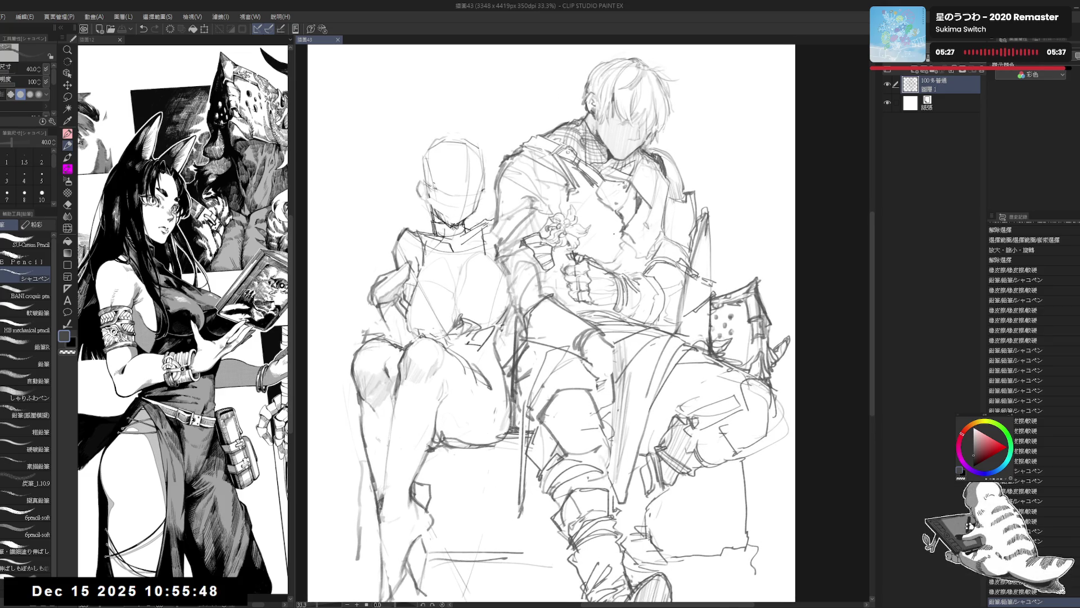
drag(629, 544, 619, 495)
key(e)
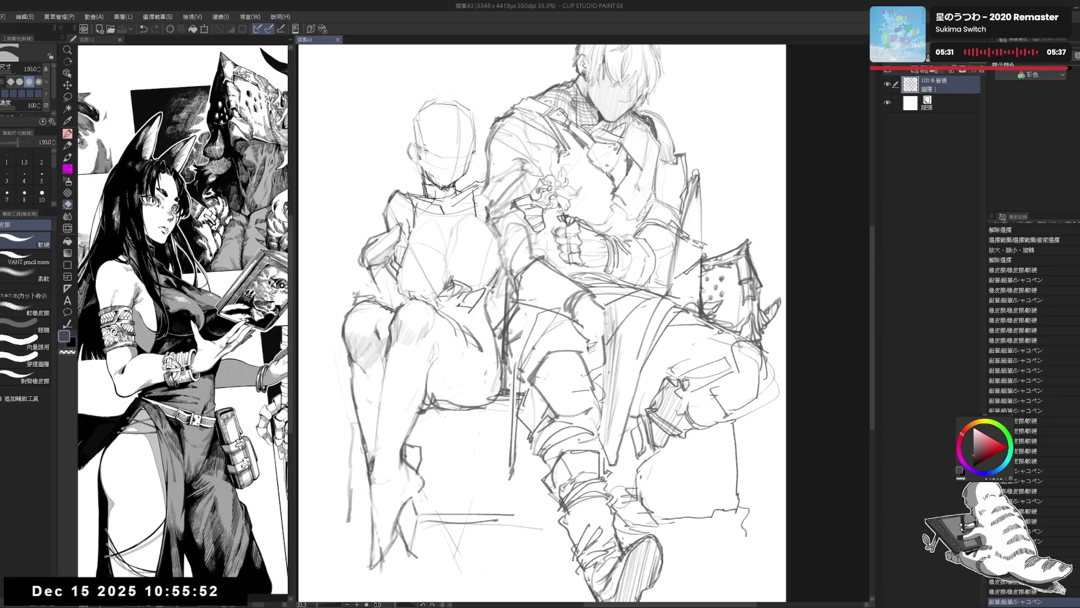
click(619, 498)
drag(619, 498, 647, 423)
click(647, 425)
key(p)
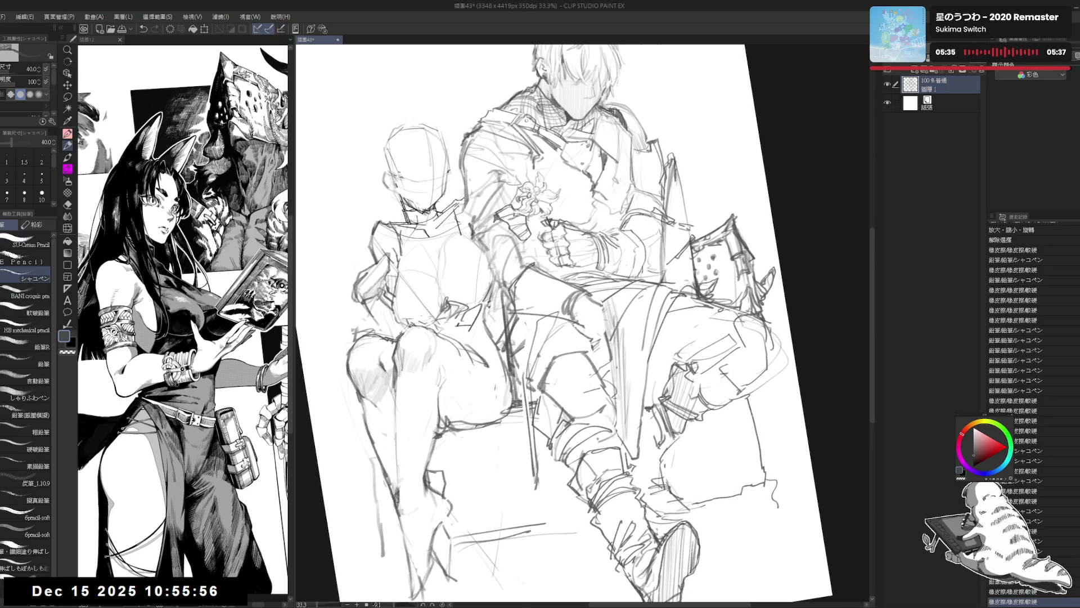
key(at)
drag(688, 360, 673, 351)
- Erase a stray sketch line and redraw it as a longer pencil stroke
key(e)
drag(621, 417, 615, 432)
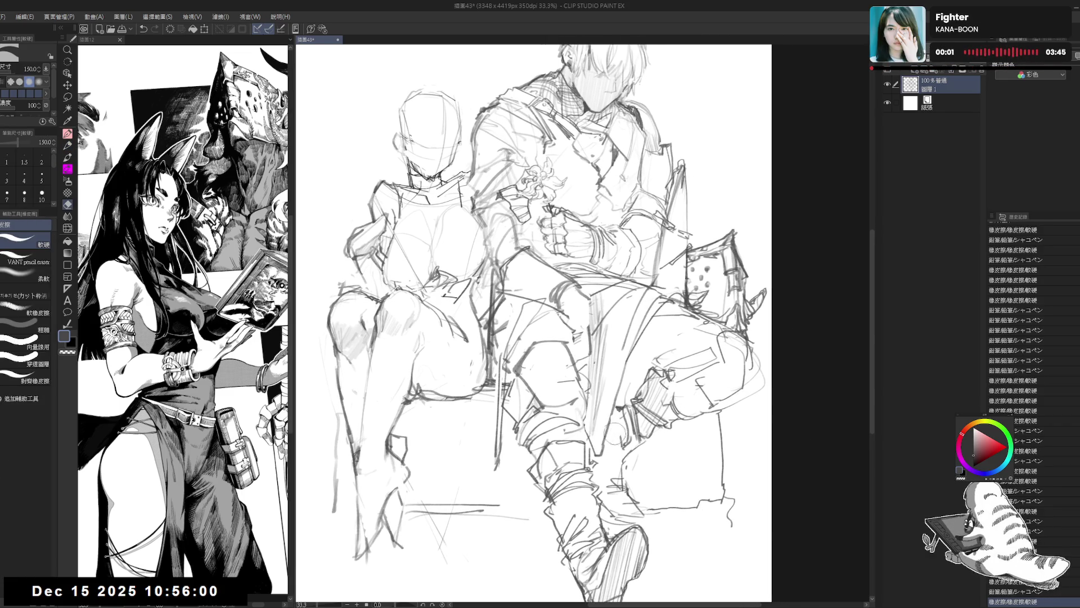
drag(615, 357, 605, 444)
key(p)
drag(618, 360, 613, 445)
key(ctrl+z)
drag(619, 355, 599, 476)
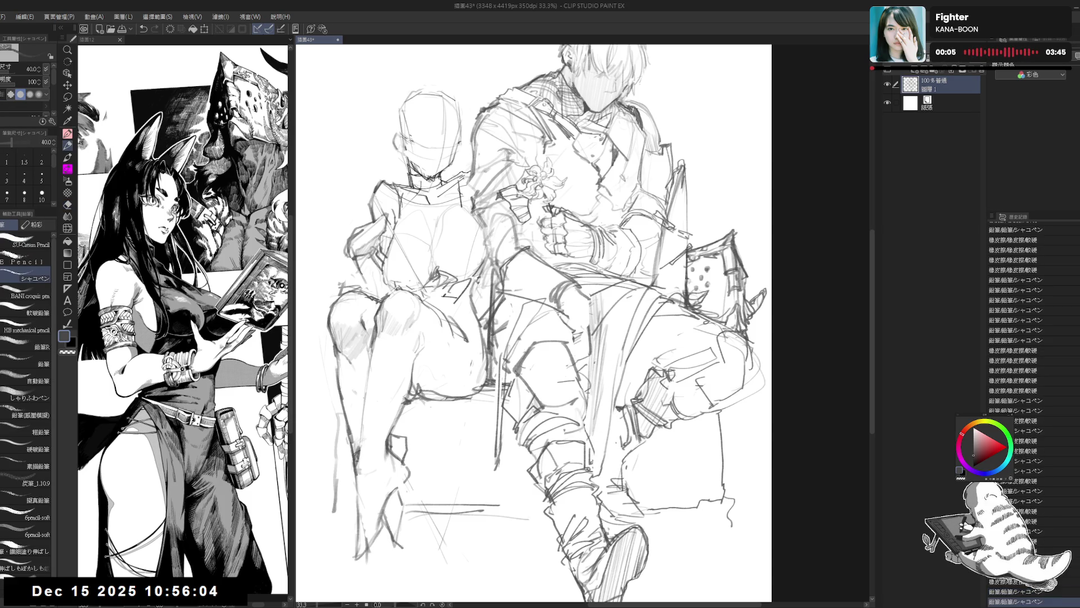
- Add a fresh vertical pencil line beside the armored man's arm
drag(692, 224, 672, 267)
key(e)
key(p)
drag(673, 191, 669, 256)
key(ctrl+z)
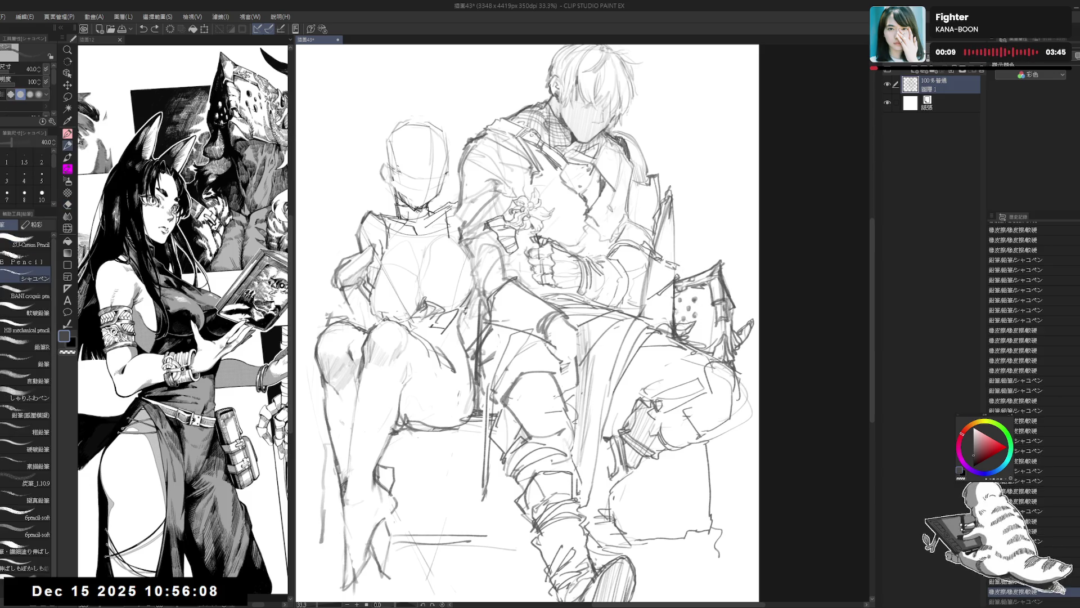
drag(673, 185, 674, 262)
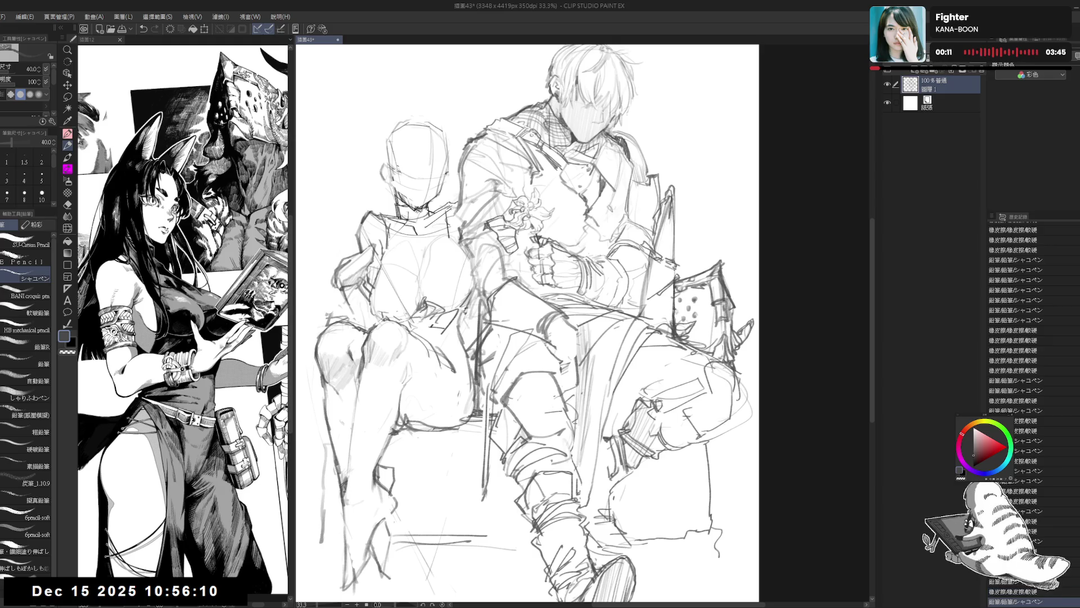
- Erase the raised knee's lines and redraw its outline with short strokes on a tilted canvas
mouse_move(715, 394)
mouse_down()
mouse_move(708, 380)
mouse_move(710, 407)
mouse_up()
key(e)
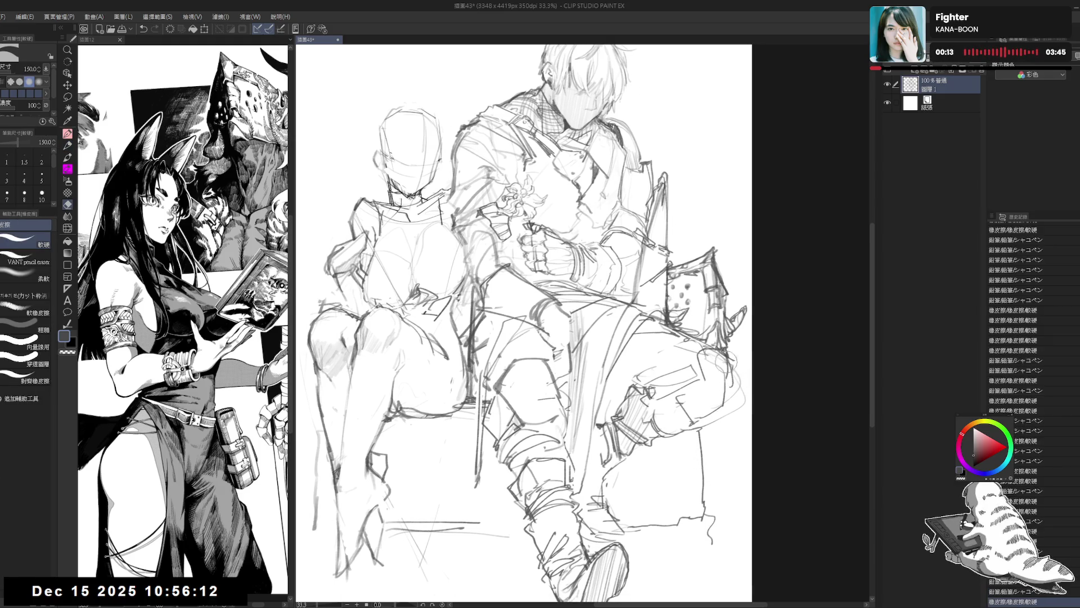
drag(726, 351, 742, 420)
key(r)
mouse_move(648, 478)
mouse_down()
mouse_move(670, 457)
mouse_move(707, 379)
mouse_move(699, 366)
mouse_move(749, 397)
mouse_up()
key(e)
key(p)
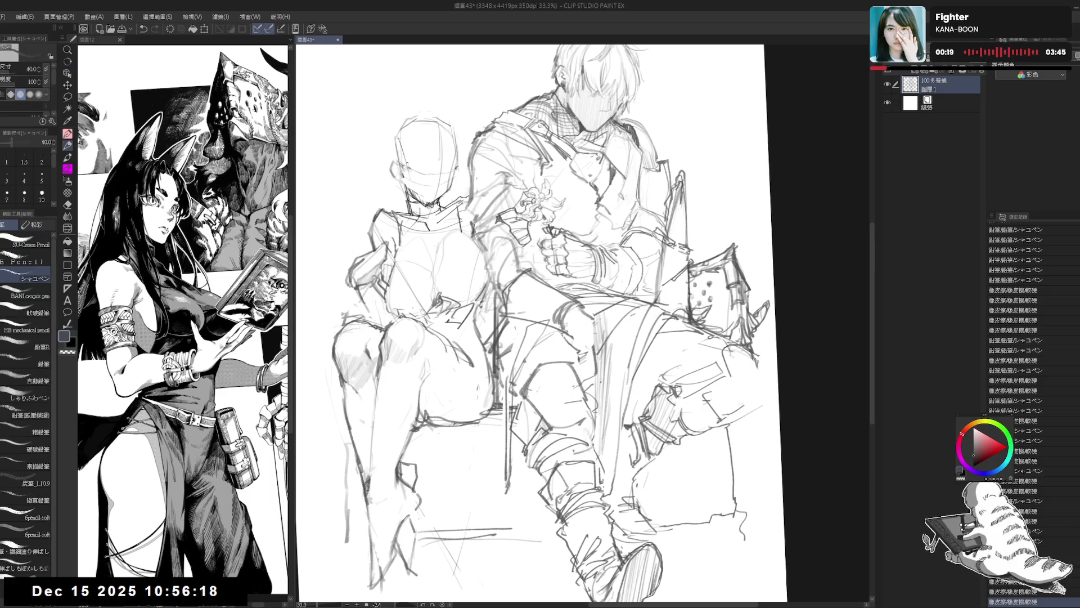
mouse_move(760, 363)
mouse_down()
mouse_move(761, 397)
mouse_move(746, 413)
mouse_up()
mouse_move(723, 392)
mouse_down()
mouse_move(739, 407)
mouse_move(754, 351)
mouse_move(744, 372)
mouse_move(723, 370)
mouse_up()
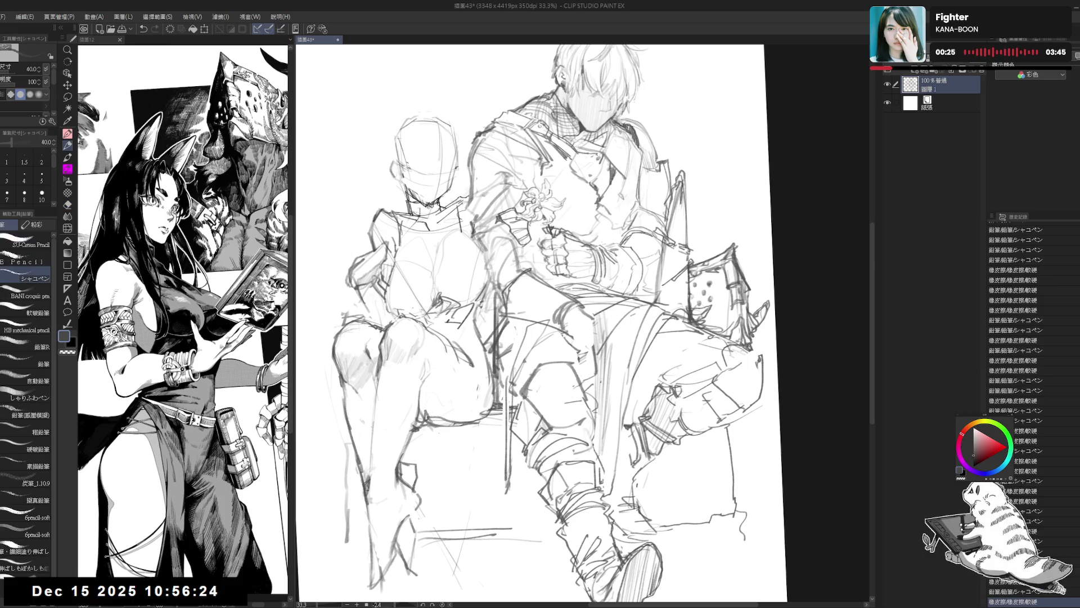
- Clean stray lines on the right knee and leg, checking with a mirrored view and adding small strokes
key(ctrl+@)
key(e)
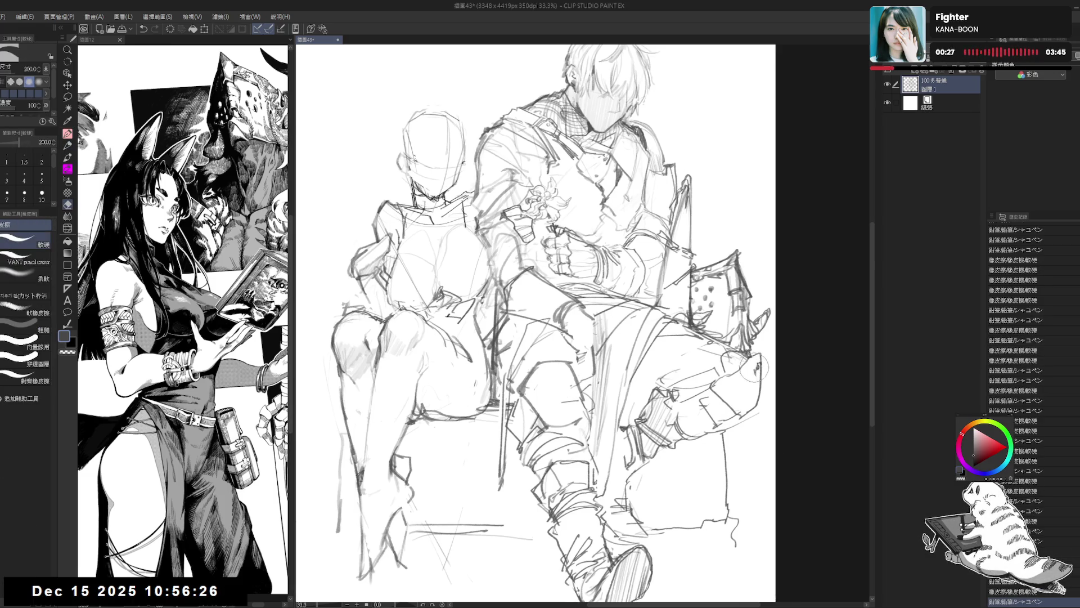
drag(757, 358, 715, 417)
key(p)
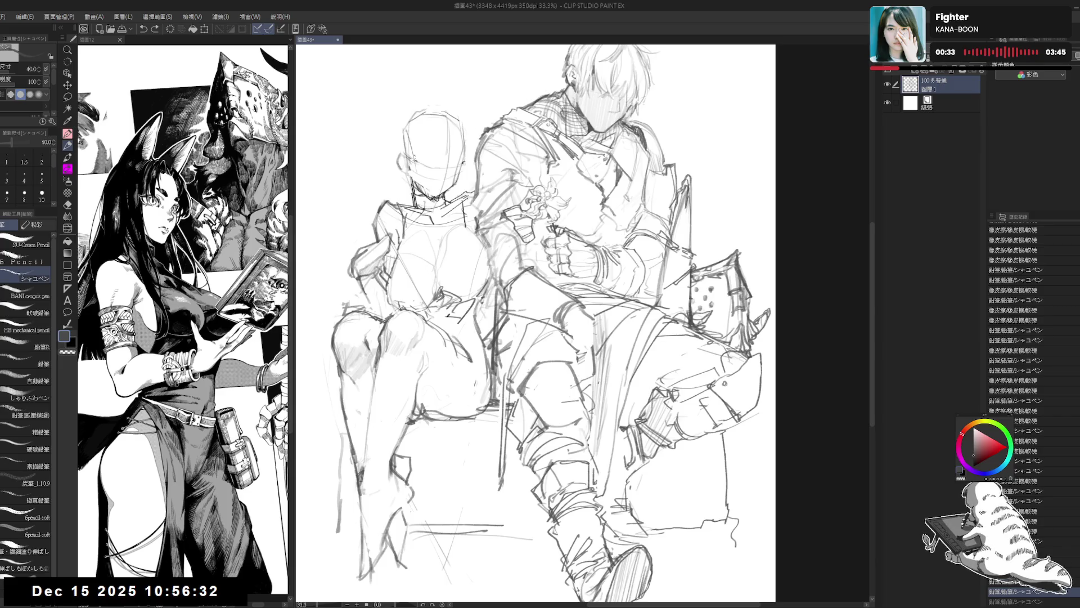
key(h)
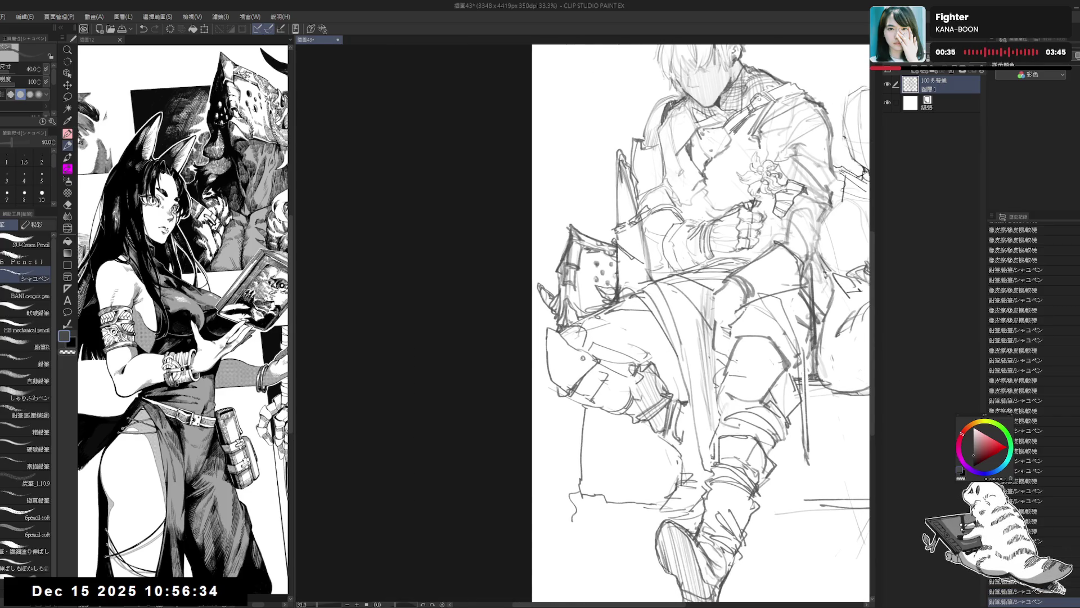
drag(564, 403, 607, 373)
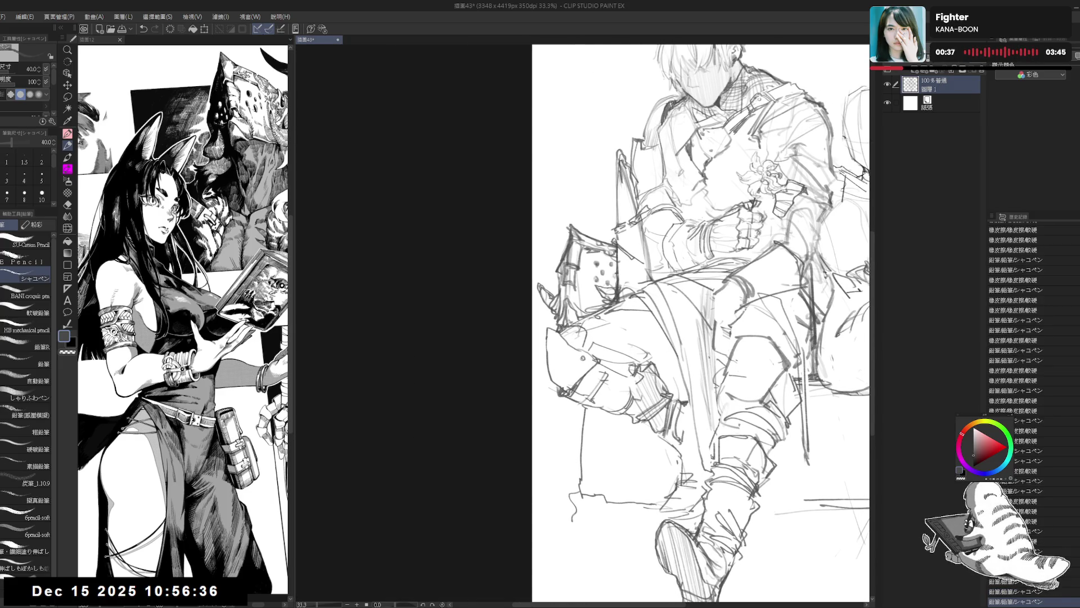
key(h)
key(ctrl+minus)
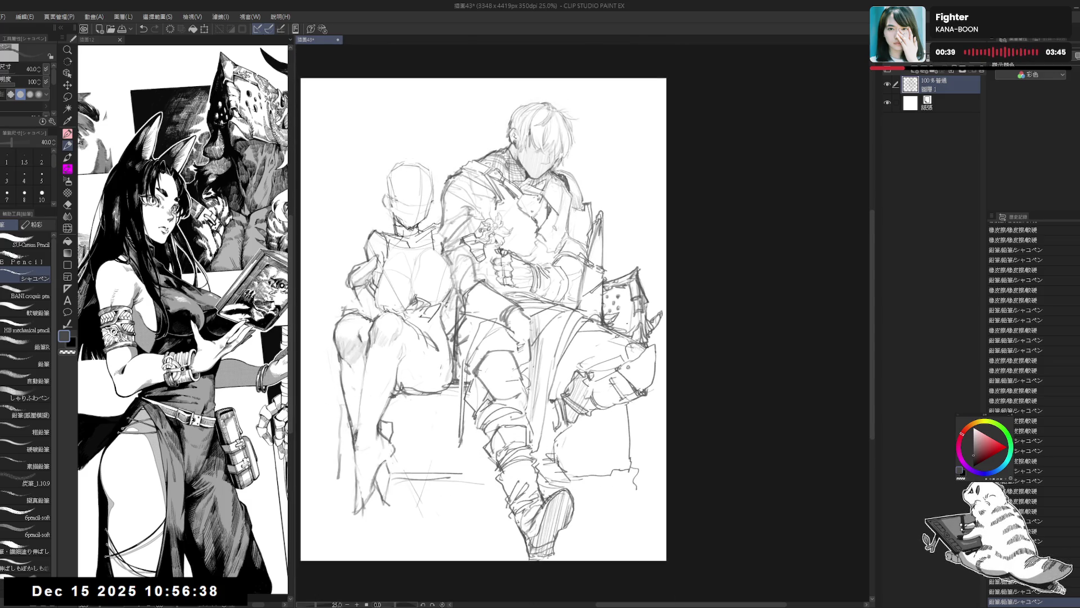
drag(676, 344, 655, 377)
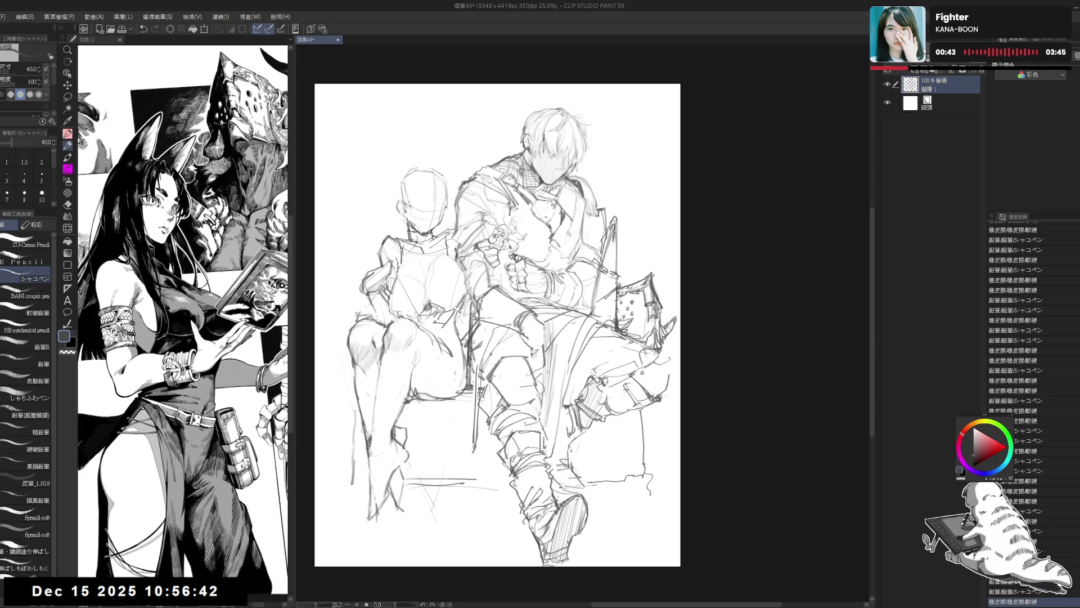
drag(678, 359, 659, 389)
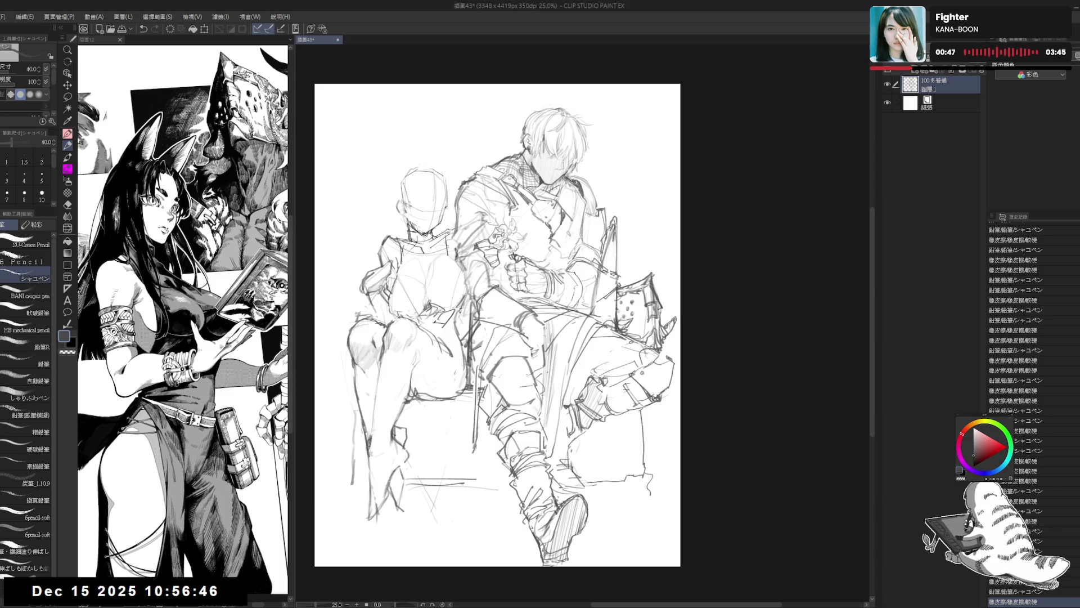
click(693, 379)
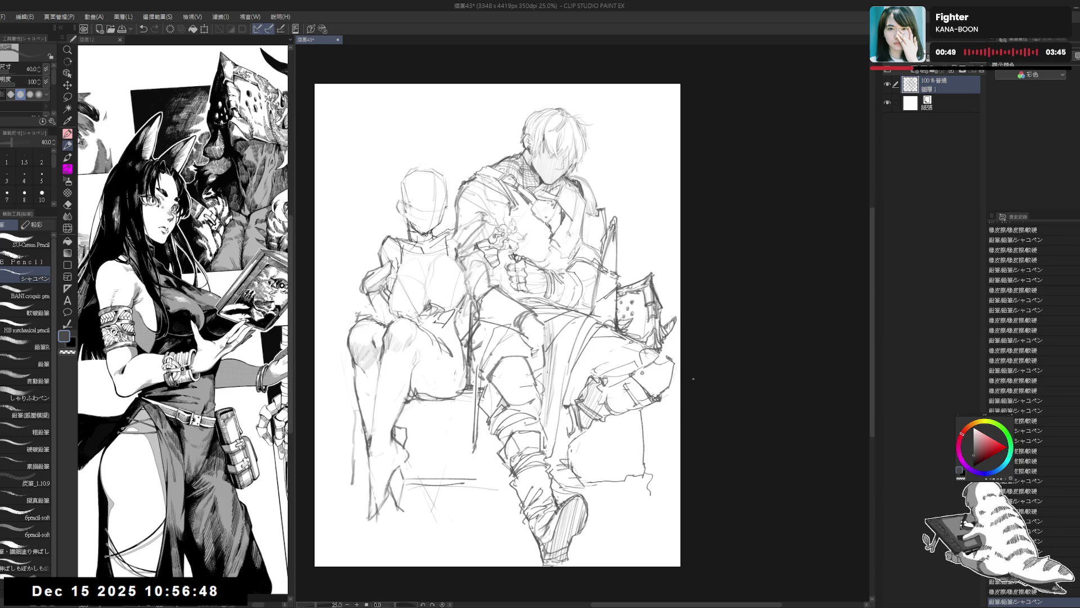
scroll(694, 379, down, 1)
scroll(694, 379, up, 1)
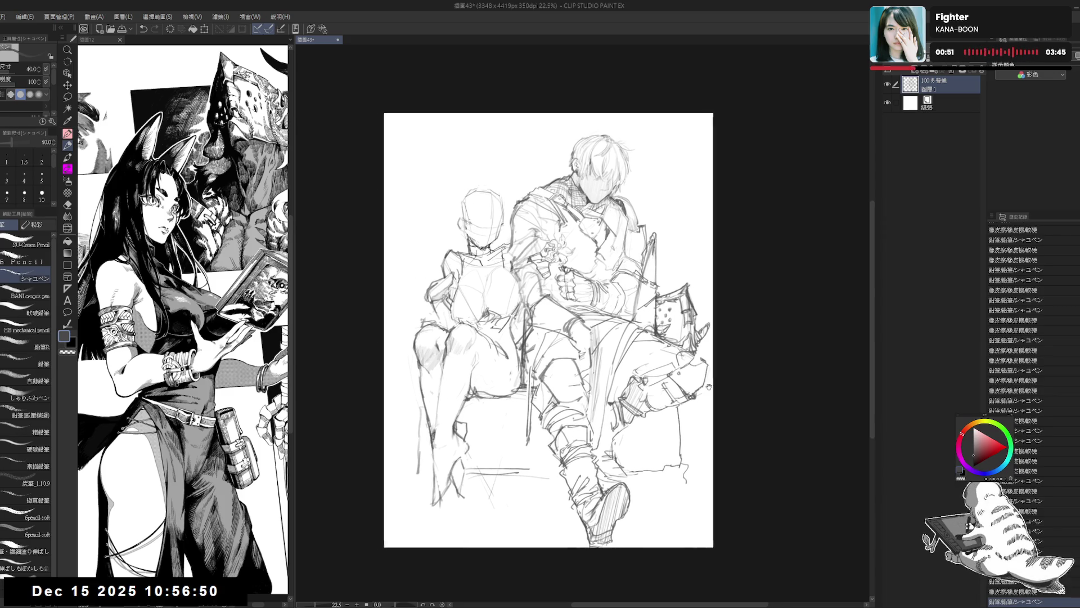
scroll(708, 386, up, 1)
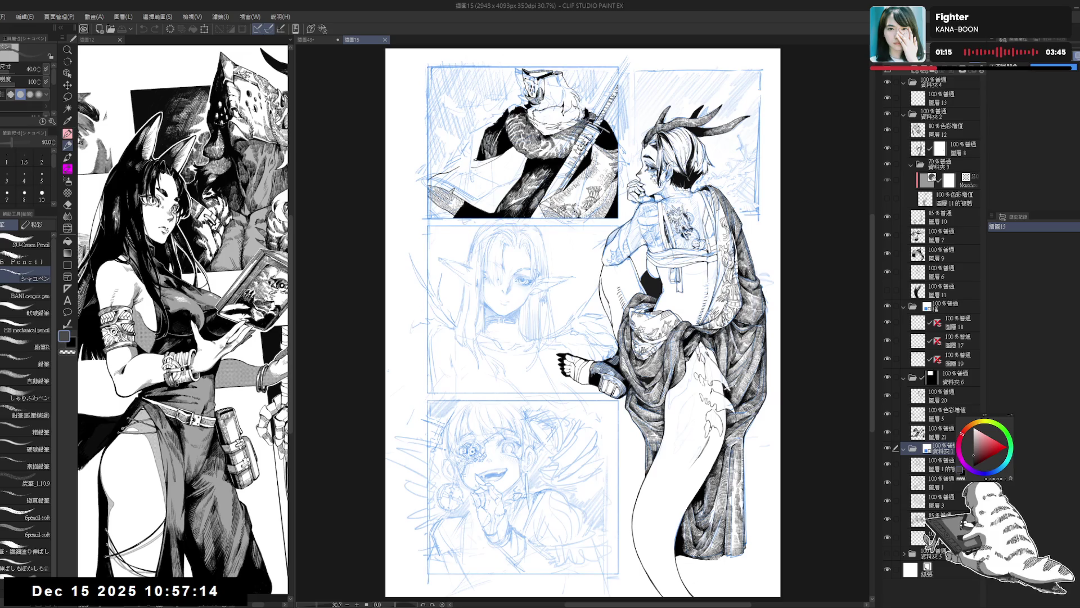
- Toggle the 插畫15 comic page's sketch lines grey and back to blue, then return to 插畫43
click(1077, 58)
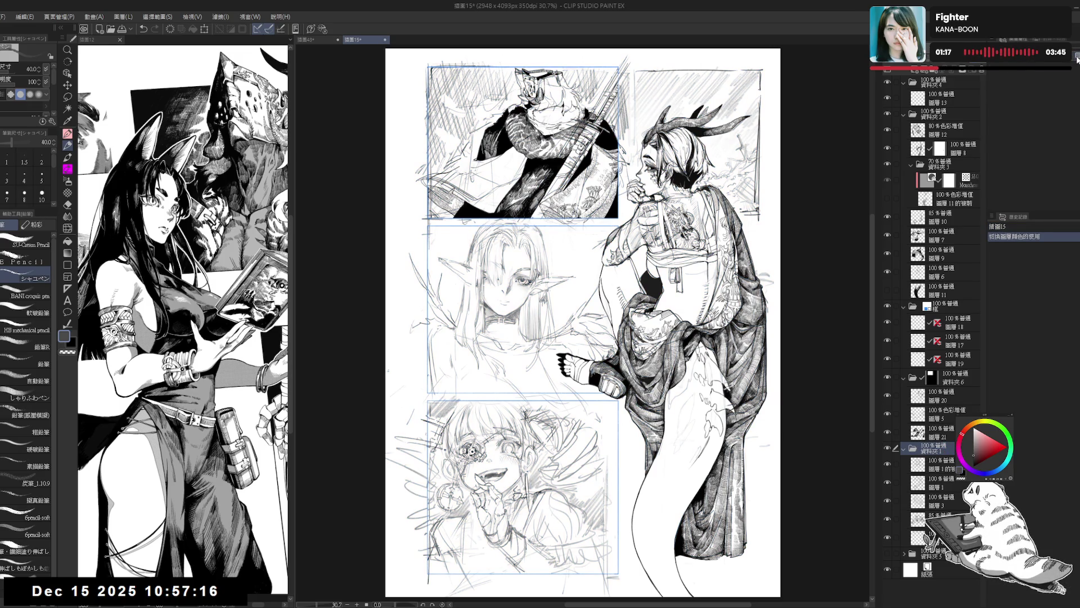
click(1077, 59)
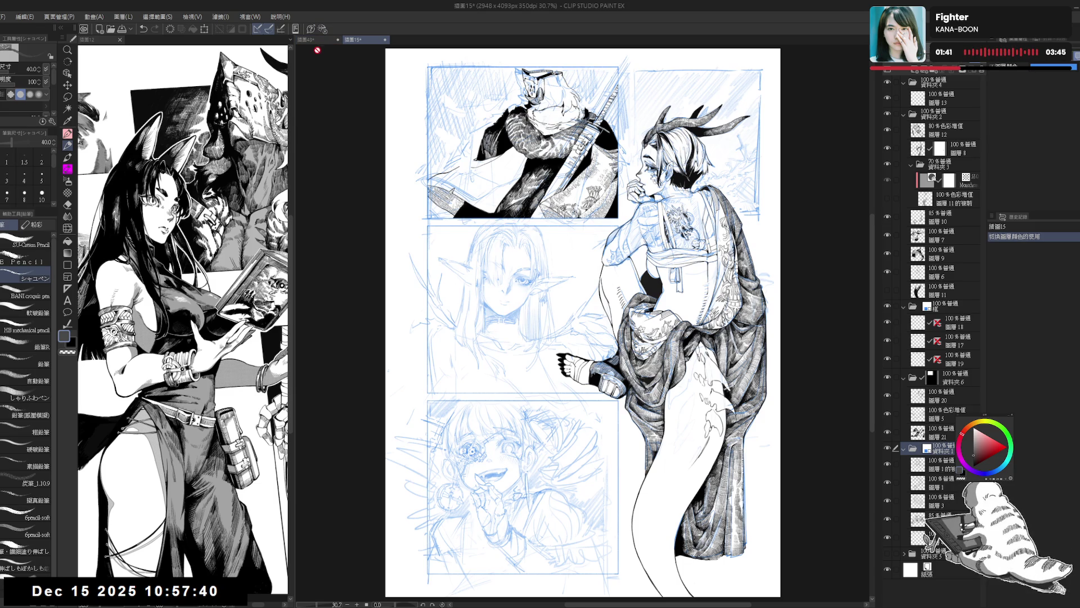
click(314, 39)
click(365, 40)
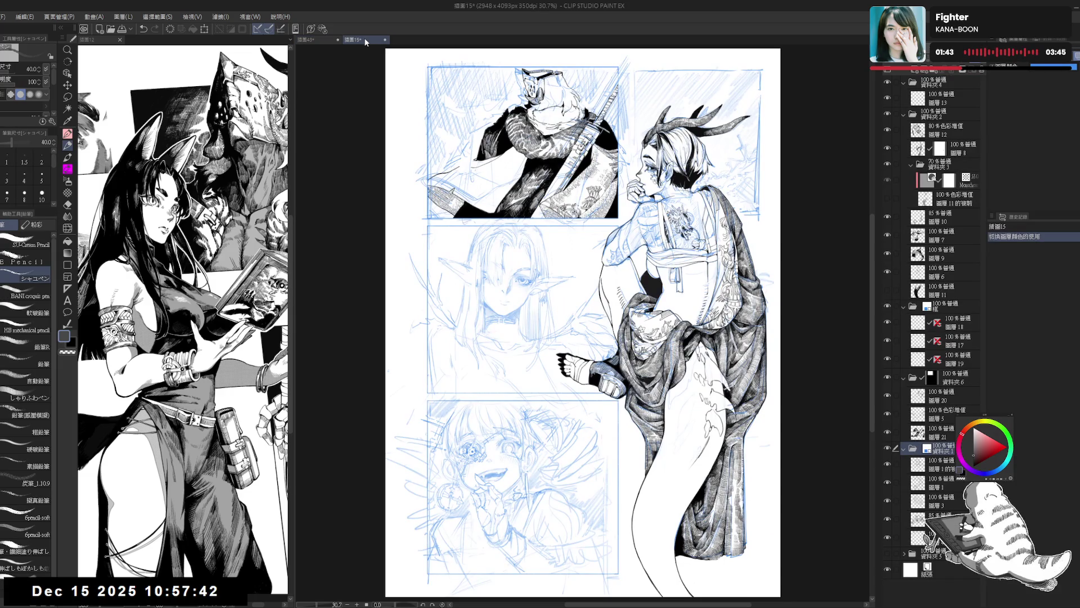
click(313, 39)
- Erase lines near the armored man's raised knee and add a short pencil stroke there
drag(573, 199, 596, 200)
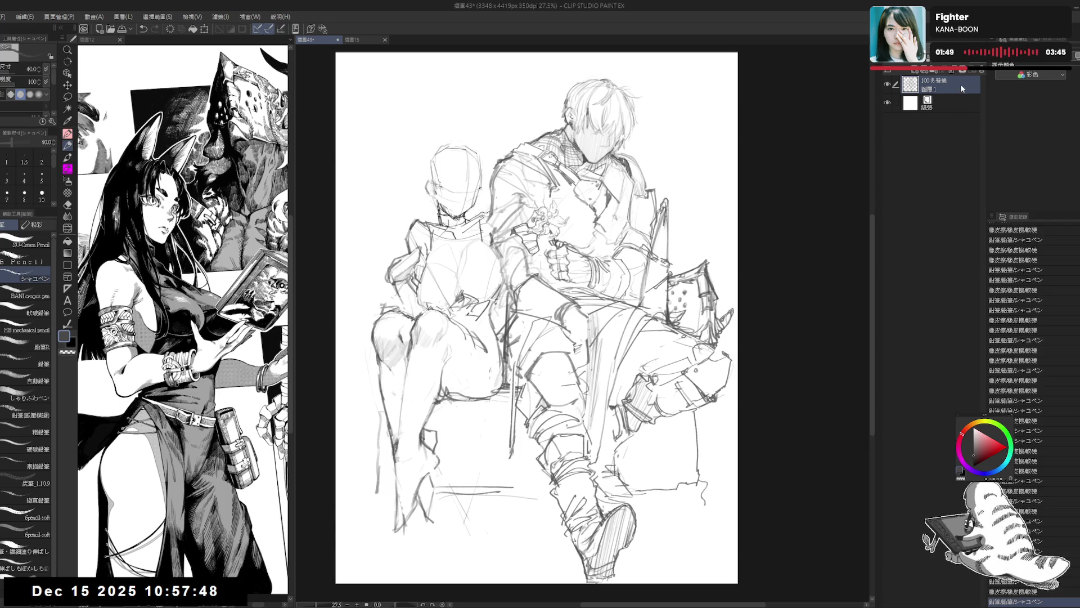
scroll(537, 323, up, 1)
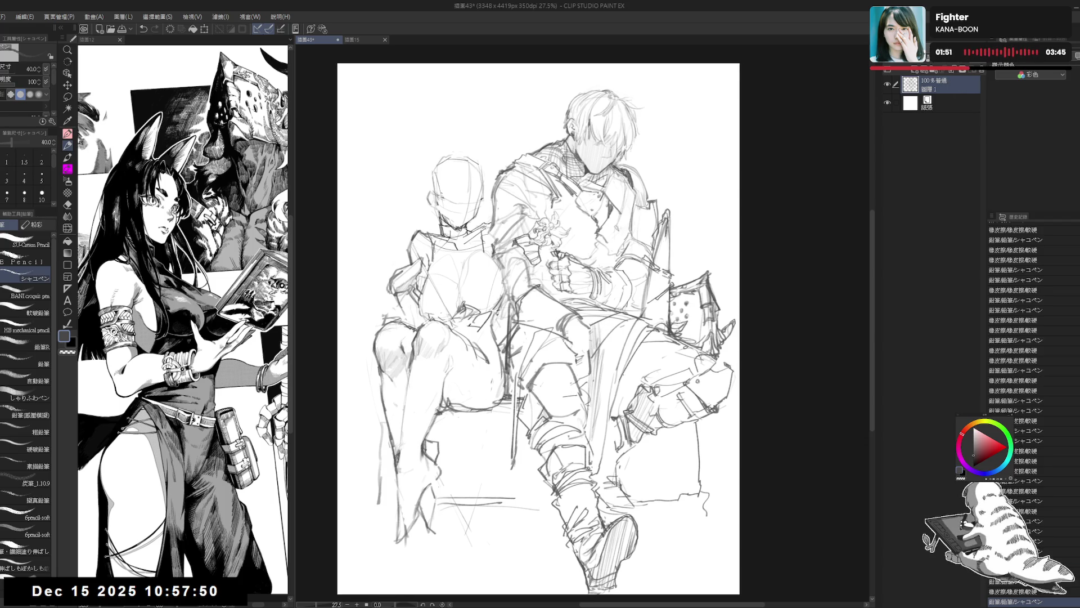
key(e)
mouse_move(647, 372)
mouse_down()
mouse_move(675, 344)
mouse_move(678, 365)
mouse_up()
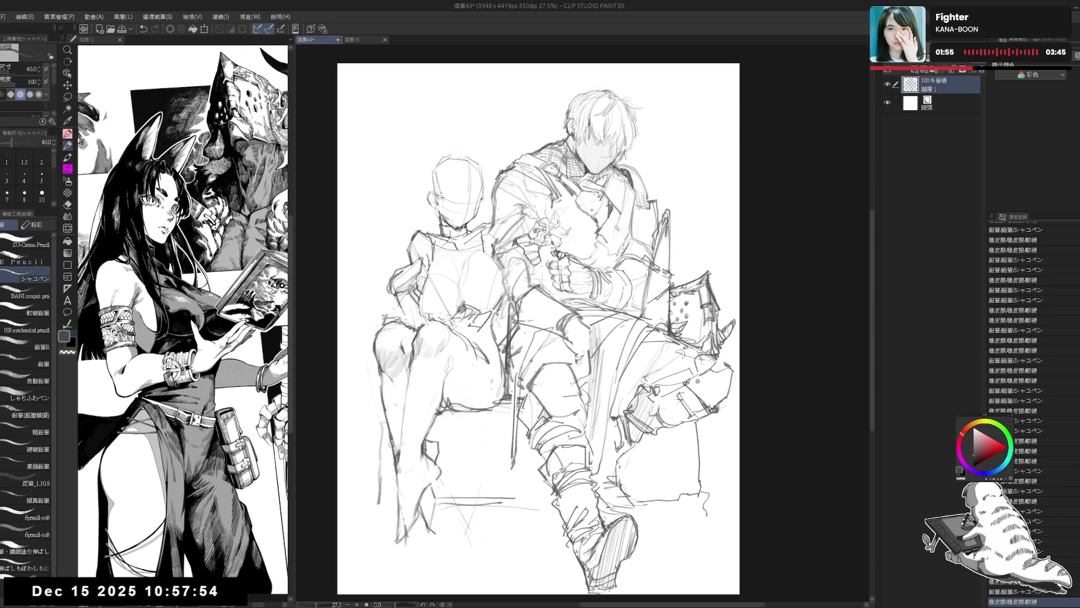
mouse_move(664, 352)
mouse_down()
mouse_move(673, 363)
mouse_move(636, 346)
mouse_up()
- Erase stray lines around the armored man's feet
scroll(647, 347, down, 1)
key(e)
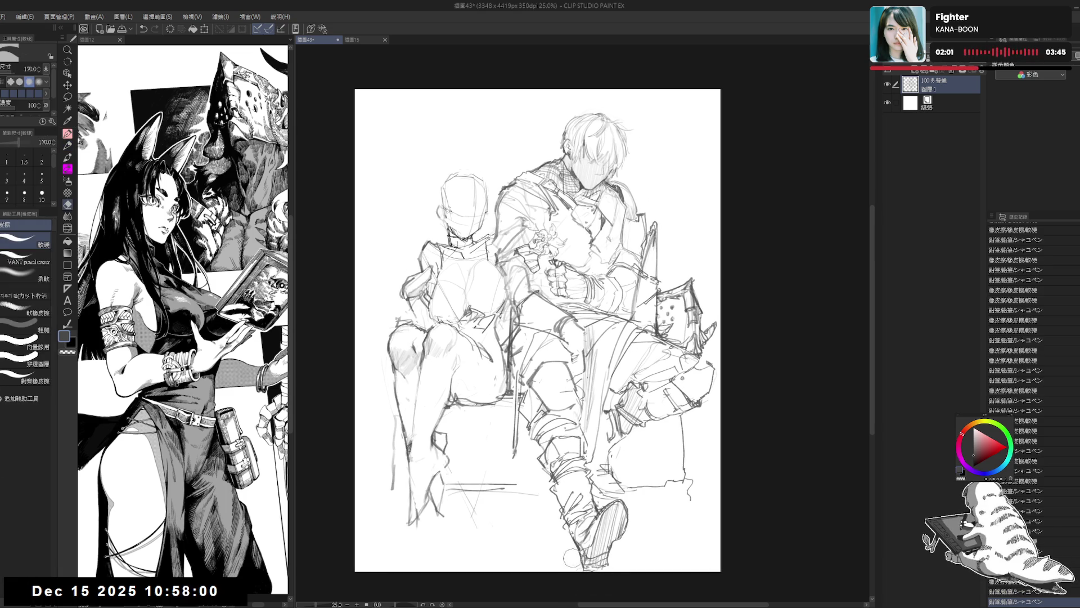
drag(572, 558, 595, 570)
key(p)
scroll(629, 400, down, 1)
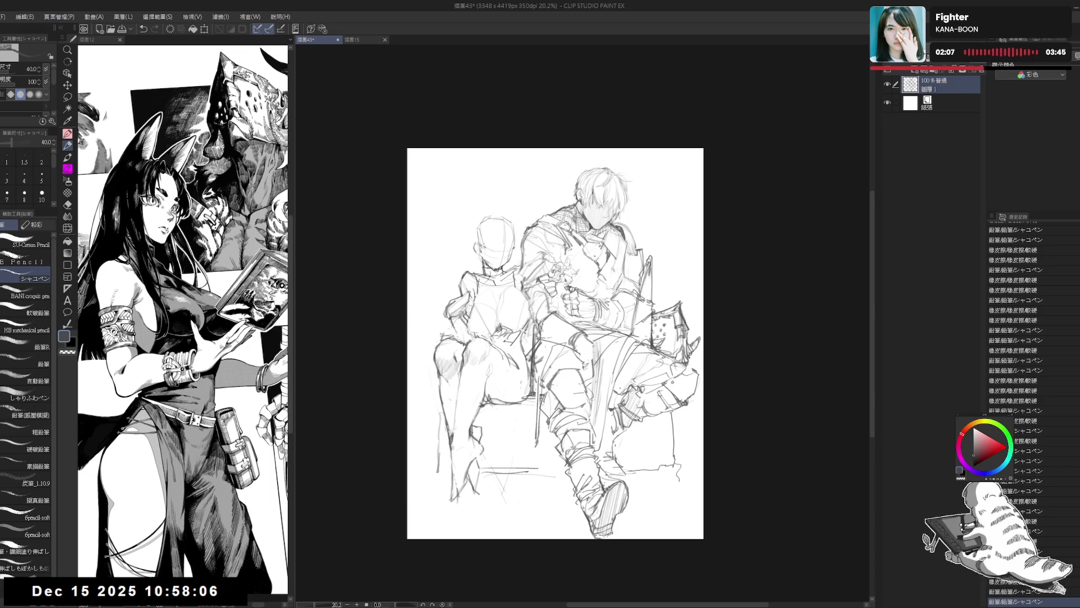
scroll(620, 386, up, 1)
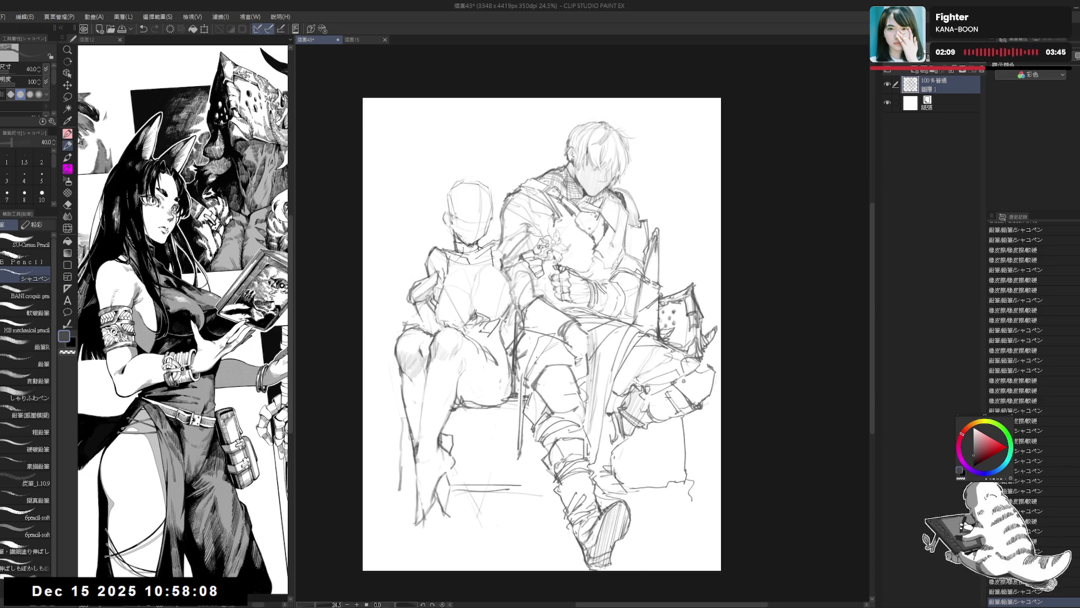
- Clean up stray lines around the man's knee
mouse_move(567, 409)
mouse_down()
mouse_move(556, 420)
mouse_move(529, 401)
mouse_move(538, 412)
mouse_up()
key(e)
key(p)
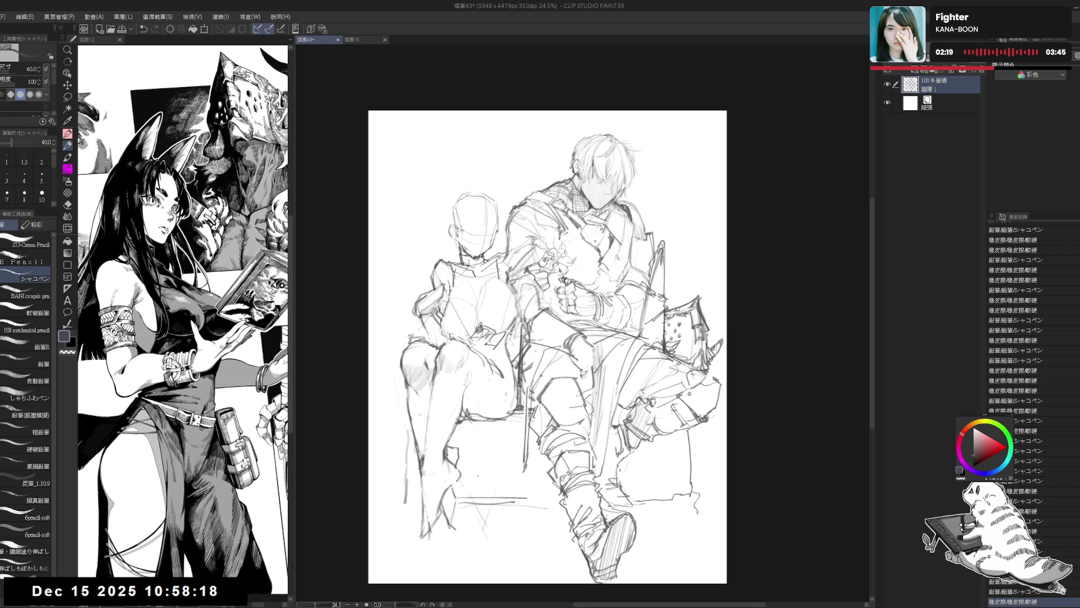
key(e)
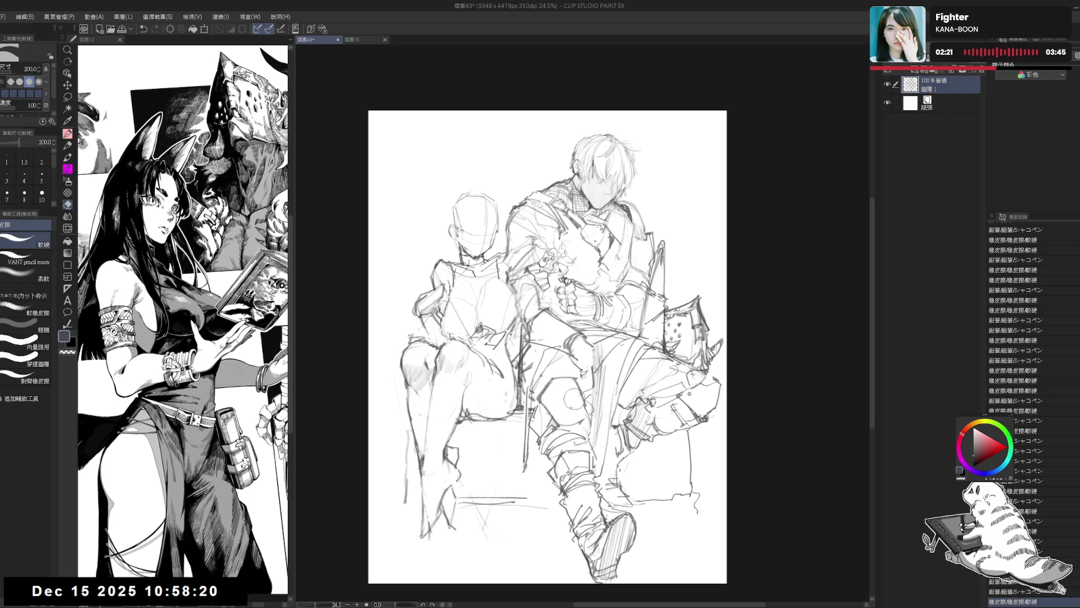
mouse_move(569, 400)
mouse_down()
mouse_move(545, 388)
mouse_move(557, 378)
mouse_up()
key(p)
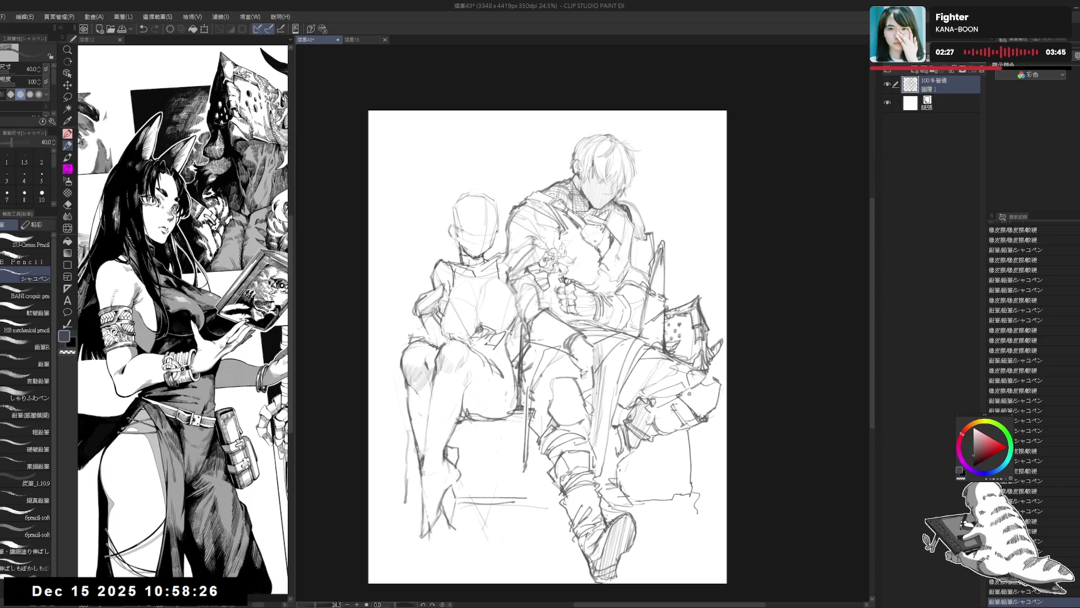
- In a mirrored view, erase stray leg lines, lighten the lower leg and add a light stroke
key(h)
key(h)
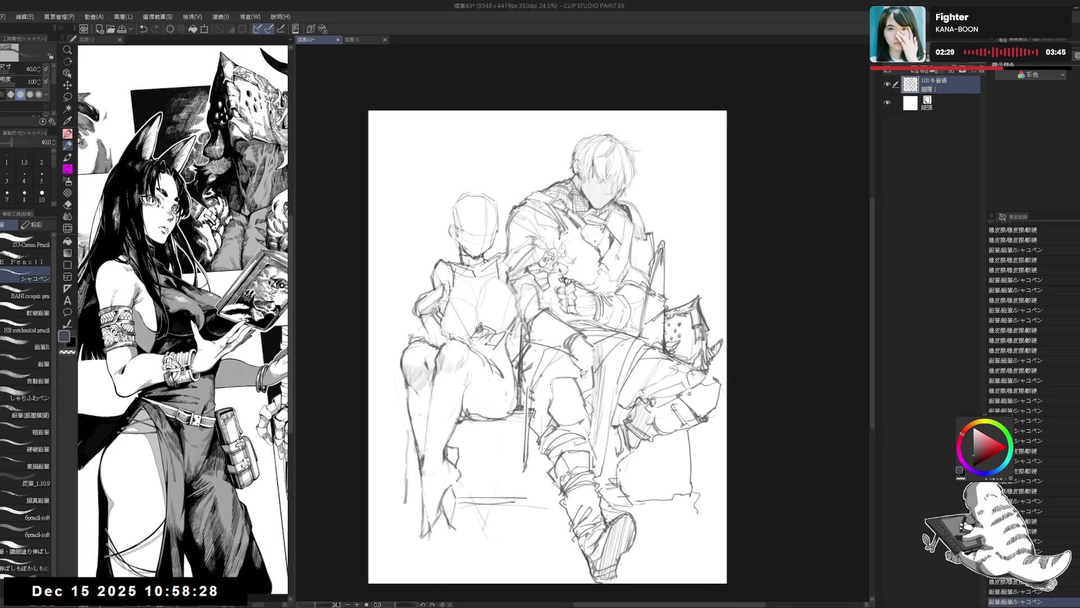
key(e)
mouse_move(586, 397)
mouse_down()
mouse_move(575, 387)
mouse_move(572, 425)
mouse_move(545, 436)
mouse_up()
key(p)
key(e)
key(p)
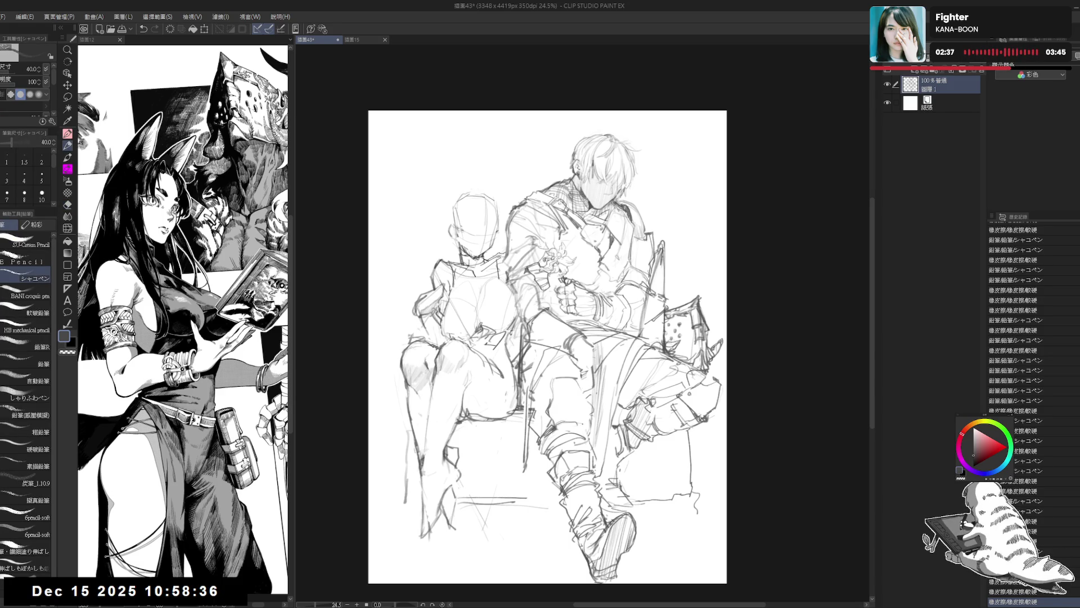
key(e)
key(p)
mouse_move(583, 413)
mouse_down()
mouse_move(554, 430)
mouse_move(573, 421)
mouse_up()
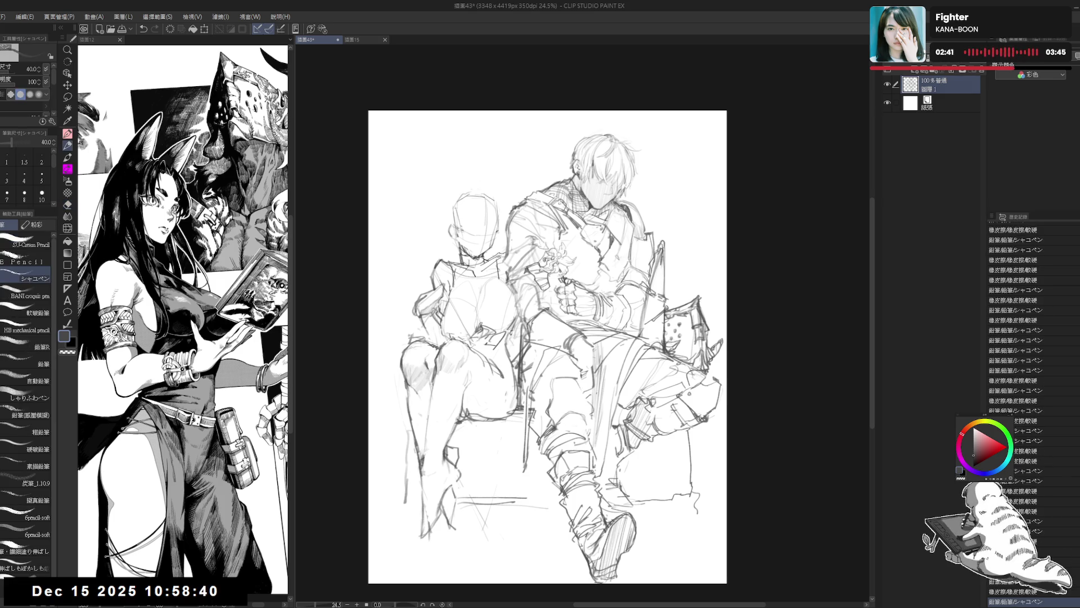
drag(560, 413, 568, 419)
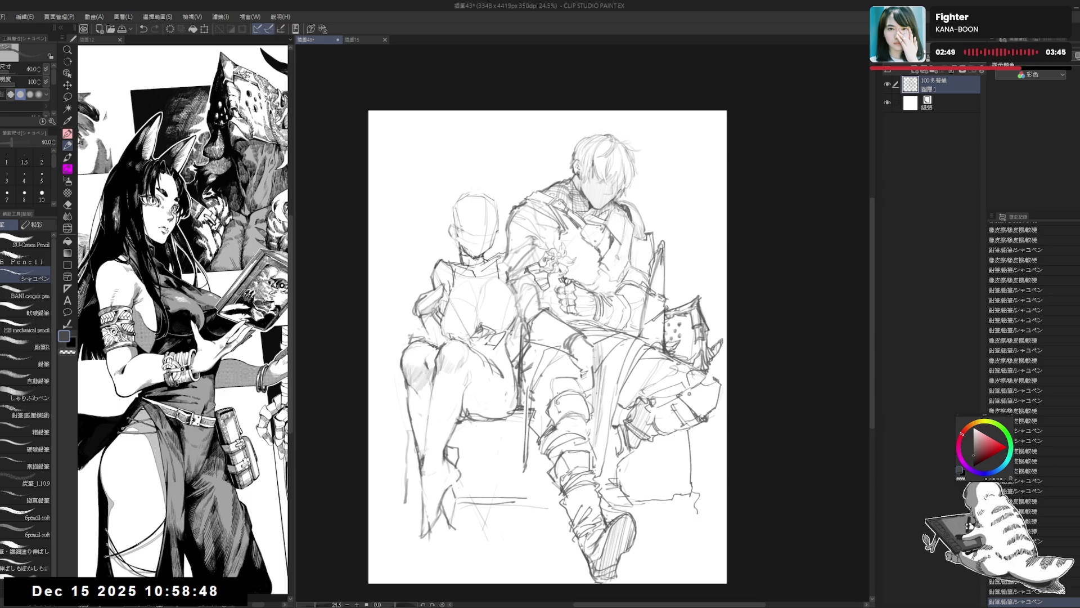
scroll(546, 324, down, 2)
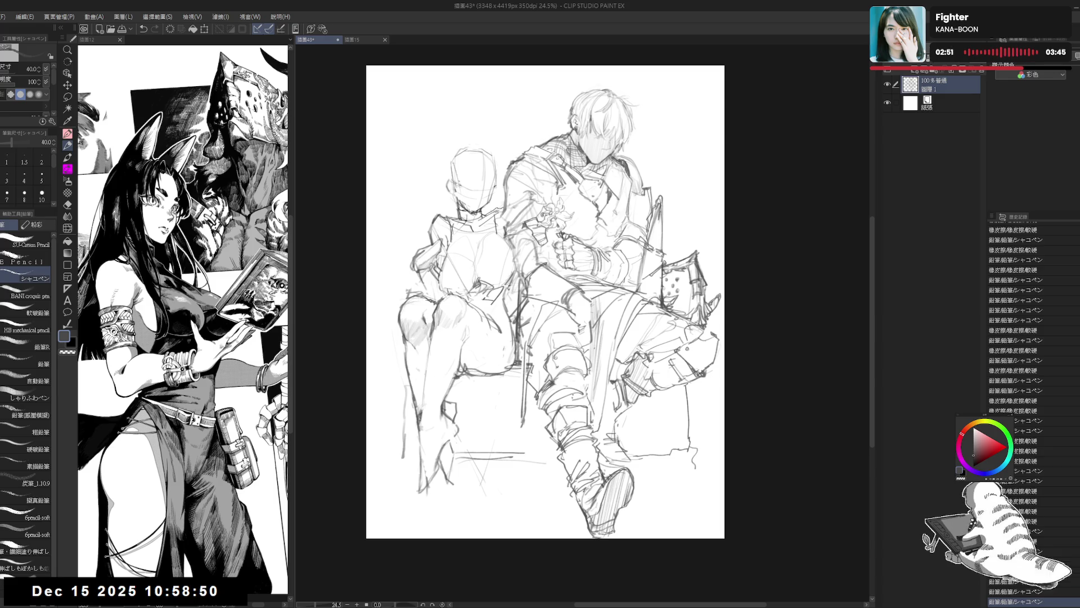
- Erase stray lines near the armored man's knee and on his thigh
scroll(505, 411, up, 1)
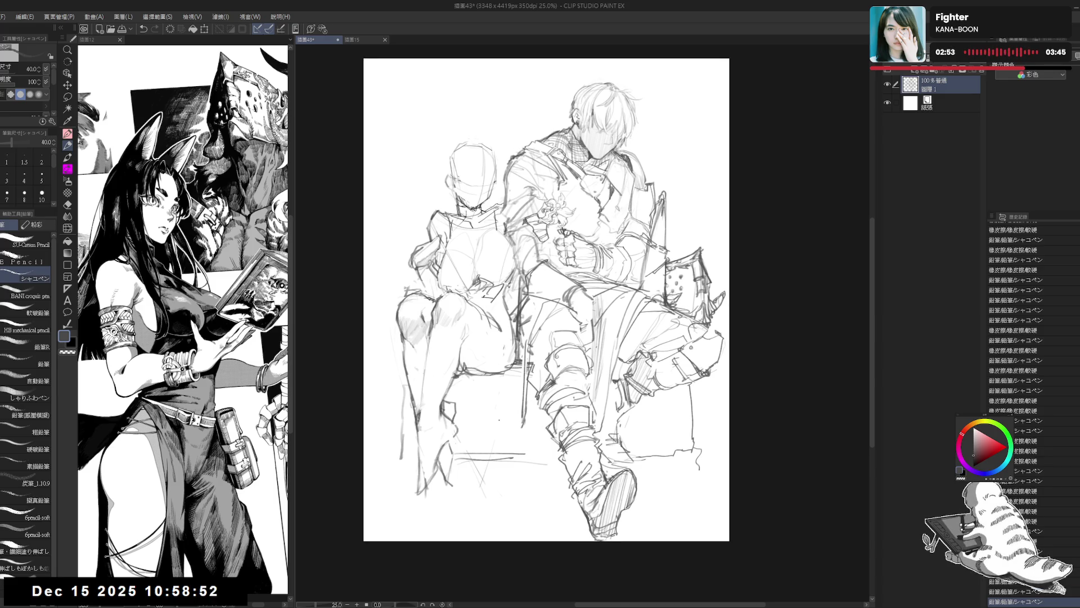
scroll(536, 436, up, 3)
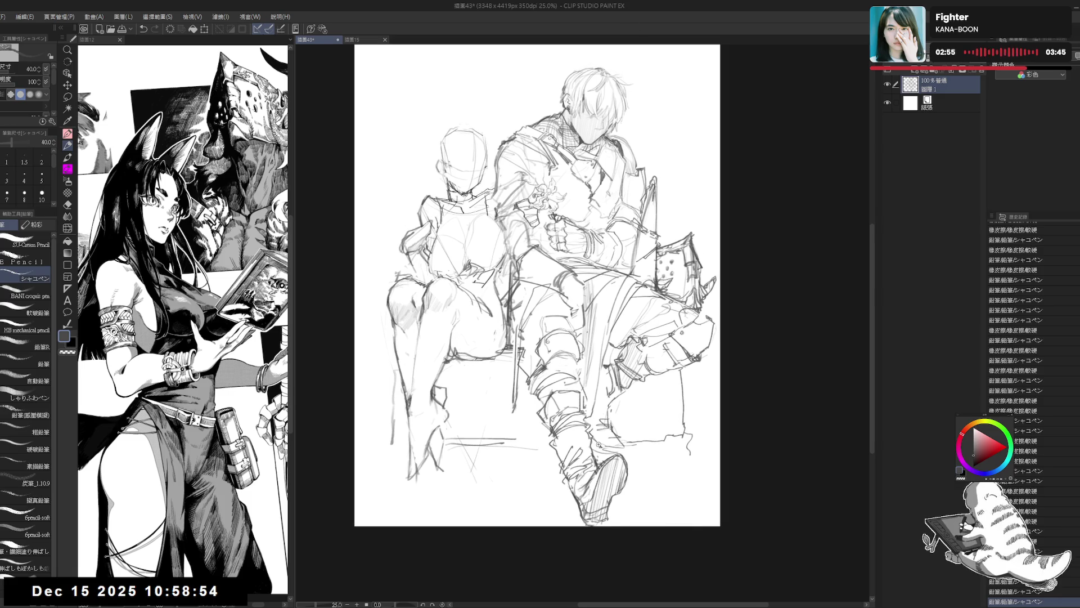
key(e)
mouse_move(509, 405)
mouse_down()
mouse_move(500, 377)
mouse_move(493, 389)
mouse_up()
key(p)
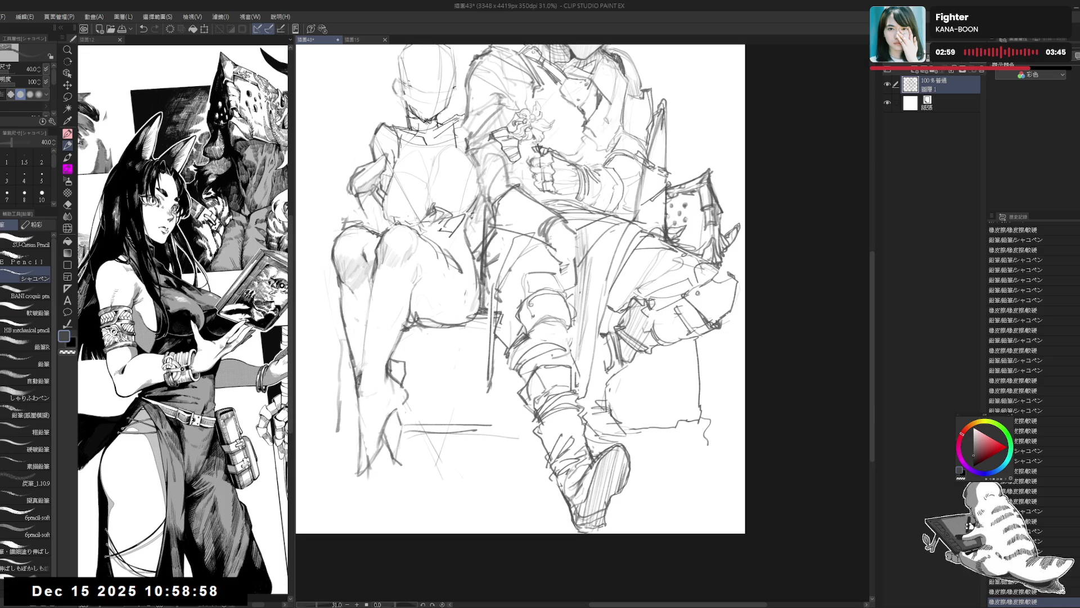
key(e)
mouse_move(612, 331)
mouse_down()
mouse_move(601, 342)
mouse_move(606, 326)
mouse_up()
key(p)
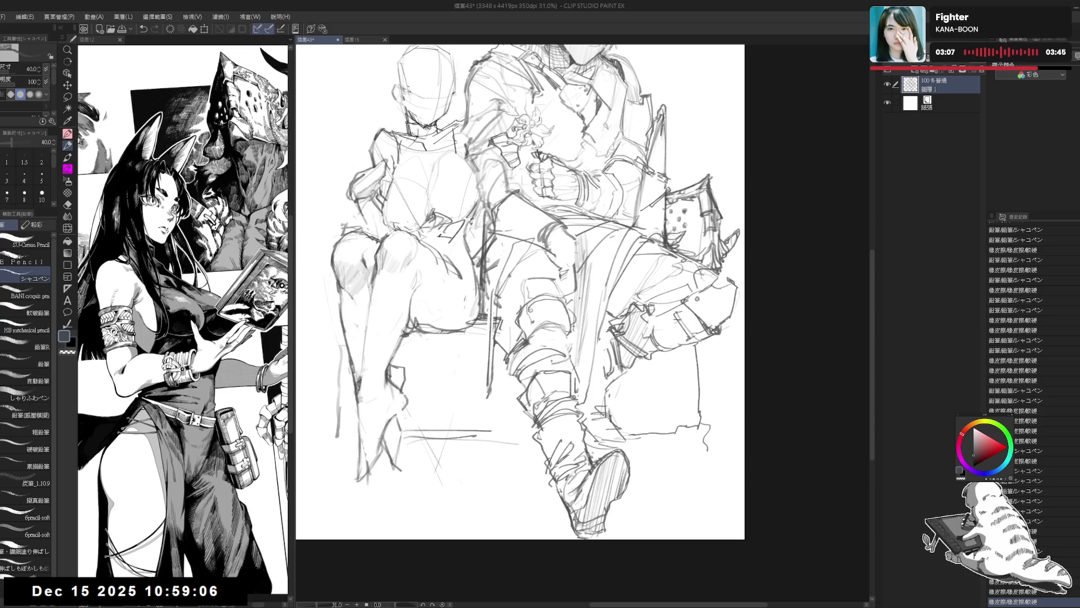
- Draw a new line on the man's leg and redraw it more cleanly
drag(613, 332, 619, 397)
key(e)
key(p)
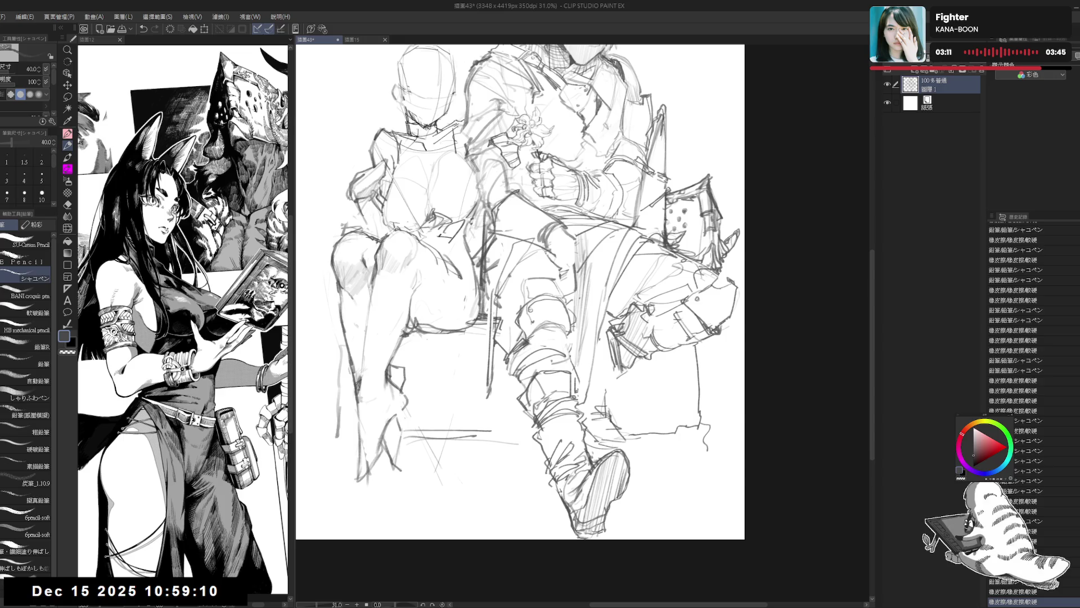
drag(606, 331, 619, 374)
key(e)
key(p)
key(e)
key(p)
- Add a pencil line along the leg, tilt the view, and erase a small bit nearby
drag(643, 275, 633, 291)
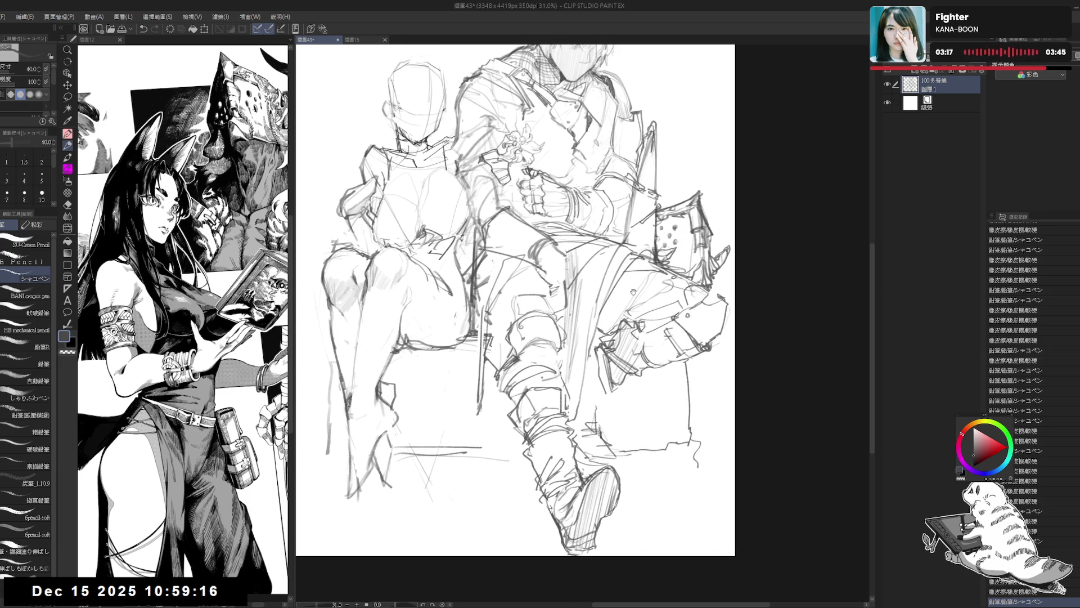
scroll(633, 292, down, 1)
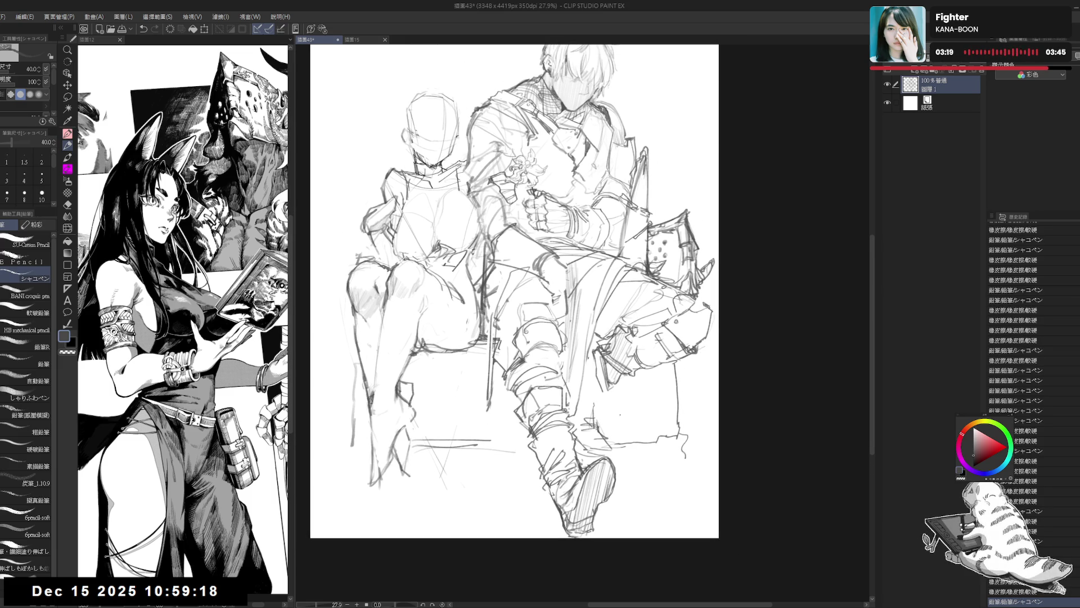
key(e)
key(minus)
drag(625, 394, 618, 378)
- Draw a short pencil line on the armored man's lower leg
key(p)
key(e)
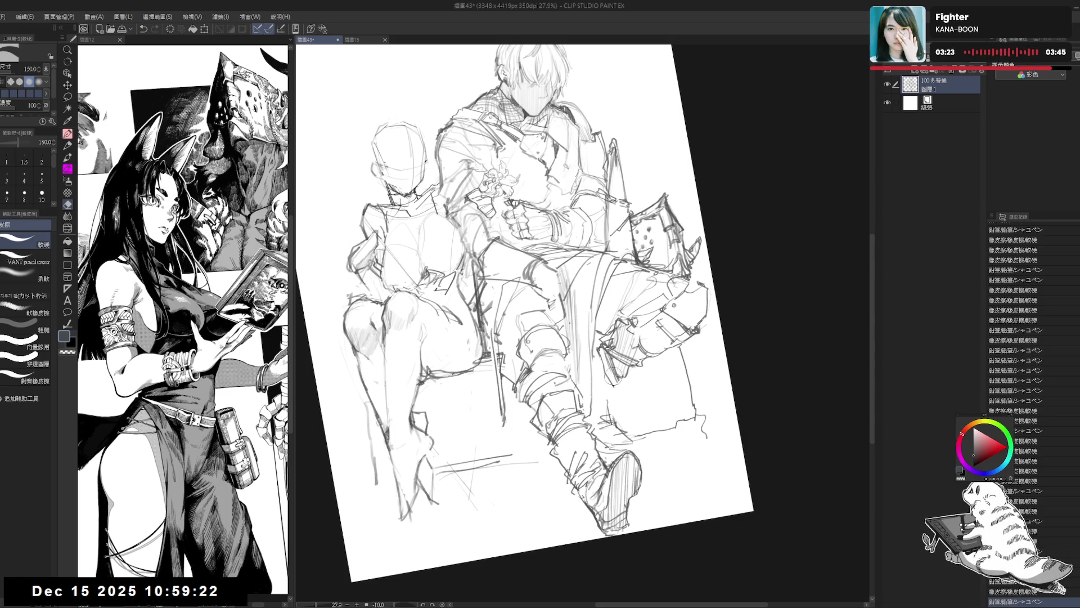
key(p)
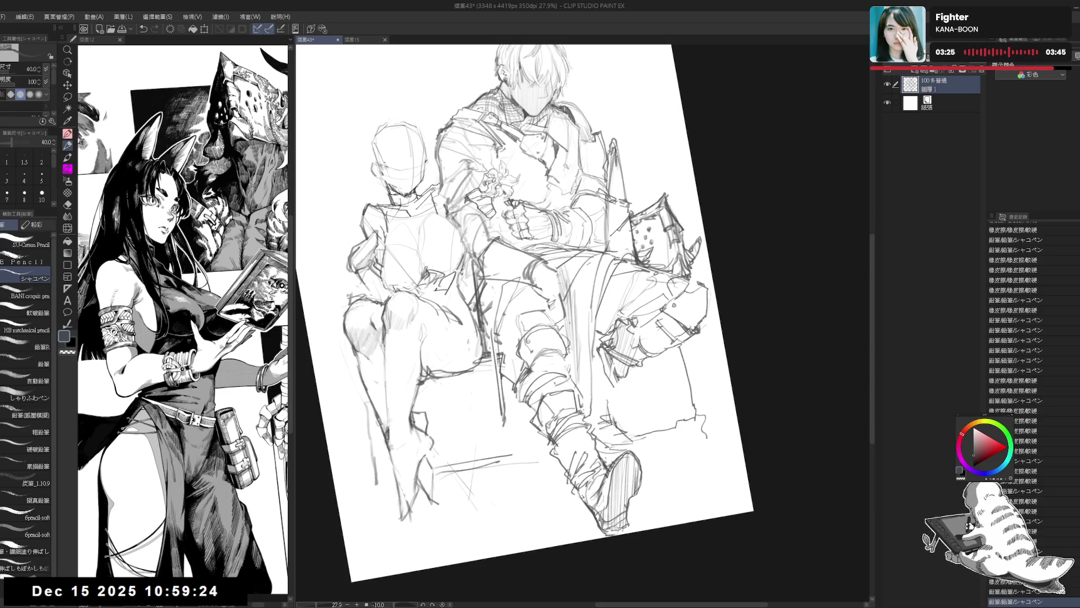
drag(612, 366, 612, 387)
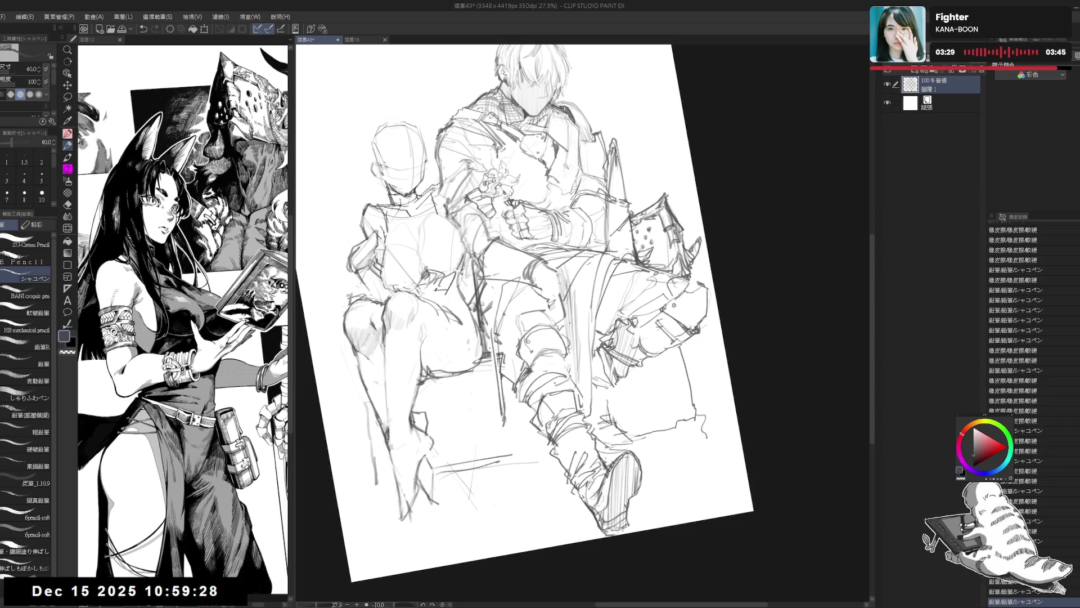
- Lasso-select the lower-leg lines, nudge them slightly into place and clear the selection
key(m)
key(at)
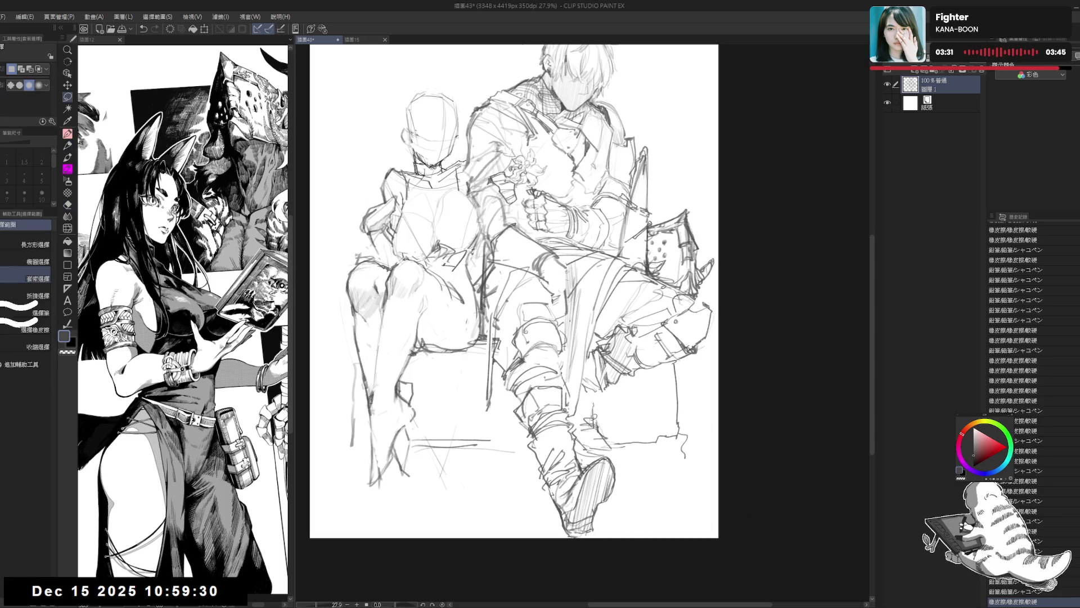
mouse_move(584, 405)
mouse_down()
mouse_move(597, 402)
mouse_move(591, 419)
mouse_up()
key(ctrl+d)
key(p)
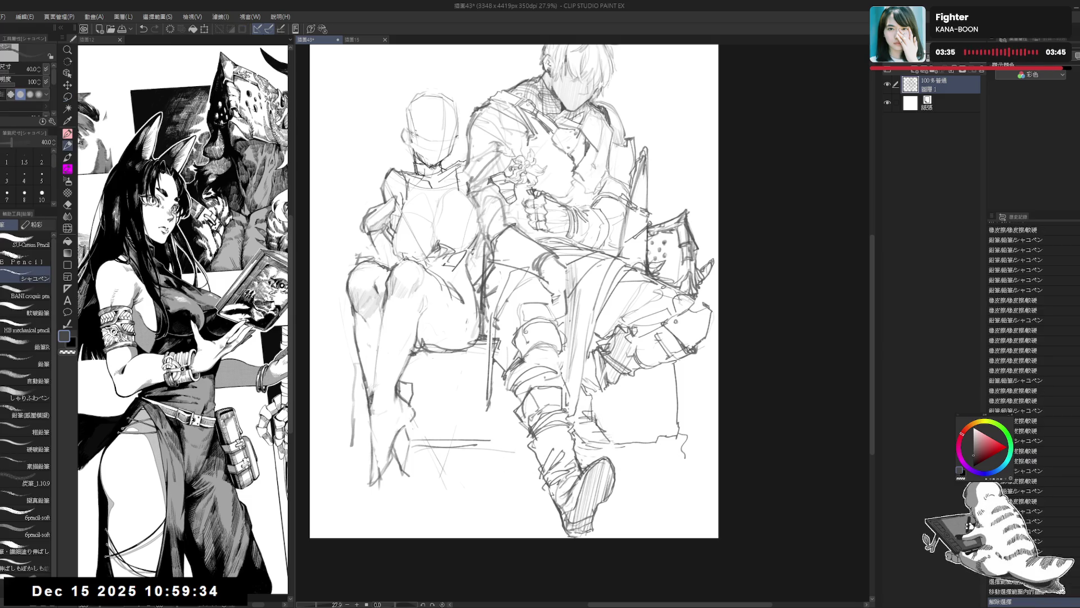
- Erase a stray line on the lower leg and save the drawing with Ctrl+S
key(e)
mouse_move(585, 403)
mouse_down()
mouse_move(599, 413)
mouse_move(593, 403)
mouse_up()
key(p)
scroll(557, 391, down, 1)
key(ctrl+s)
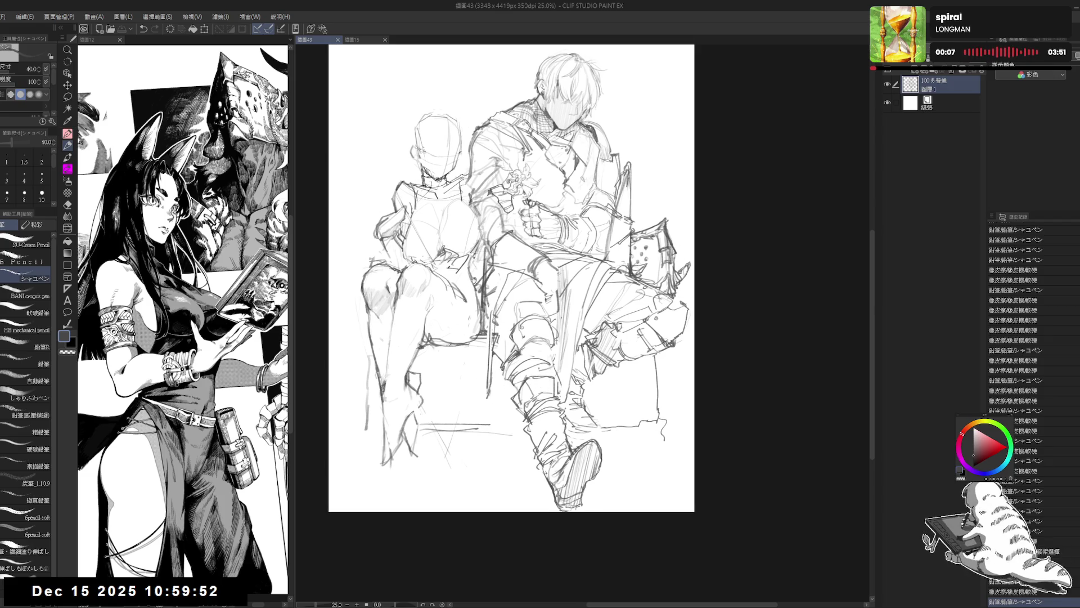
- Erase stray lines around the boot and add a short pencil line to it
scroll(593, 353, up, 2)
drag(594, 353, 580, 341)
key(e)
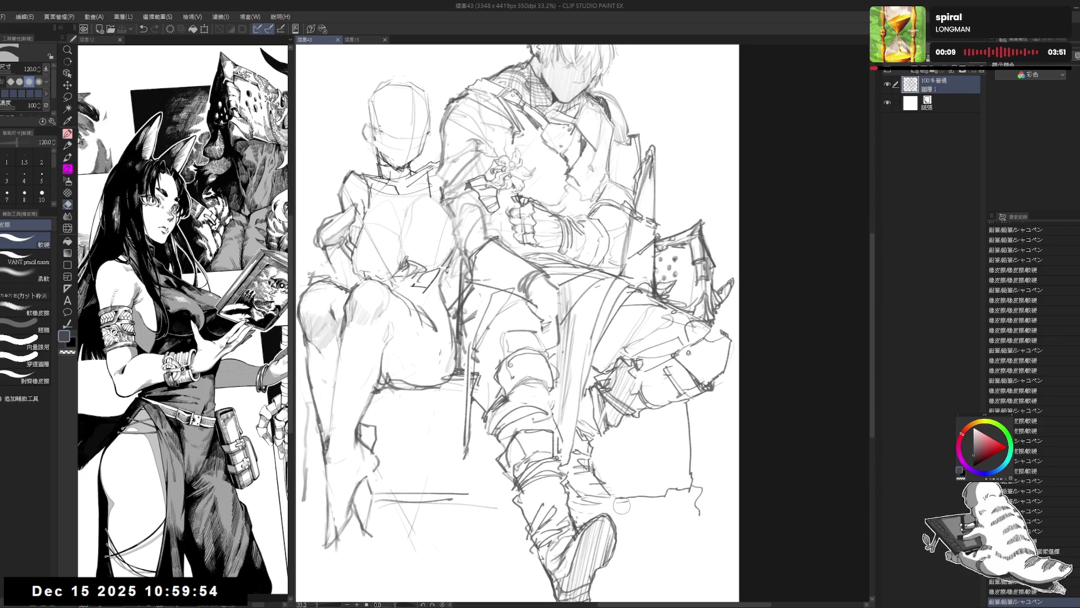
drag(578, 509, 574, 494)
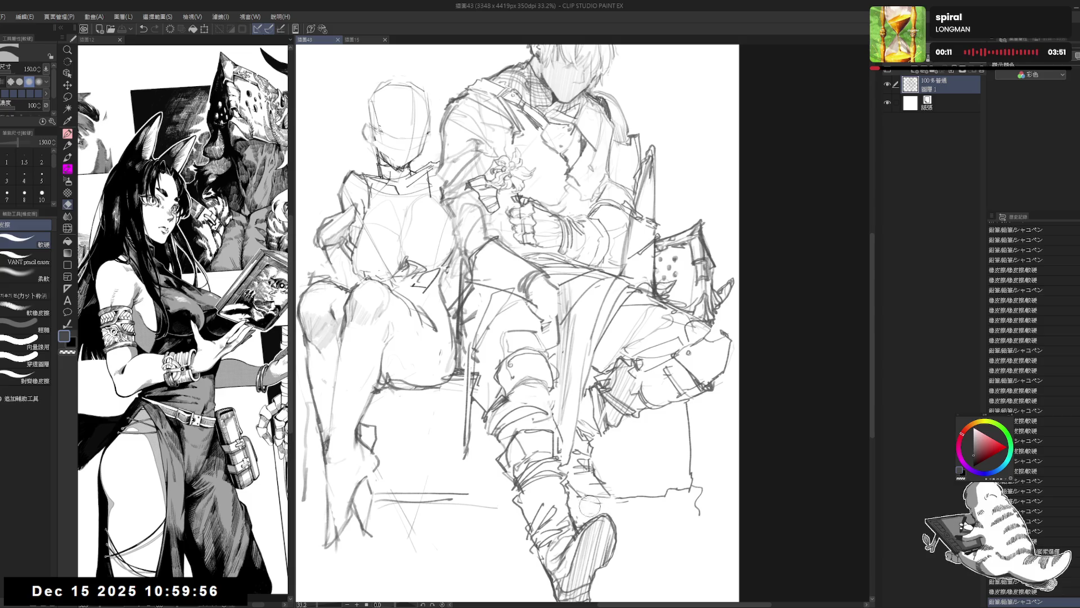
key(p)
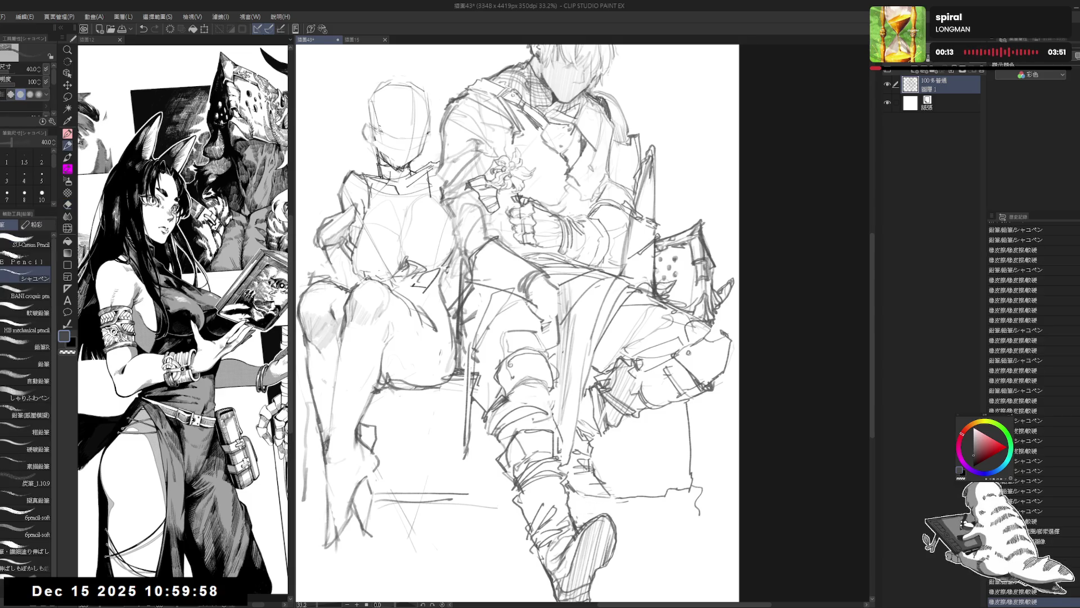
mouse_move(573, 499)
mouse_down()
mouse_move(597, 496)
mouse_move(599, 533)
mouse_up()
- Erase stray lines on the lower leg and the man's leg, tilting then straightening the view
key(e)
mouse_move(664, 484)
mouse_down()
mouse_move(630, 472)
mouse_move(625, 487)
mouse_up()
key(r)
key(e)
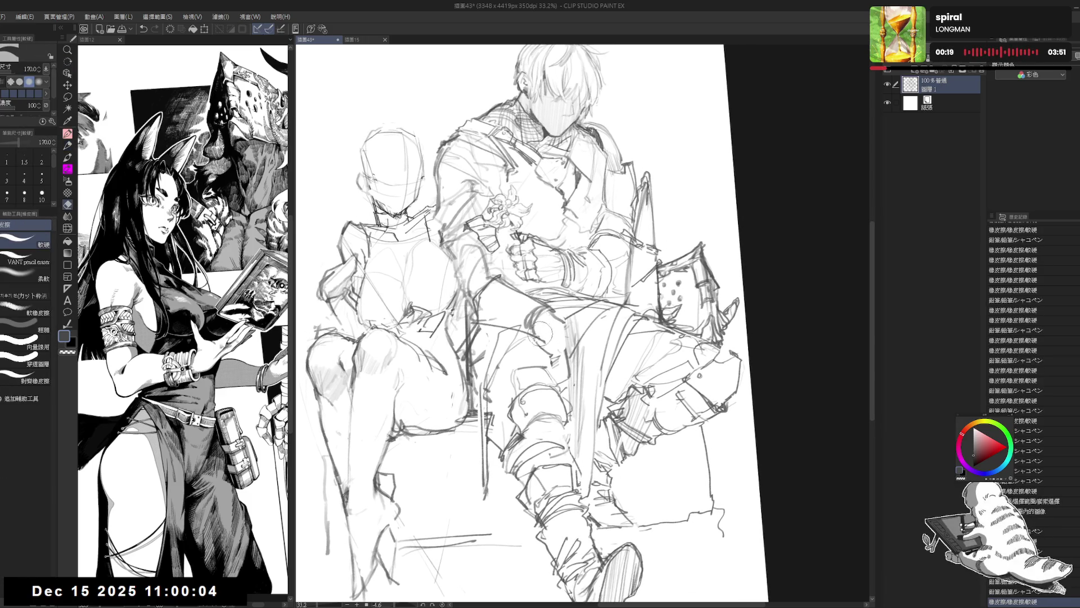
mouse_move(535, 326)
mouse_down()
mouse_move(567, 369)
mouse_move(554, 337)
mouse_up()
key(p)
key(ctrl+at)
key(e)
key(p)
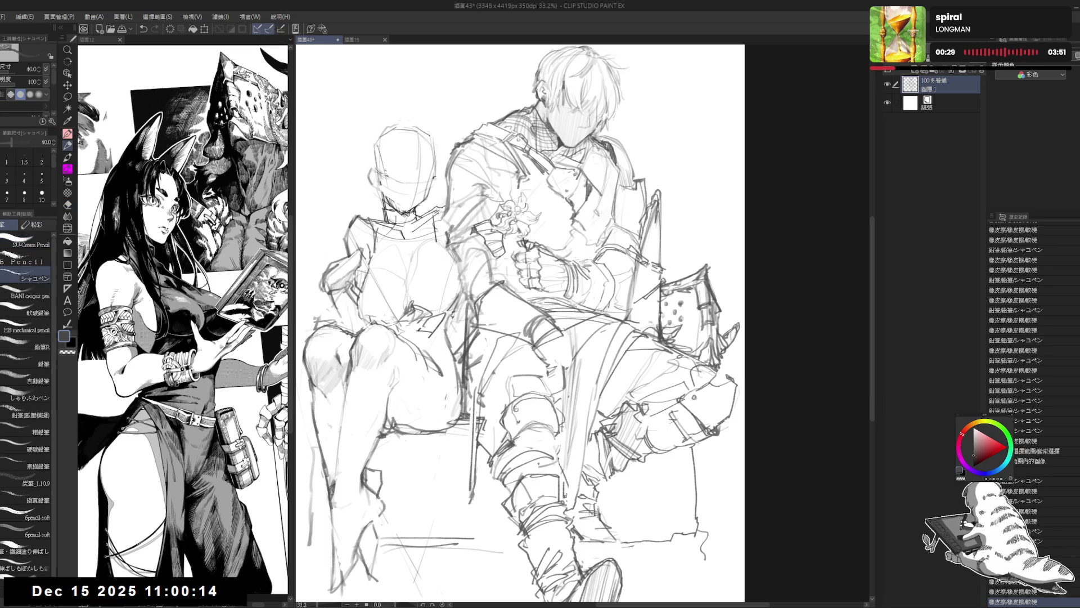
- Touch up the man's thigh with small erasures and small pencil marks
key(ctrl+minus)
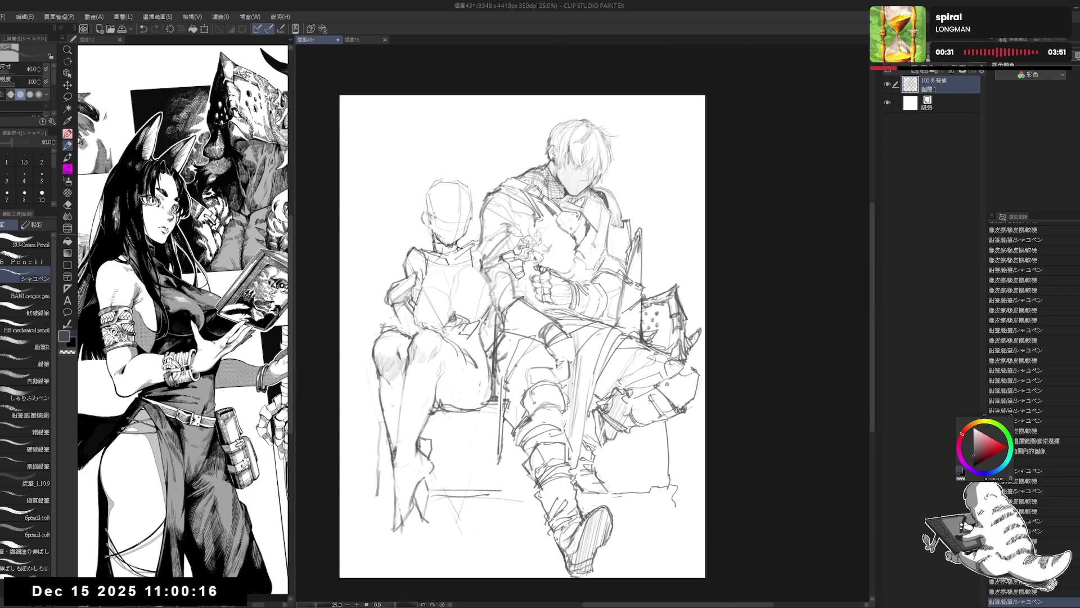
scroll(538, 310, up, 4)
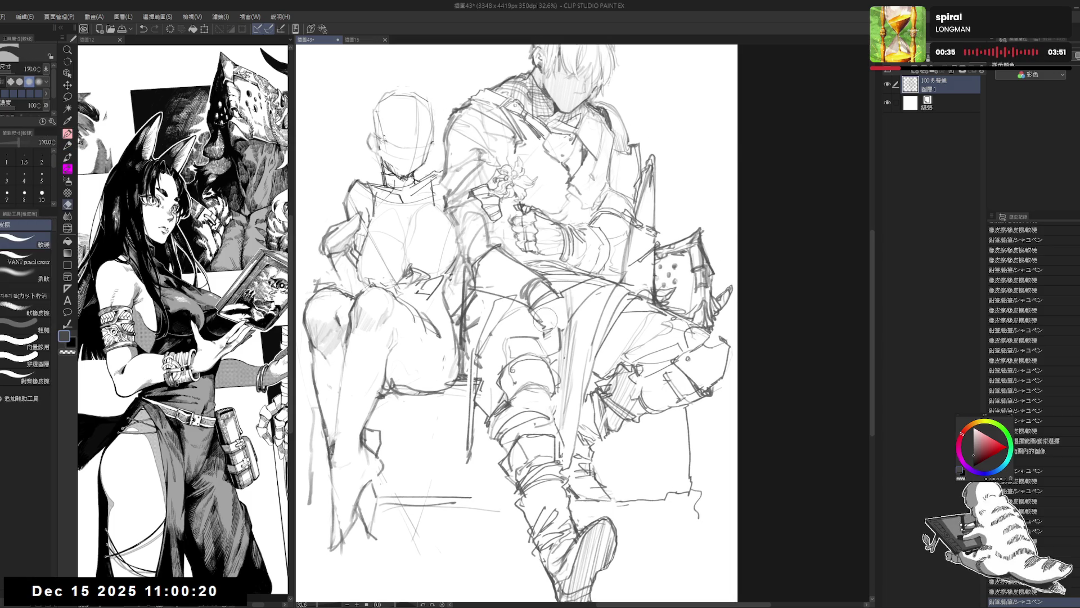
key(e)
click(543, 322)
key(p)
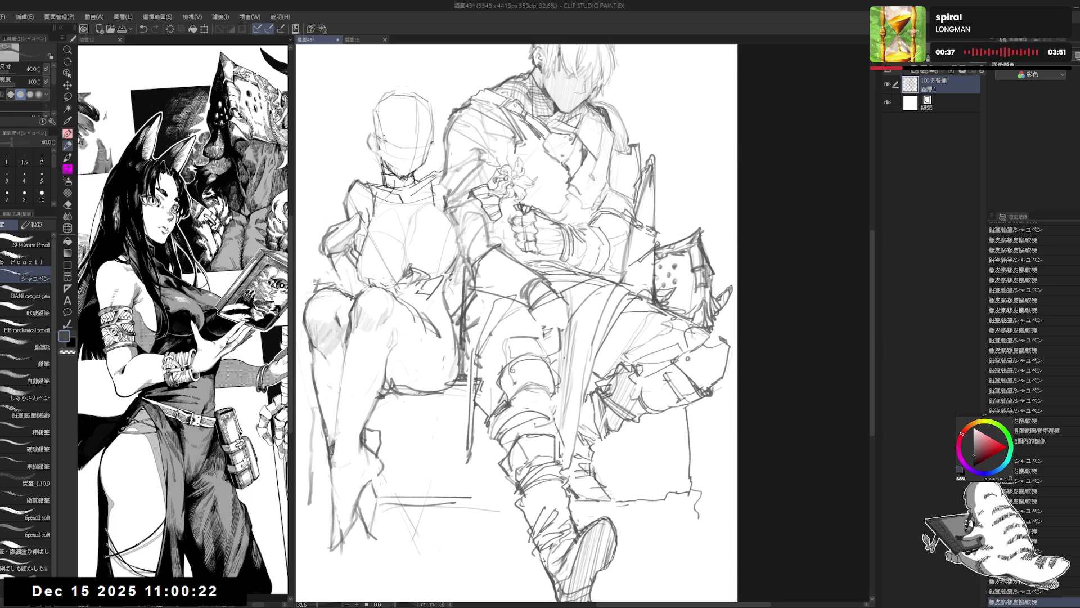
drag(529, 315, 535, 322)
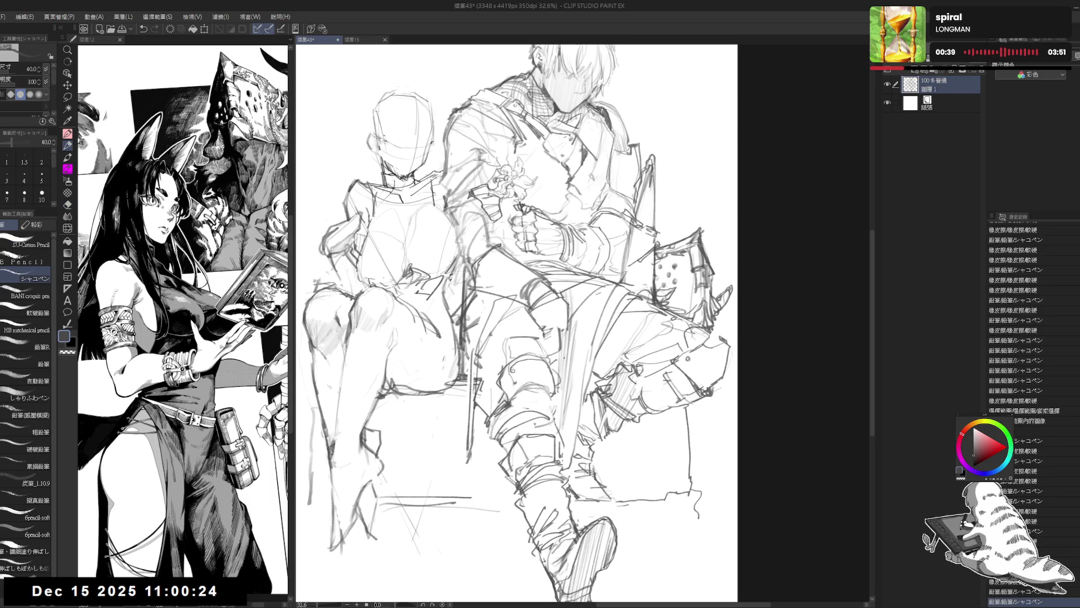
key(e)
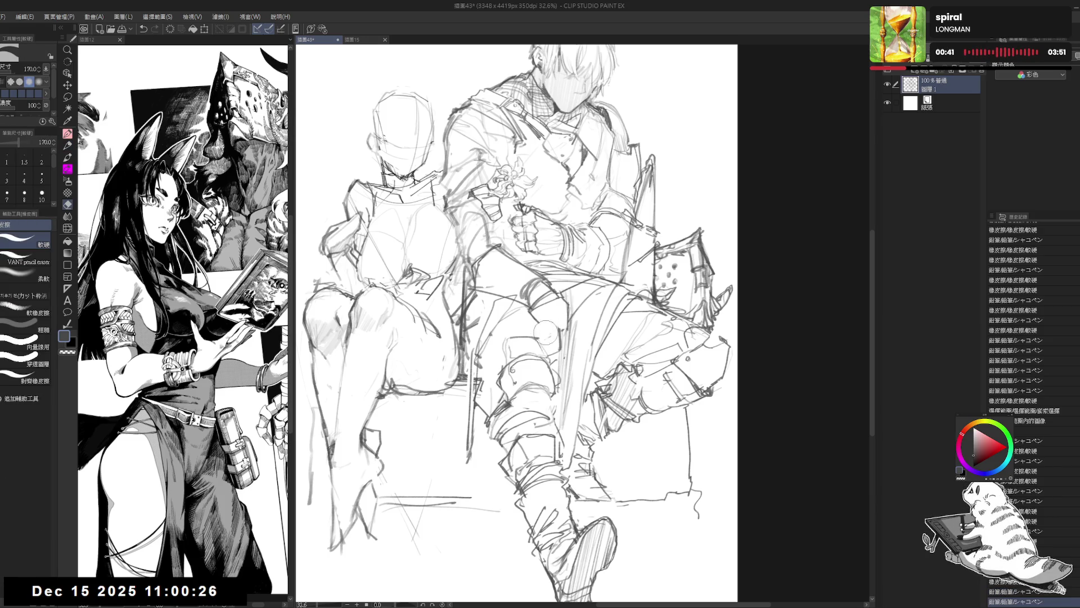
drag(558, 324, 554, 316)
key(p)
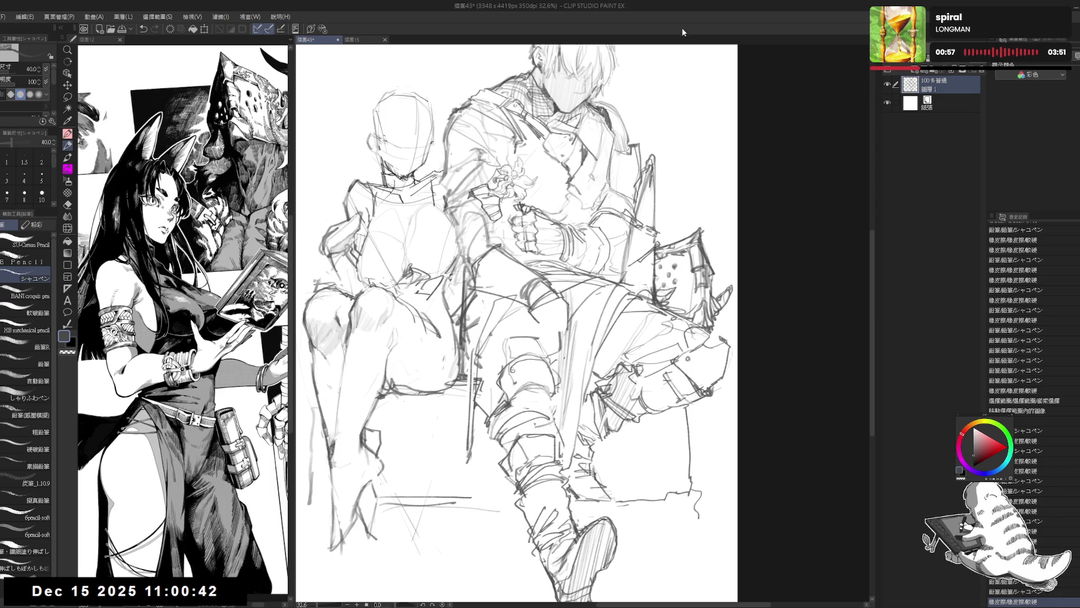
- Draw short pencil lines along the man's thigh, undoing the last strokes
drag(475, 322, 492, 331)
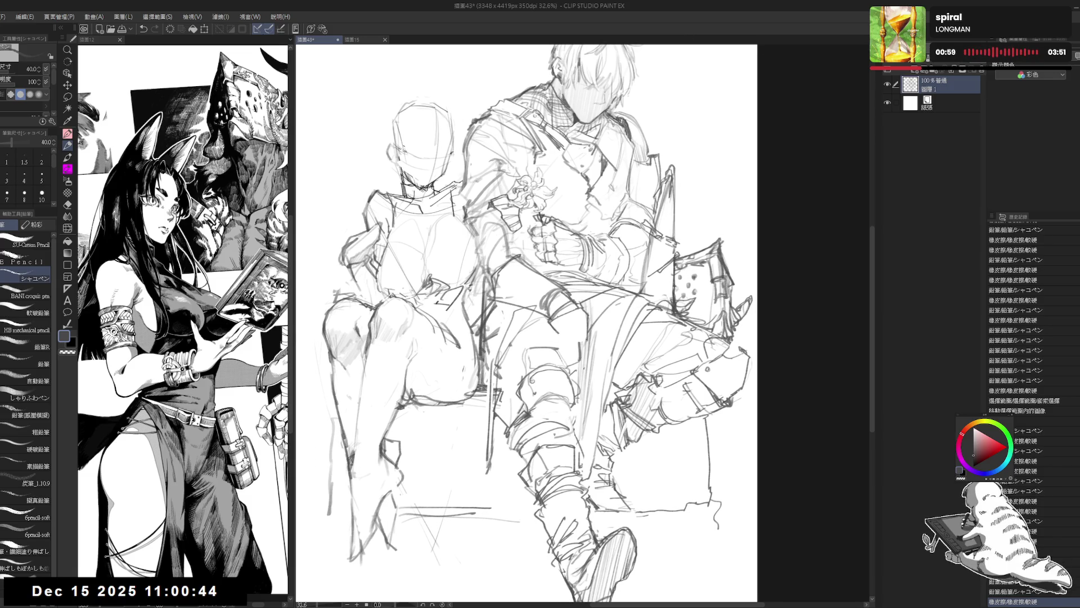
drag(558, 316, 565, 335)
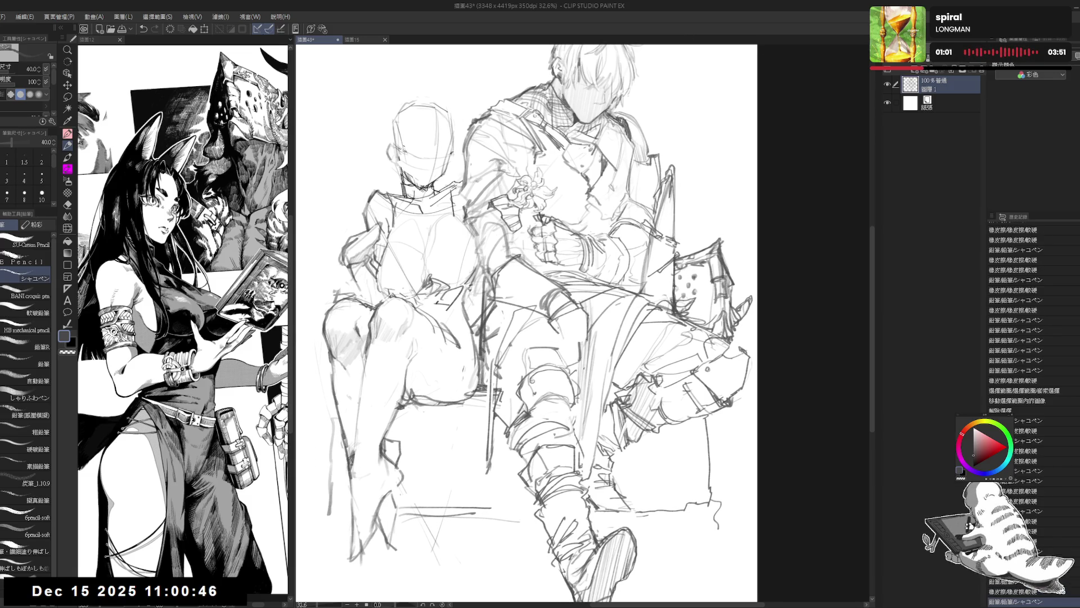
key(e)
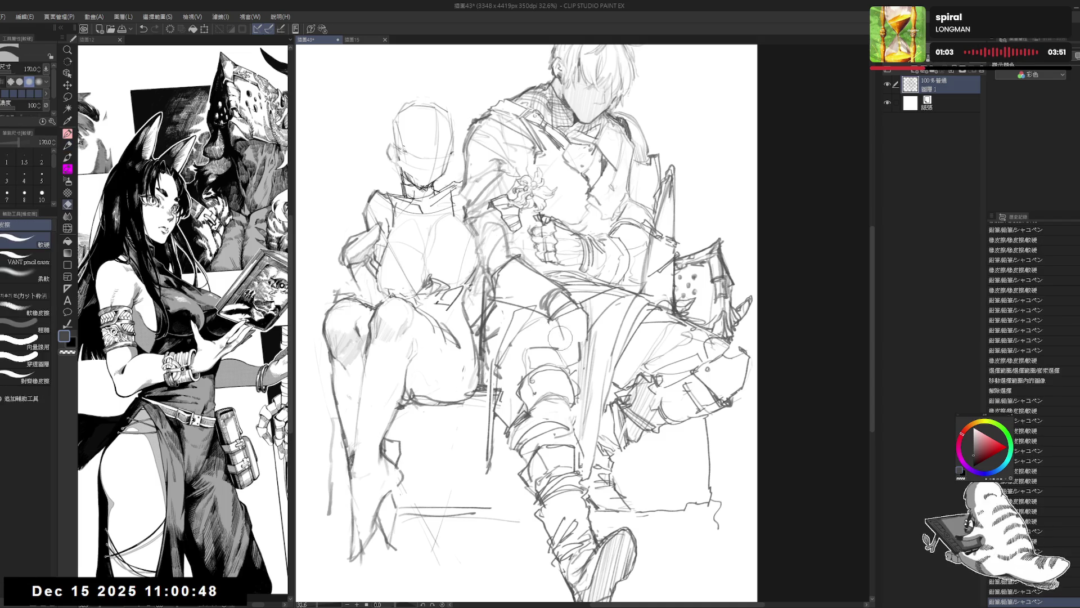
key(p)
drag(549, 322, 560, 341)
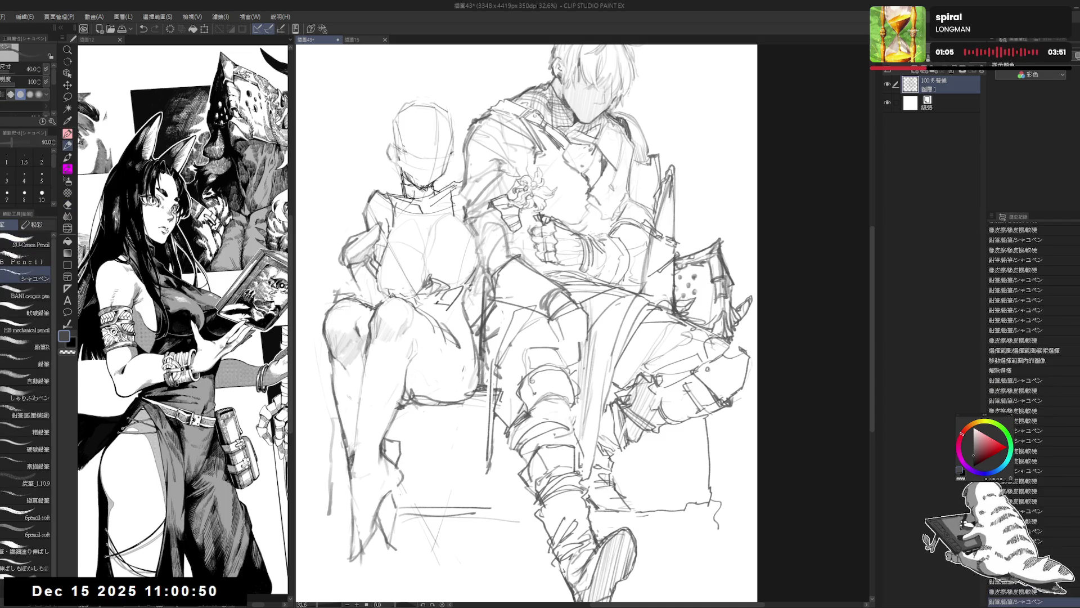
click(565, 323)
drag(565, 319, 570, 338)
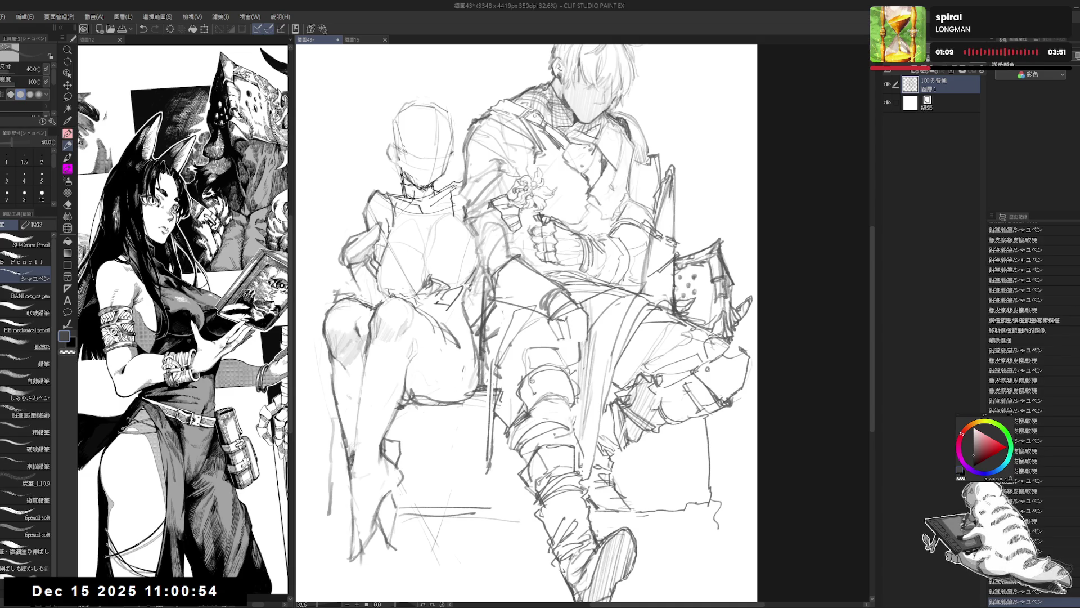
key(ctrl+z)
key(ctrl+z)
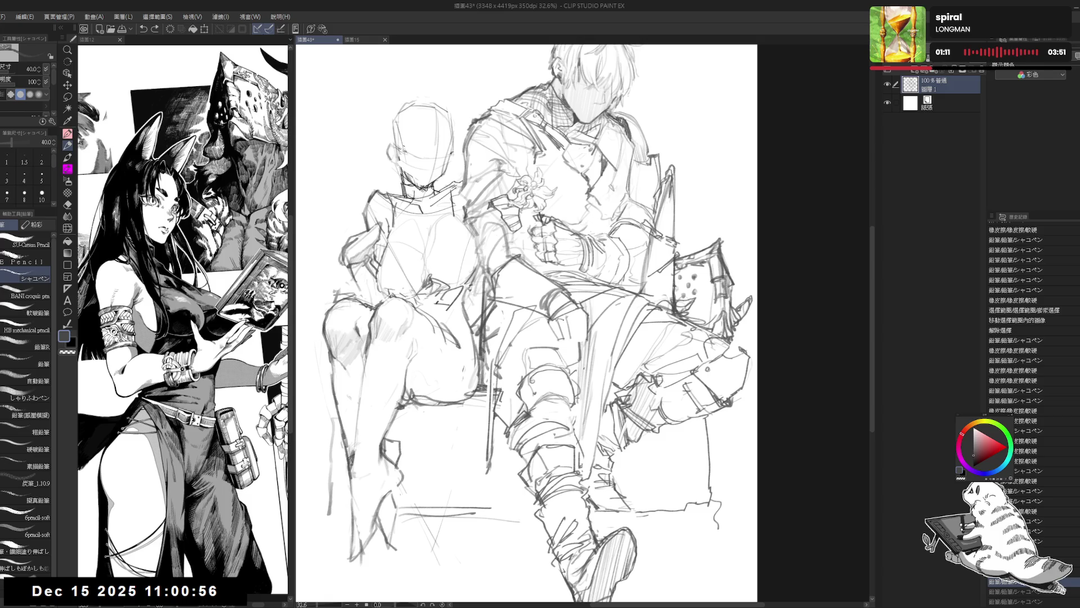
- Mirror the view to check, erase a thigh area, redraw a stroke, and zoom out
key(h)
key(h)
key(e)
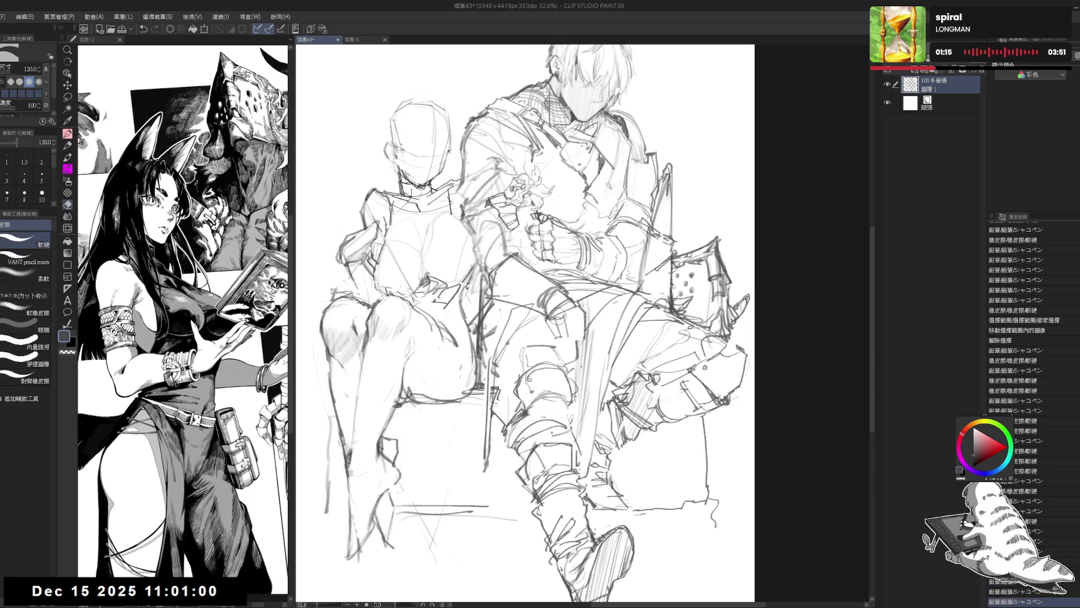
mouse_move(550, 327)
mouse_down()
mouse_move(572, 308)
mouse_move(574, 335)
mouse_move(571, 322)
mouse_move(589, 318)
mouse_move(586, 335)
mouse_up()
key(p)
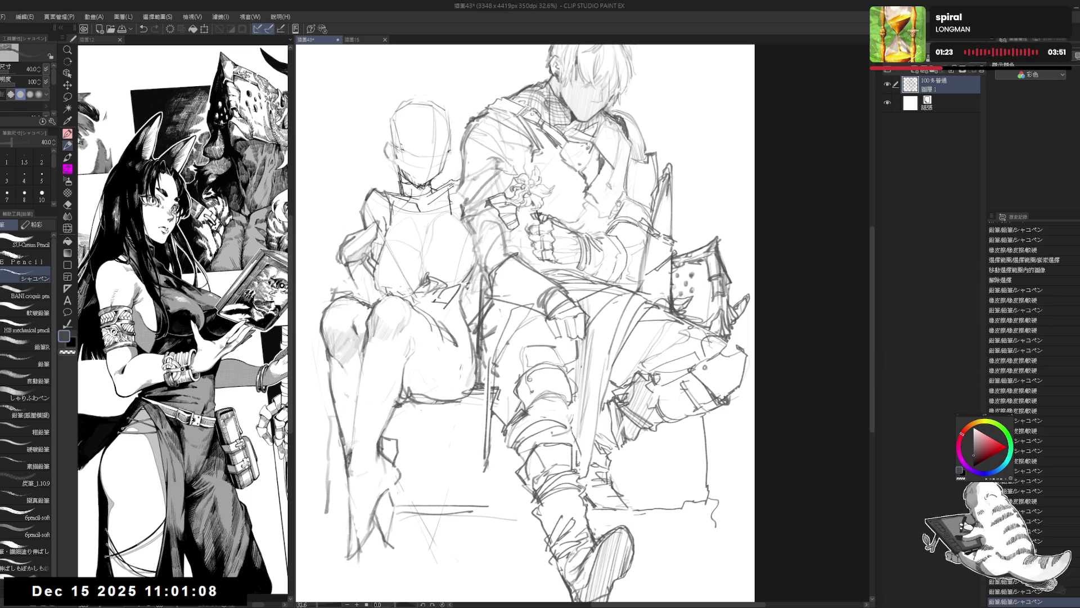
drag(617, 202, 622, 240)
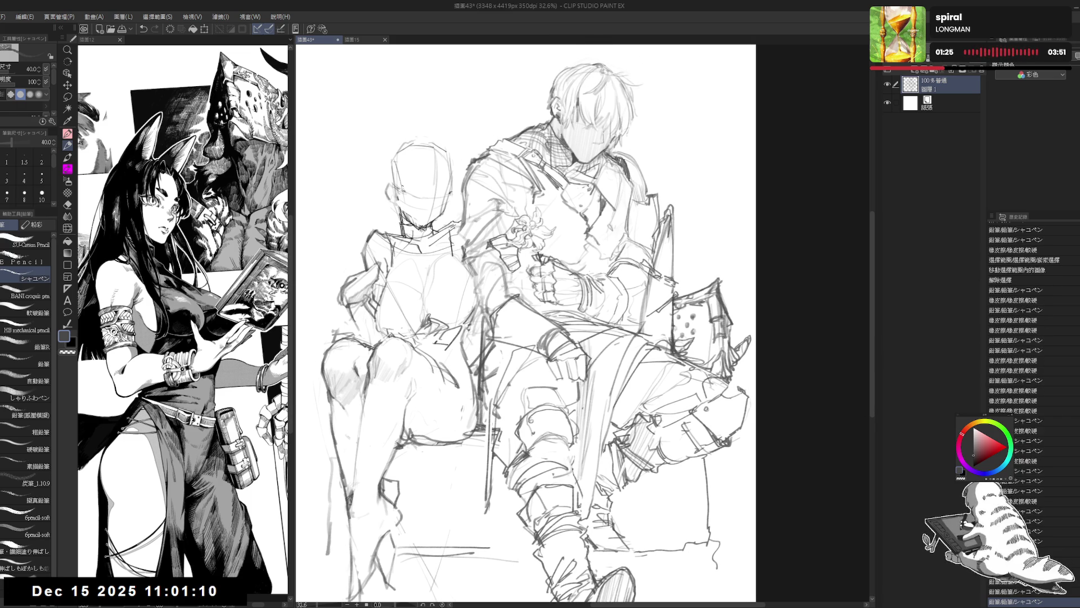
mouse_move(537, 327)
mouse_down()
mouse_move(547, 341)
mouse_move(543, 316)
mouse_move(493, 339)
mouse_up()
key(e)
key(p)
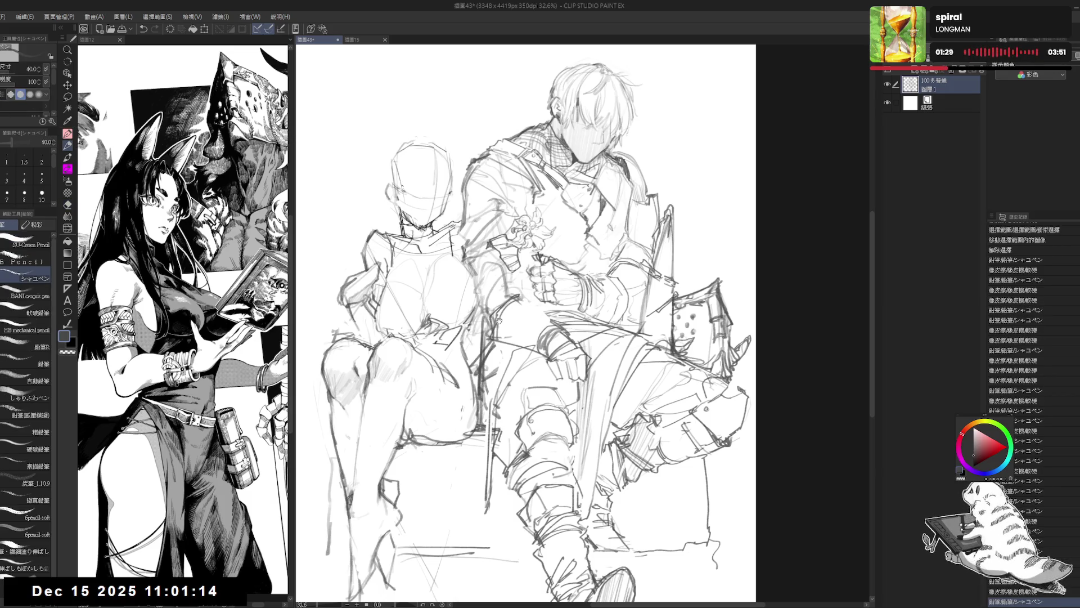
key(ctrl+minus)
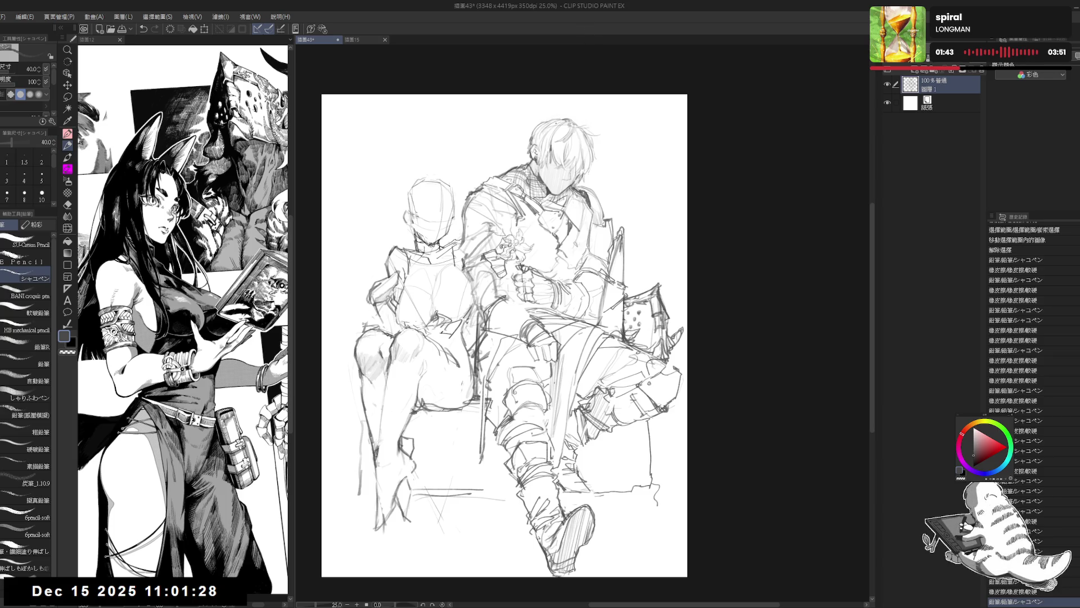
- Erase tiny stray marks and touch up the pencil line near the gloved hand
scroll(536, 351, up, 2)
key(e)
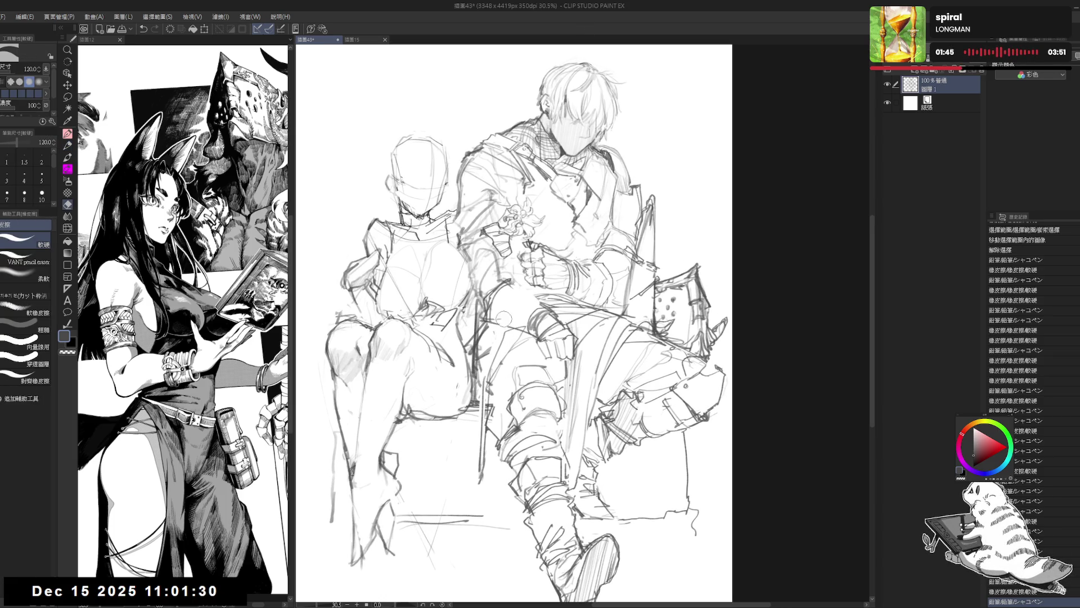
click(504, 319)
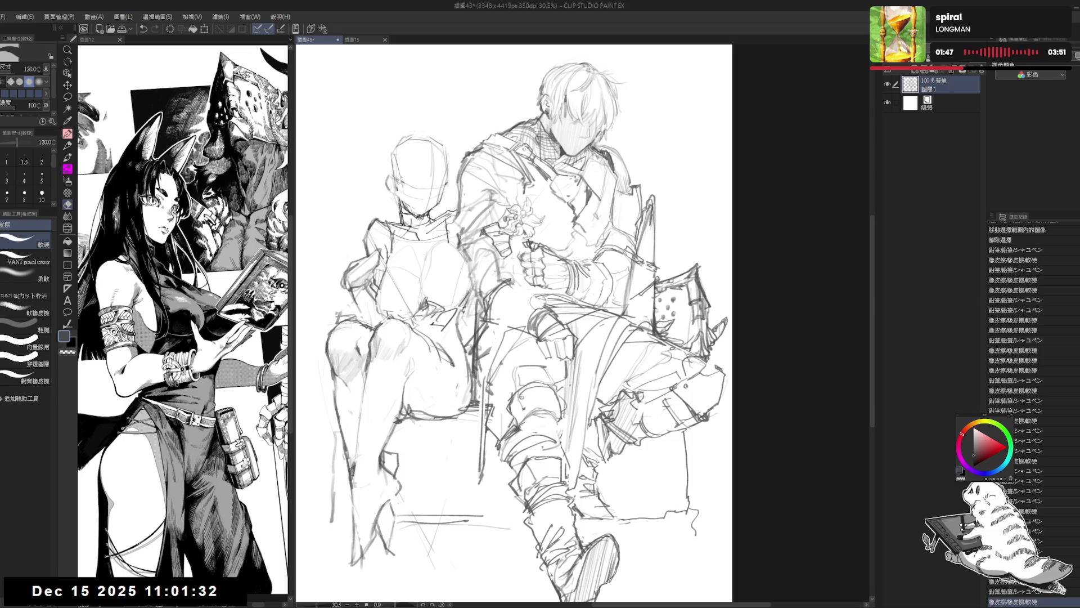
click(542, 304)
key(p)
click(549, 306)
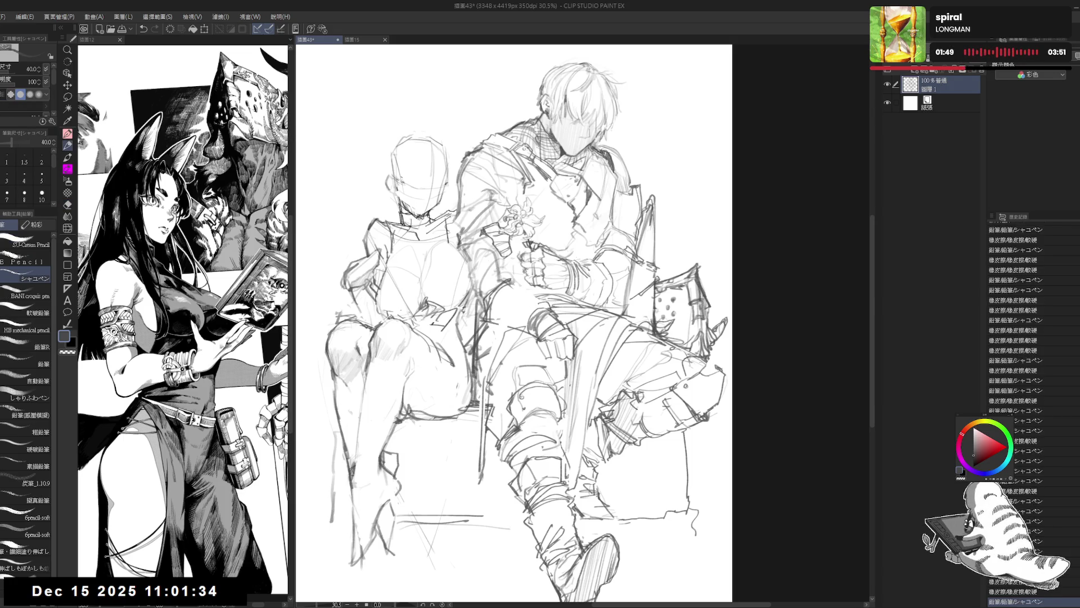
drag(512, 312, 532, 306)
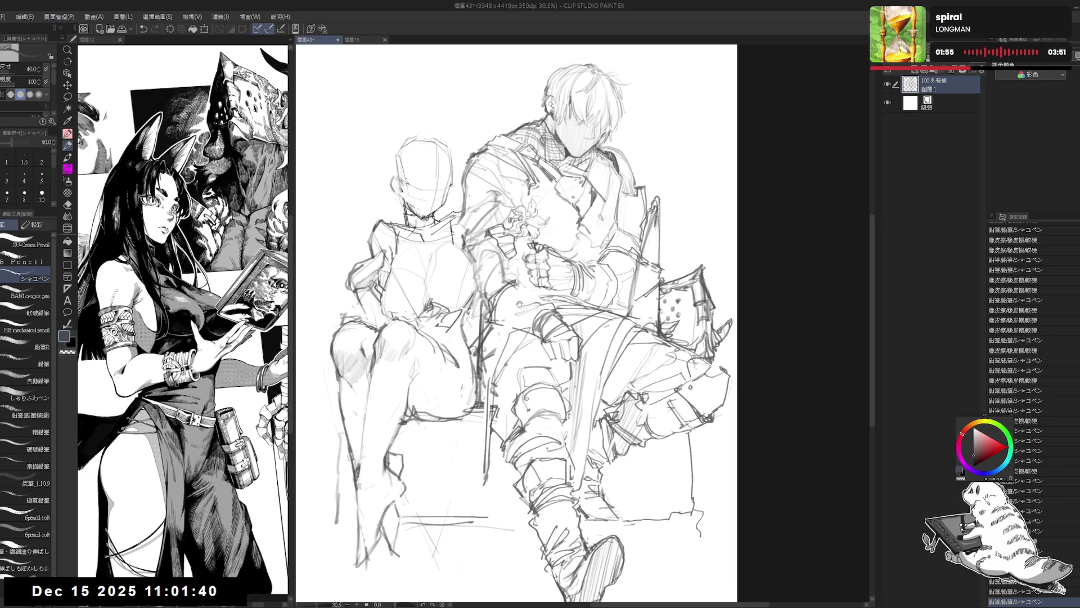
- Alternate eraser and pencil to clean up and redraw the glove lines
mouse_move(533, 296)
mouse_down()
mouse_move(500, 333)
mouse_move(505, 317)
mouse_up()
key(e)
key(p)
key(e)
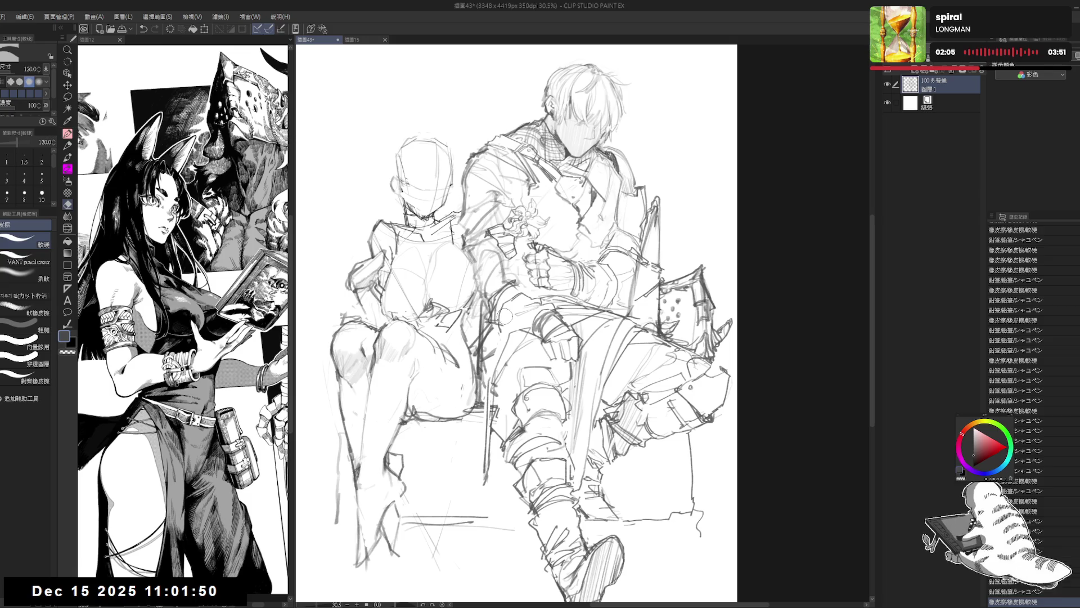
mouse_move(505, 316)
mouse_down()
mouse_move(510, 325)
mouse_move(499, 324)
mouse_move(531, 333)
mouse_move(543, 322)
mouse_move(534, 321)
mouse_up()
key(p)
key(e)
key(p)
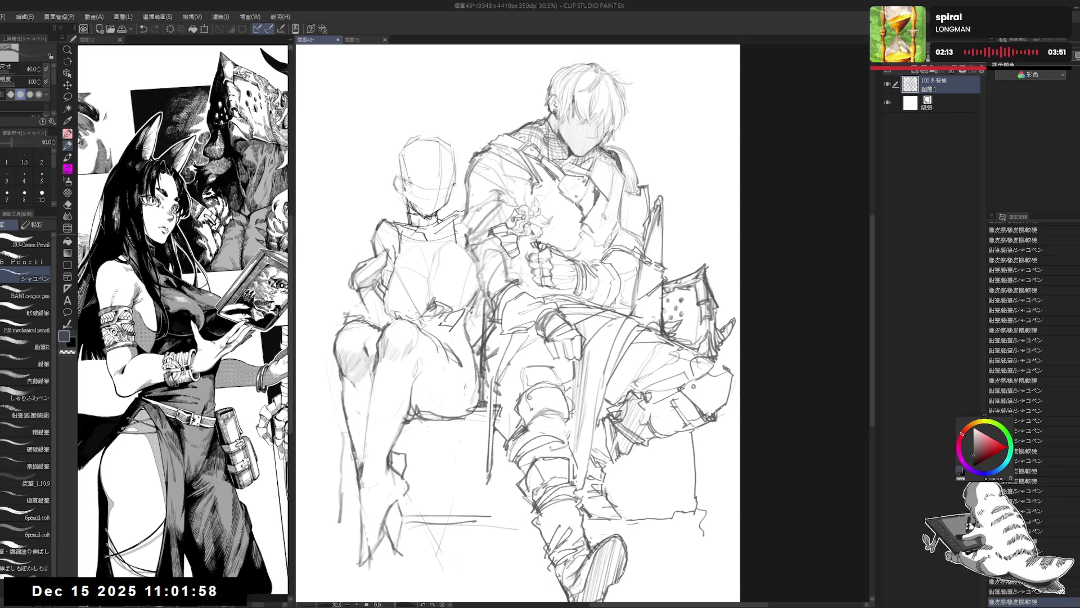
- Mirror the view to check proportions, test pens, then add a short pencil stroke near the knee
key(h)
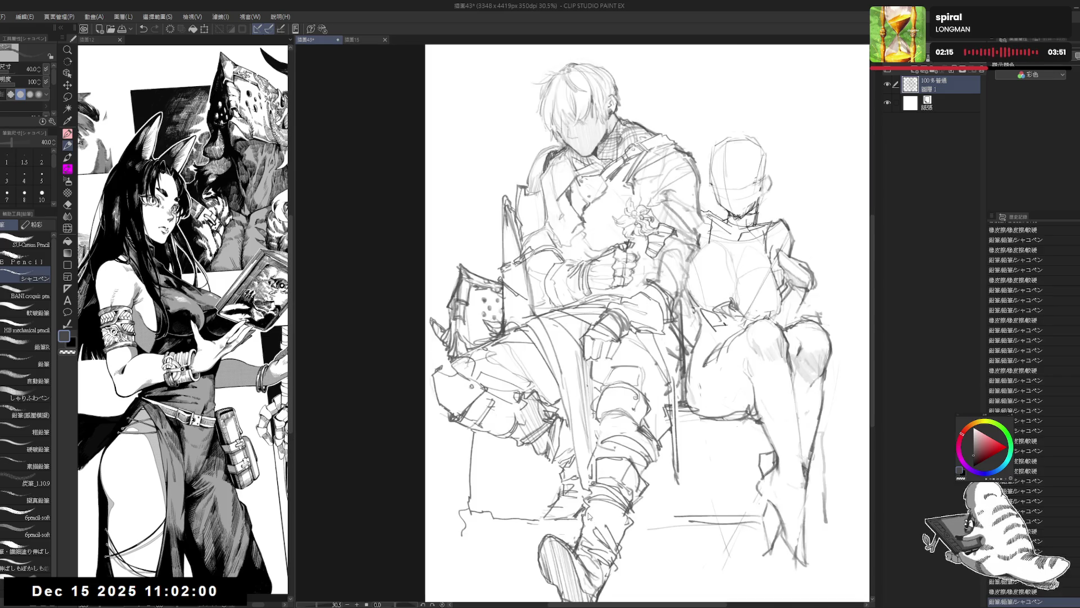
key(h)
drag(603, 244, 606, 253)
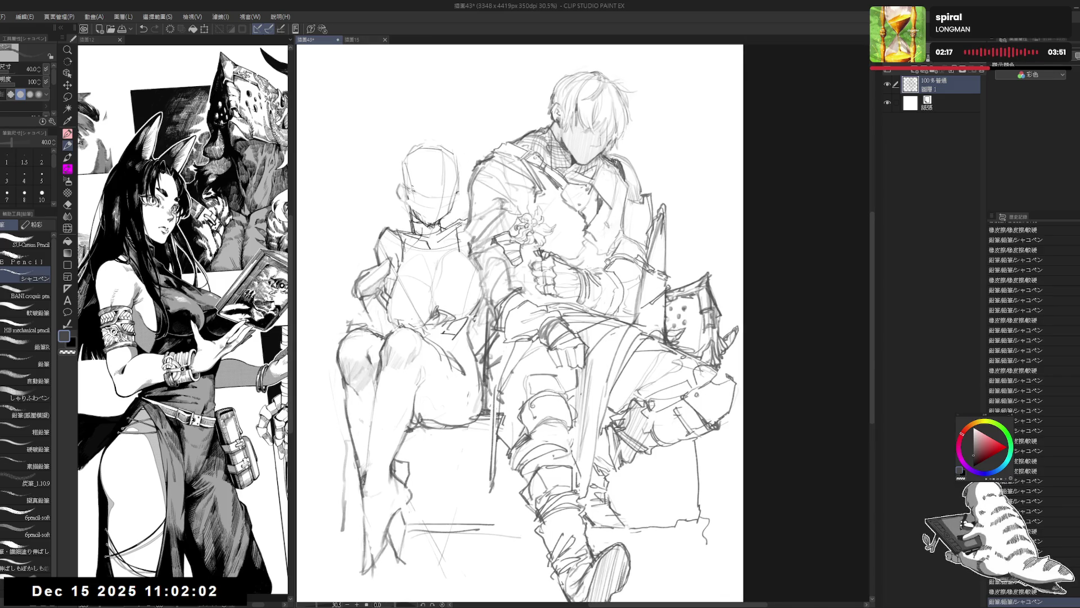
mouse_move(503, 336)
mouse_down()
mouse_move(571, 326)
mouse_move(553, 334)
mouse_up()
key(e)
key(p)
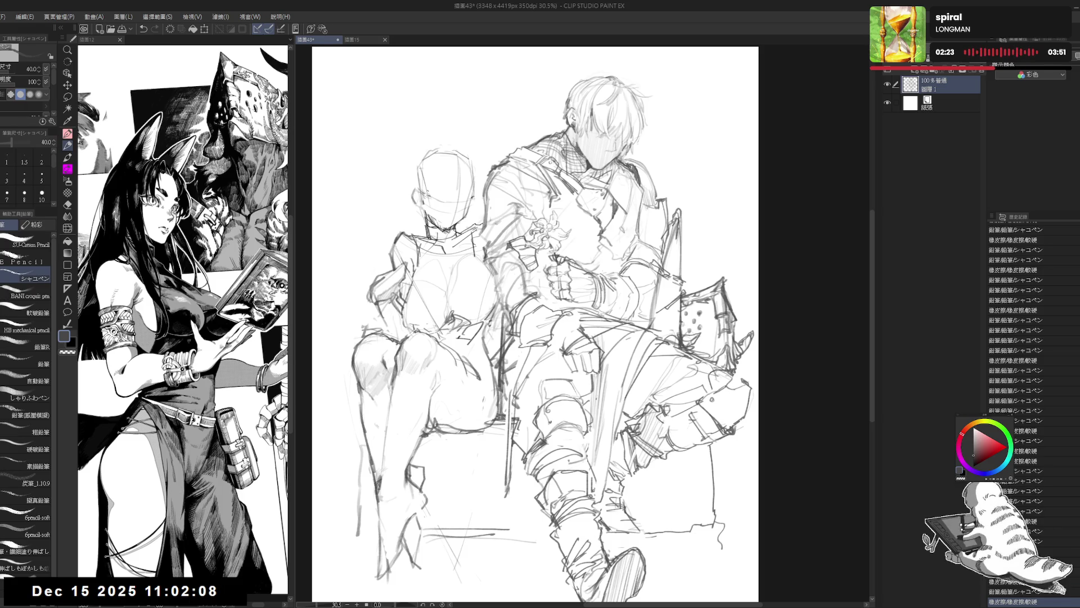
key(p)
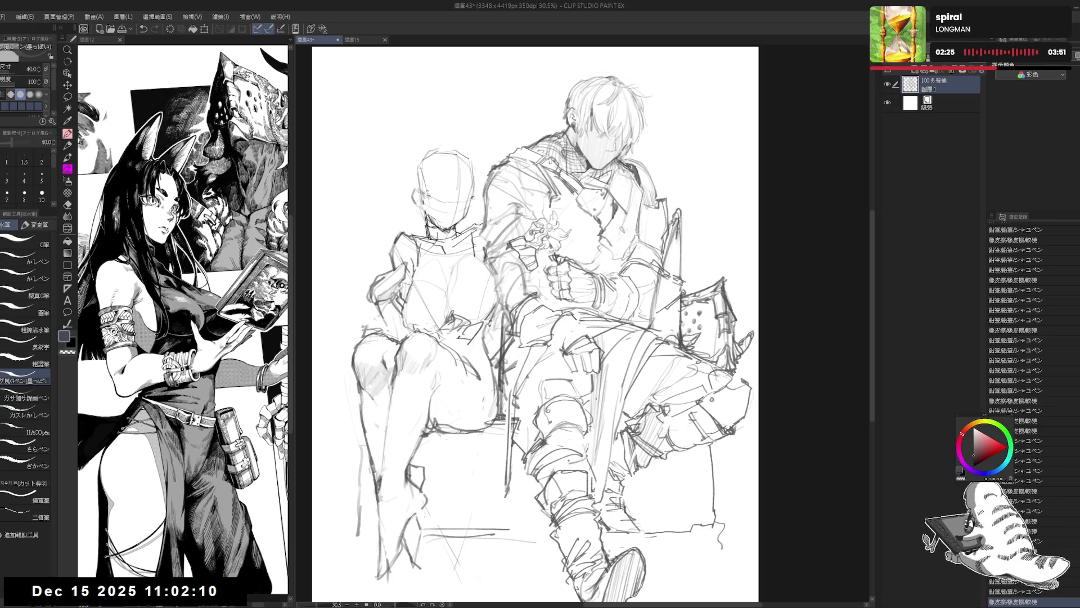
key(p)
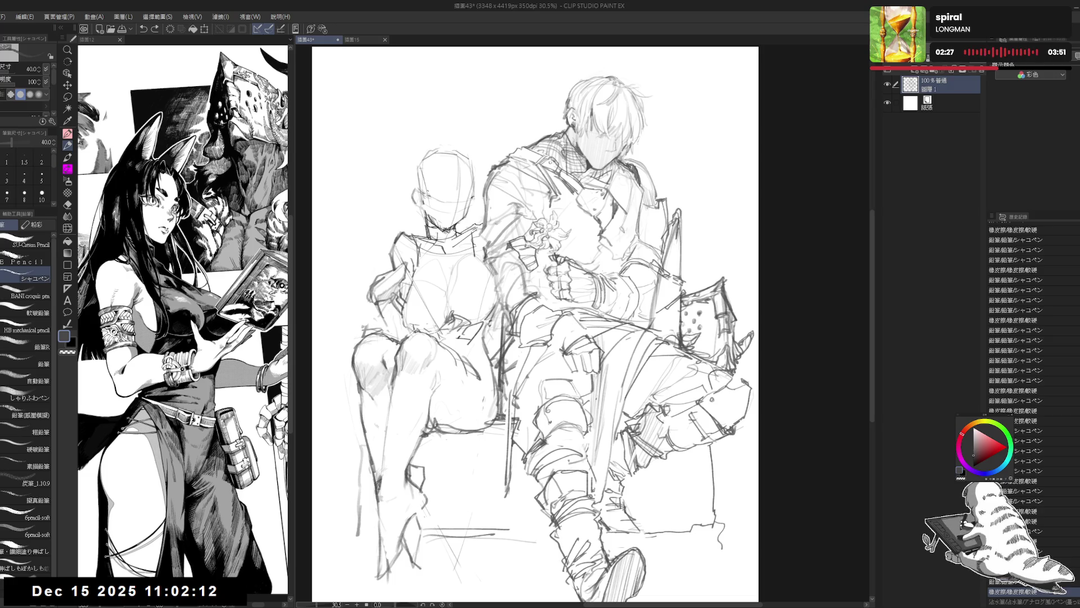
drag(557, 320, 561, 352)
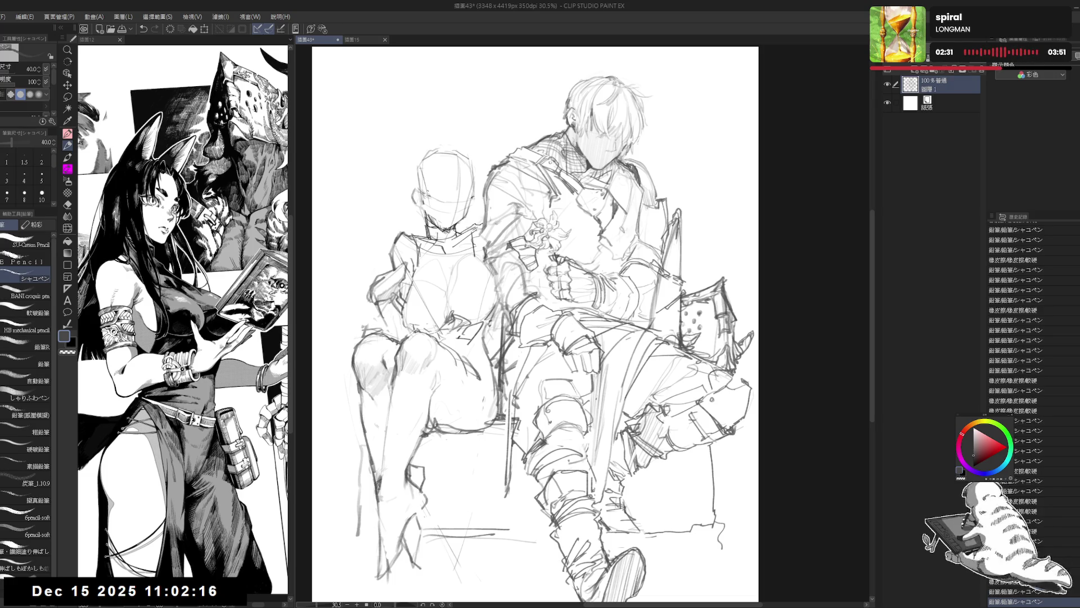
scroll(555, 335, down, 1)
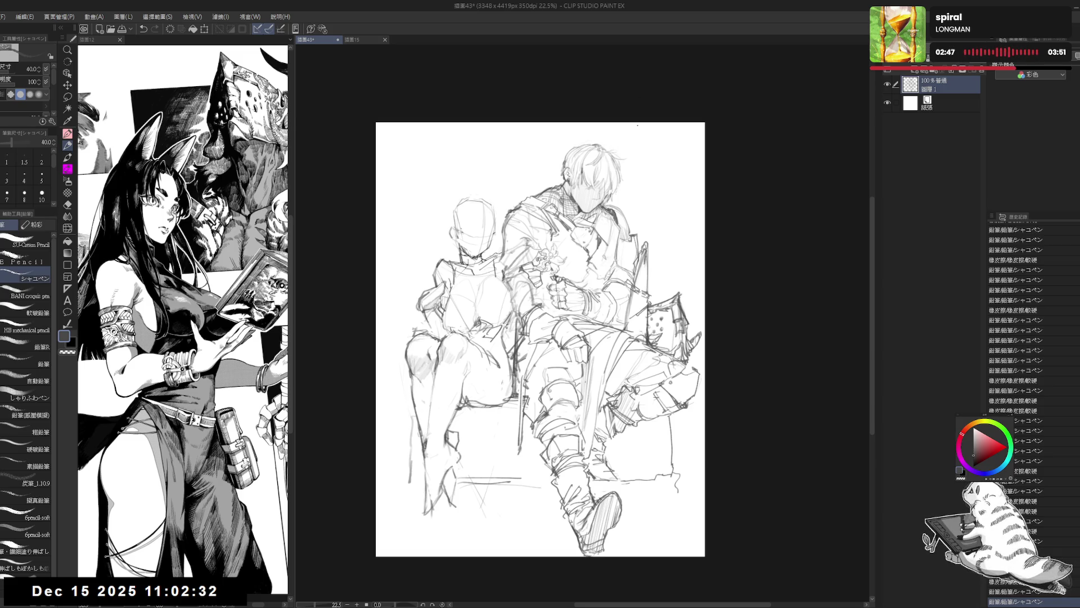
- Lasso the jacket-to-knee area, deselect, then erase and redraw lines near the lower hand
key(m)
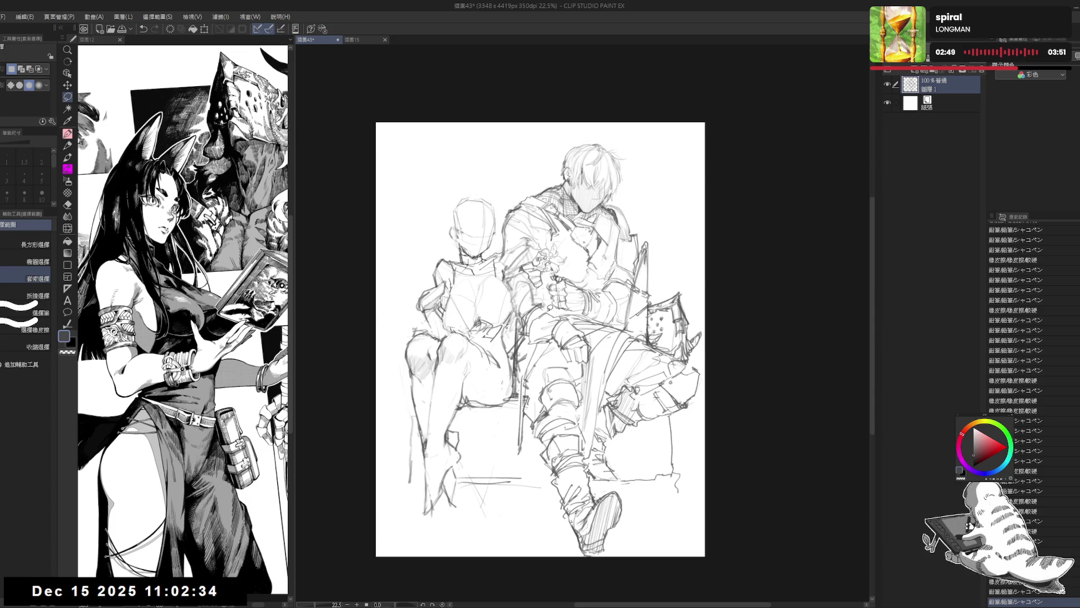
mouse_move(549, 308)
mouse_down()
mouse_move(569, 358)
mouse_move(557, 307)
mouse_move(566, 317)
mouse_up()
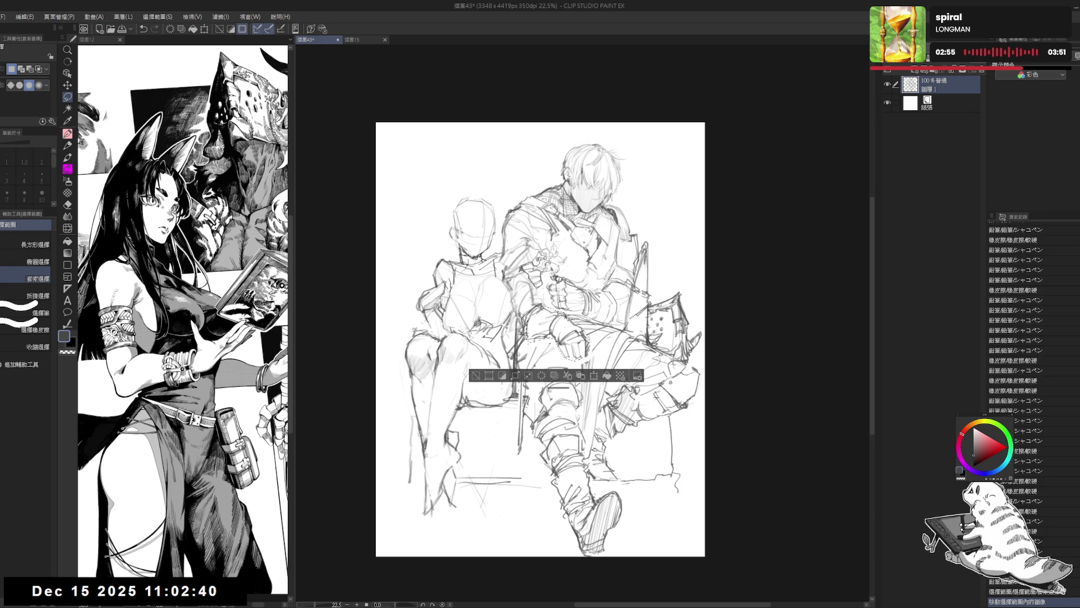
key(ctrl+d)
key(e)
drag(532, 312, 559, 313)
key(p)
key(e)
key(p)
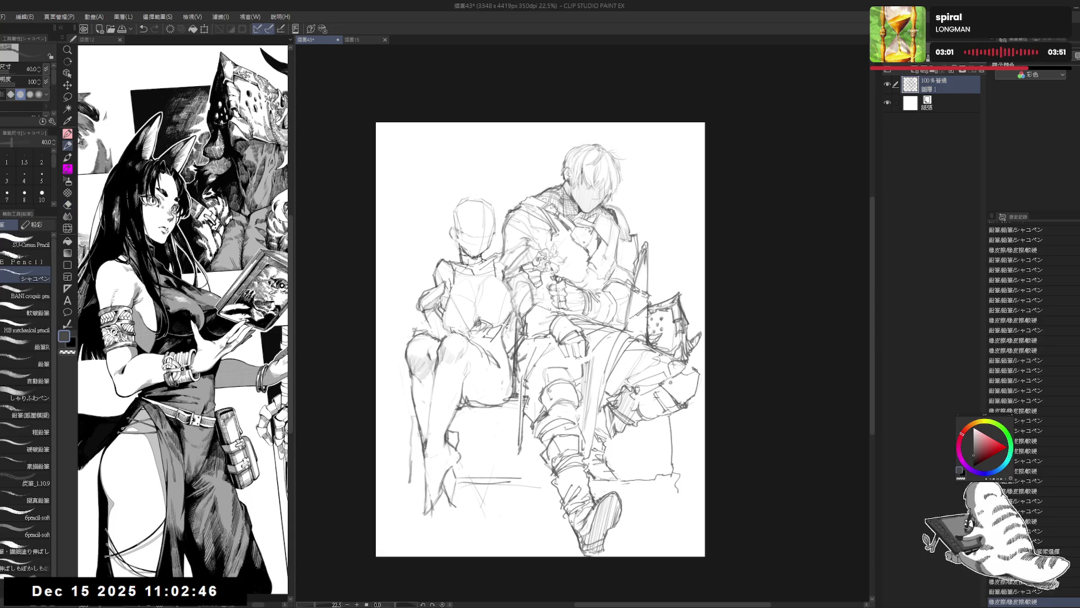
key(ctrl+z)
key(ctrl+y)
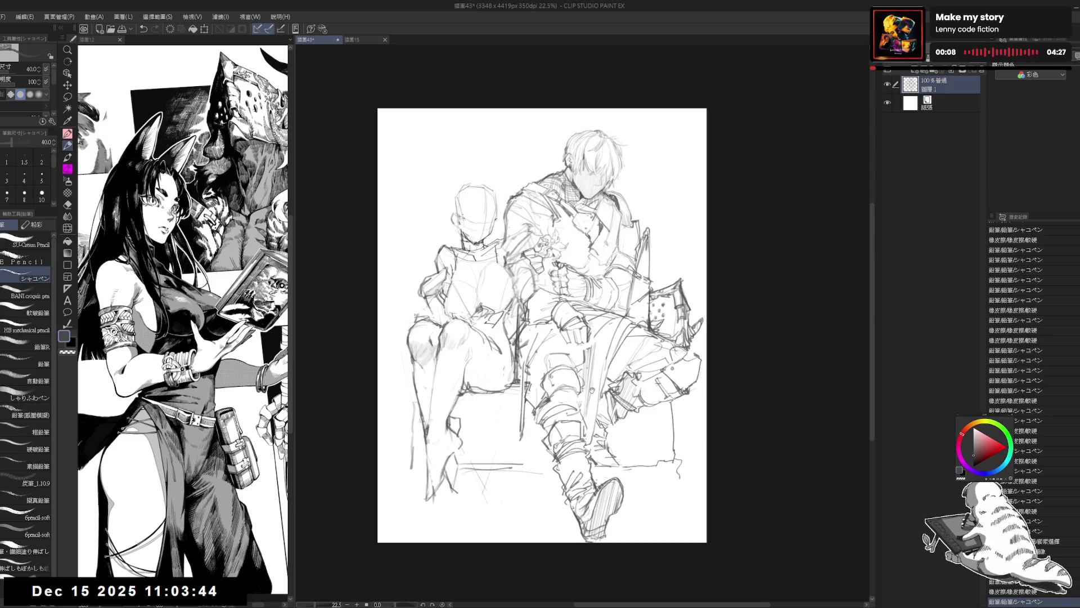
- Draw a new pencil stroke on the armored man's figure
scroll(596, 456, up, 2)
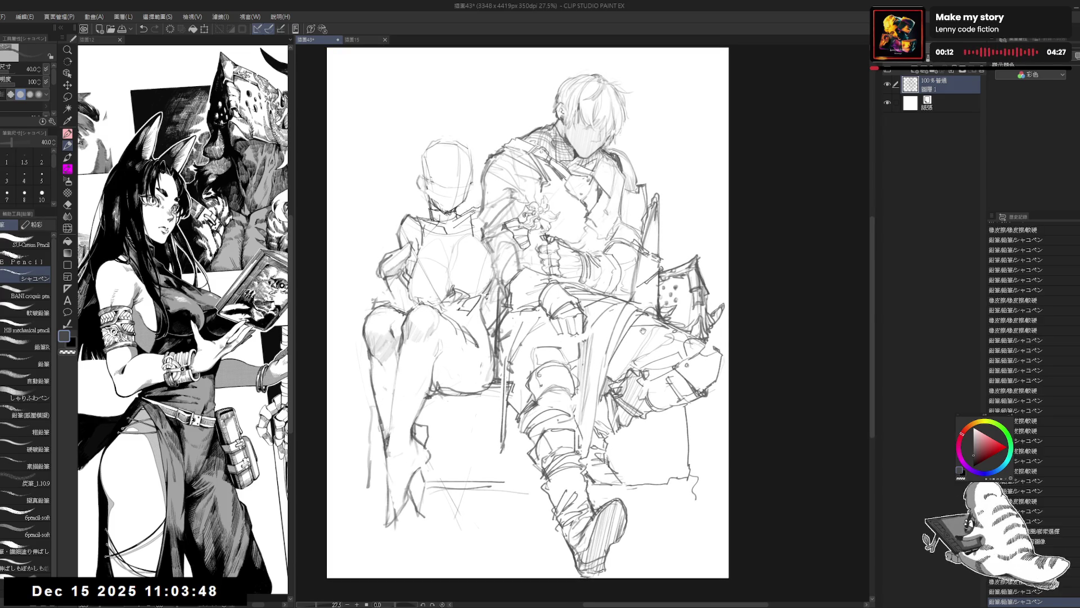
drag(613, 319, 619, 331)
key(e)
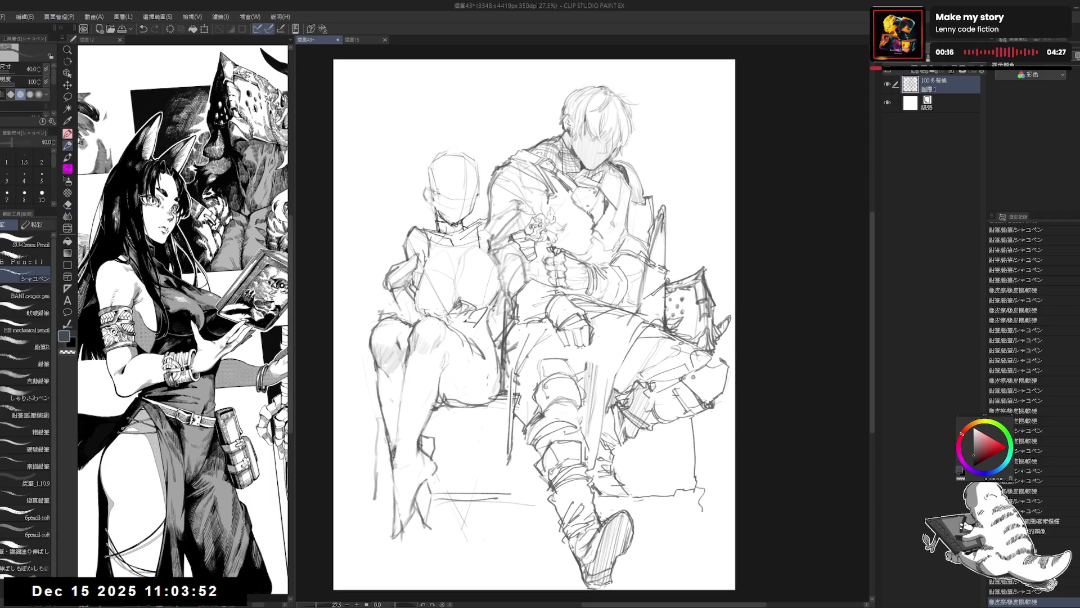
scroll(597, 343, up, 1)
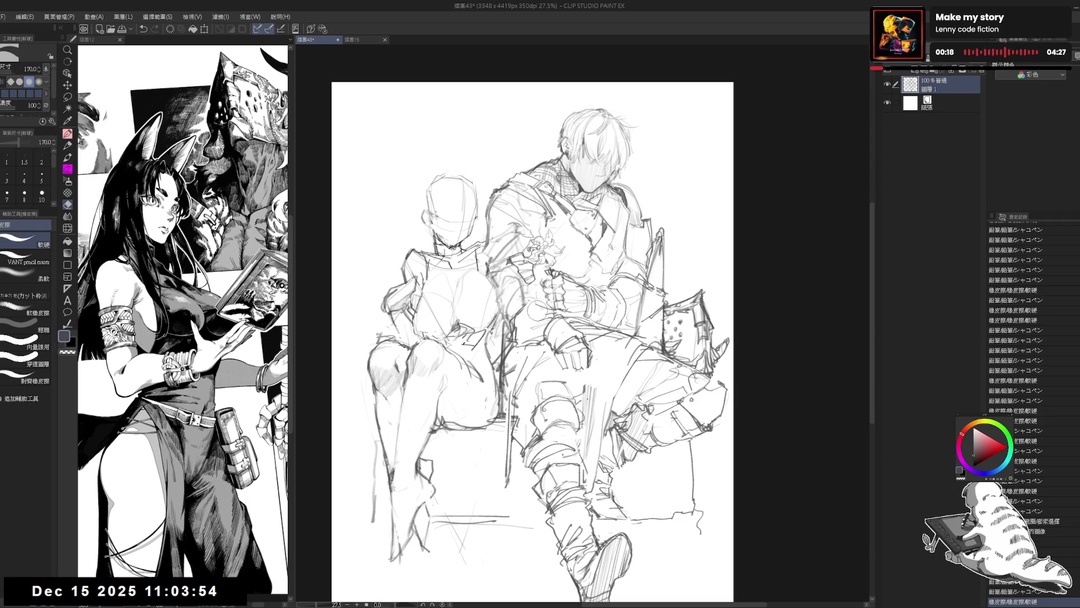
key(p)
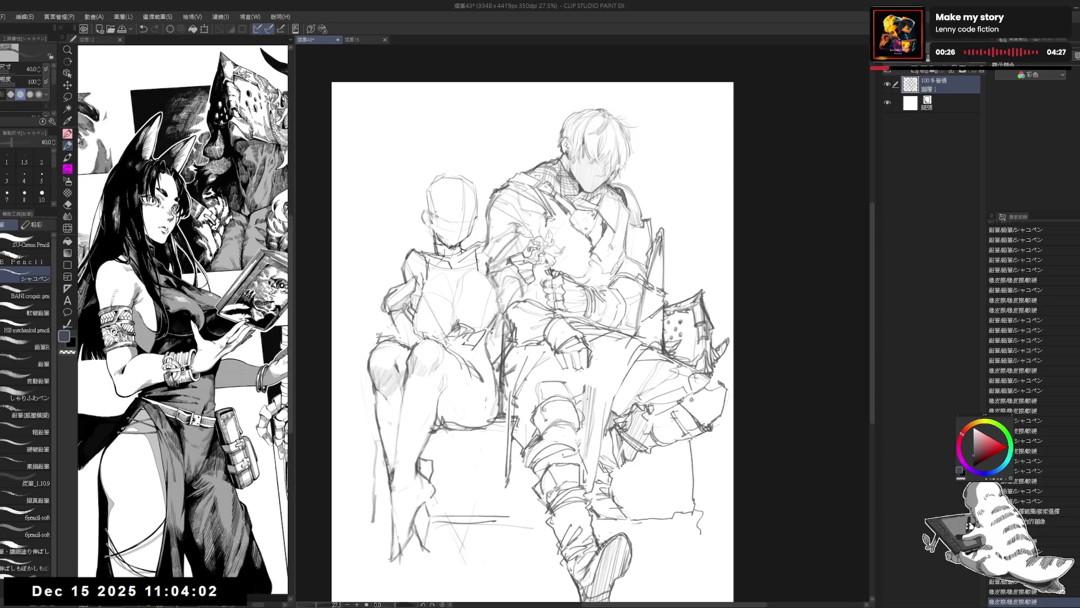
drag(592, 312, 590, 305)
scroll(564, 261, down, 2)
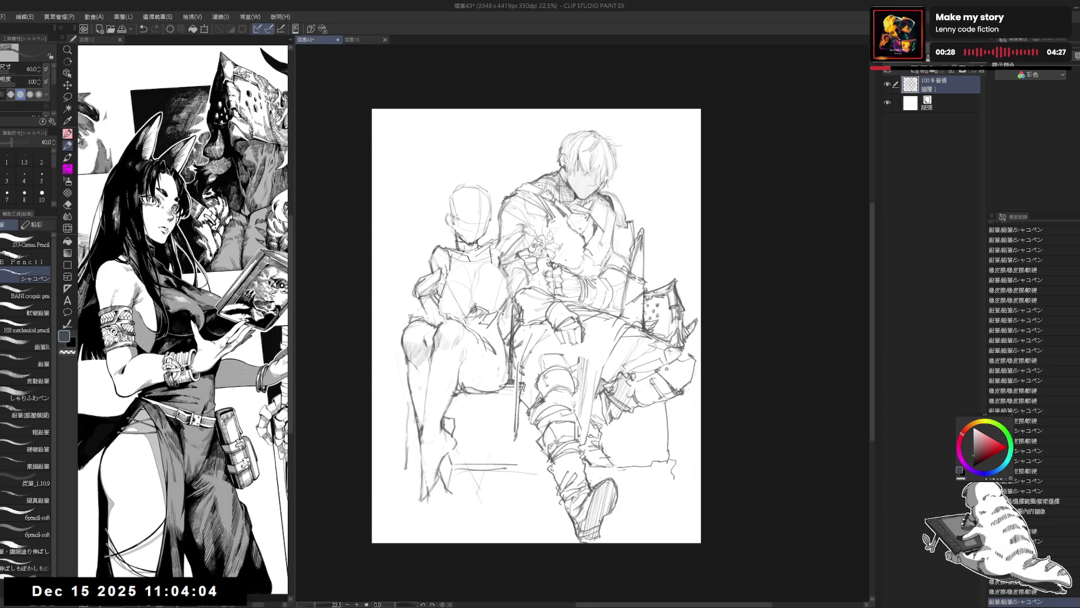
scroll(564, 258, up, 1)
- Erase and lighten the lines around and above the hand, then redraw with the pencil
key(e)
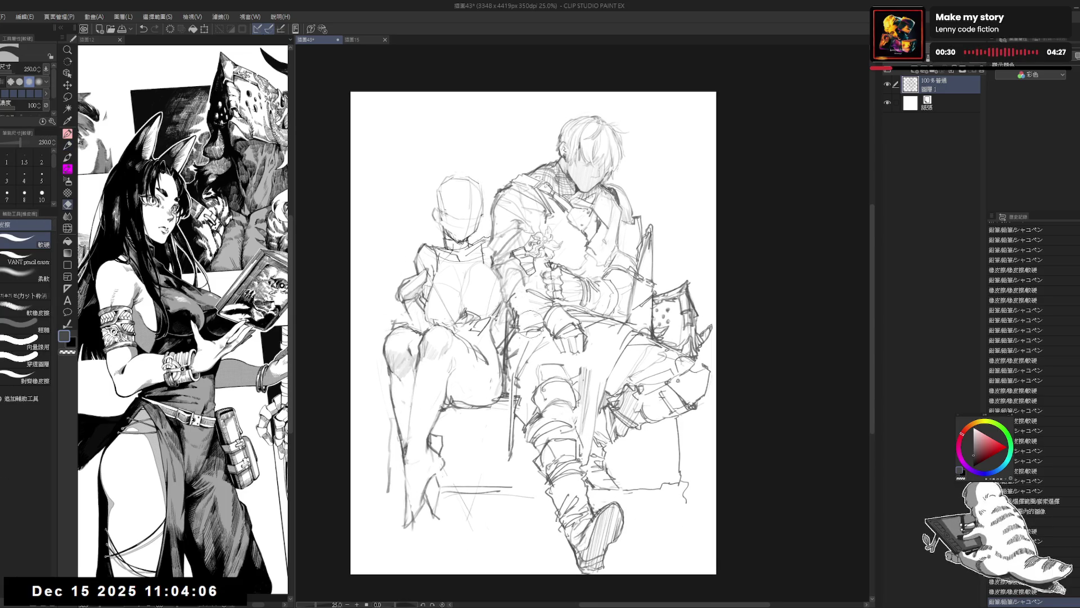
drag(528, 325, 579, 340)
mouse_move(540, 298)
mouse_down()
mouse_move(585, 326)
mouse_move(541, 318)
mouse_move(557, 321)
mouse_move(579, 357)
mouse_up()
key(p)
key(e)
mouse_move(506, 284)
mouse_down()
mouse_move(552, 310)
mouse_move(531, 293)
mouse_move(529, 304)
mouse_move(536, 288)
mouse_up()
key(p)
key(ctrl+z)
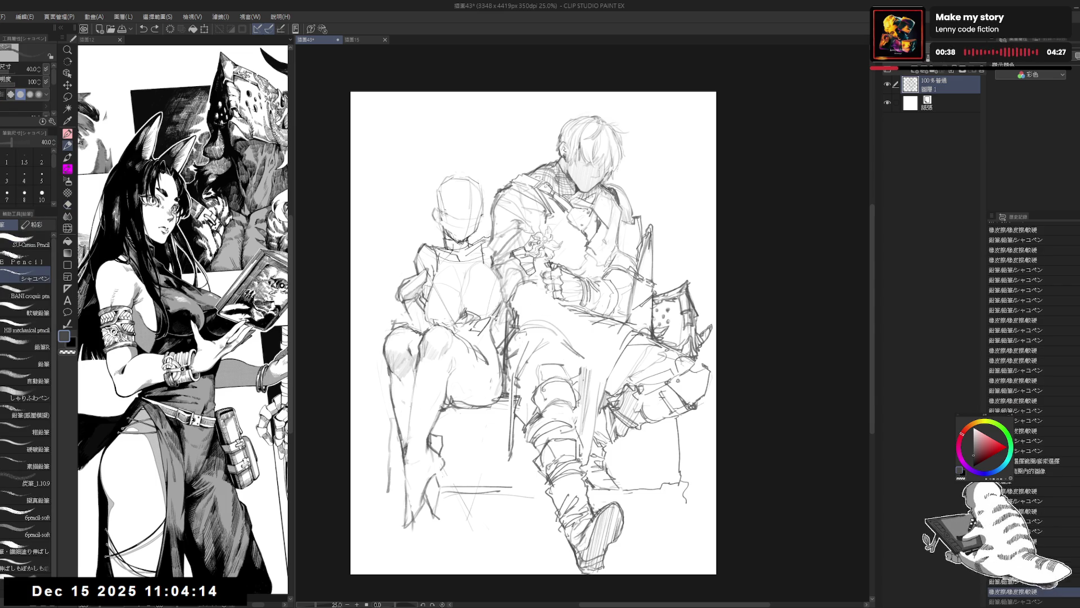
key(ctrl+y)
- Try and undo new strokes on the hand, then erase lines beside it
drag(535, 281, 577, 335)
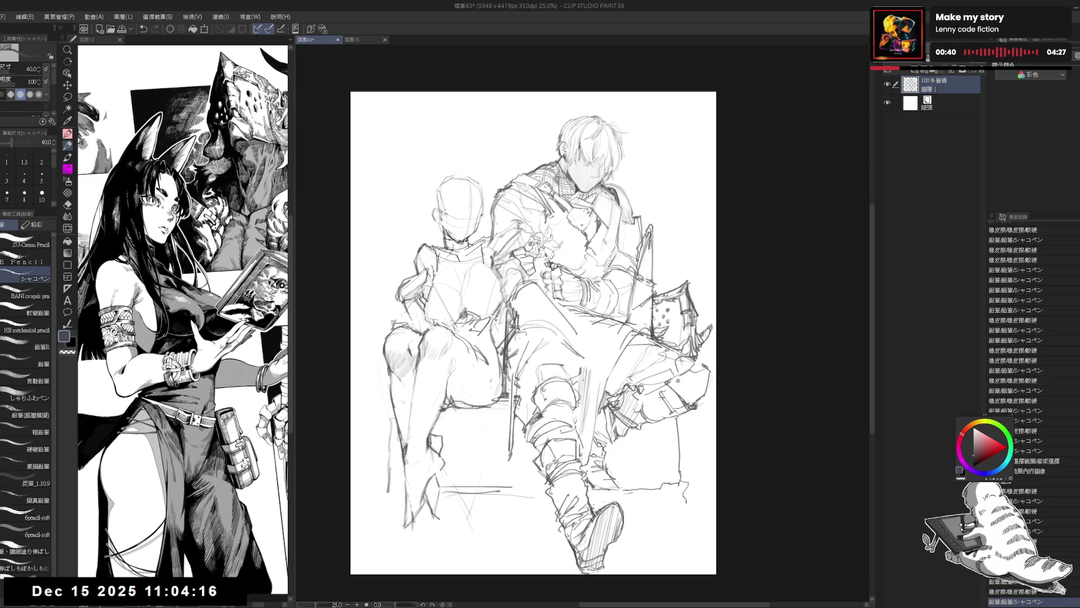
key(ctrl+z)
mouse_move(555, 292)
mouse_down()
mouse_move(571, 318)
mouse_move(527, 312)
mouse_move(551, 325)
mouse_up()
key(ctrl+z)
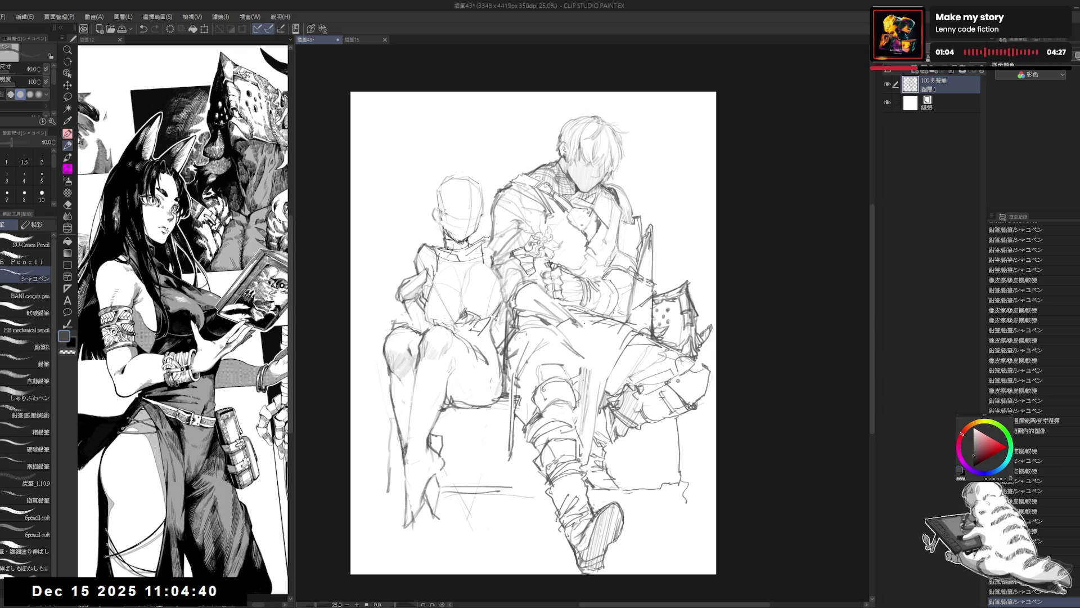
key(e)
drag(568, 321, 575, 329)
key(p)
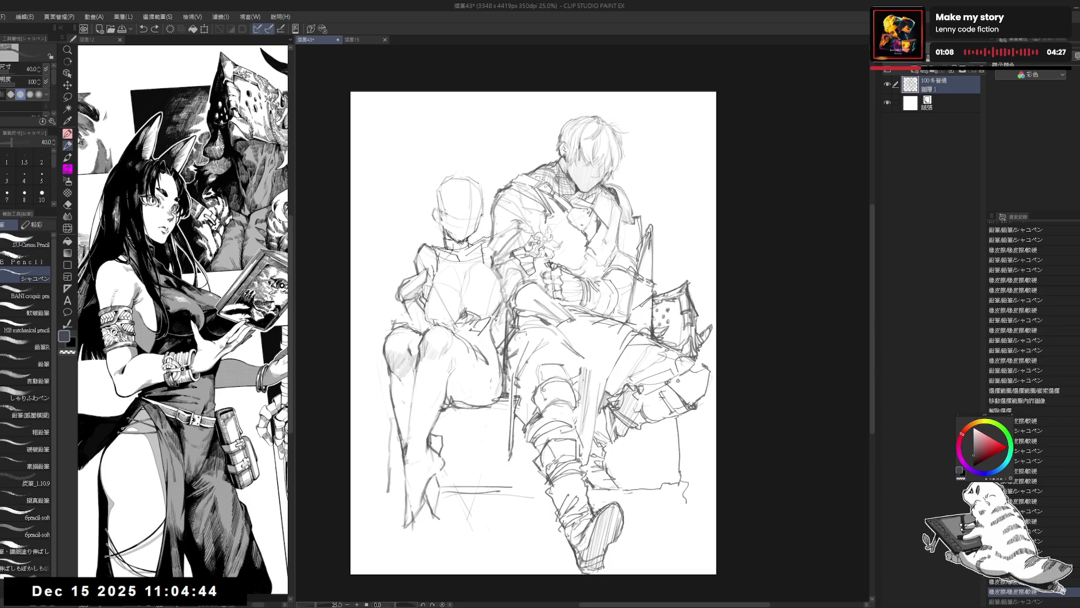
- Mirror the view to check, then erase and redraw a short stroke near the chest
key(h)
key(h)
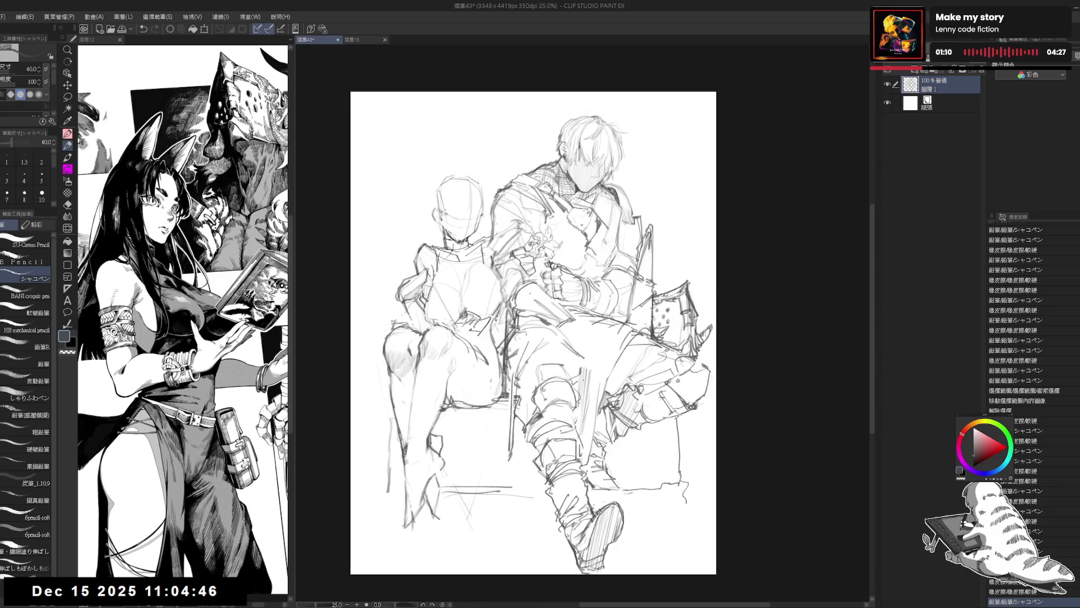
scroll(602, 237, up, 1)
drag(491, 282, 519, 303)
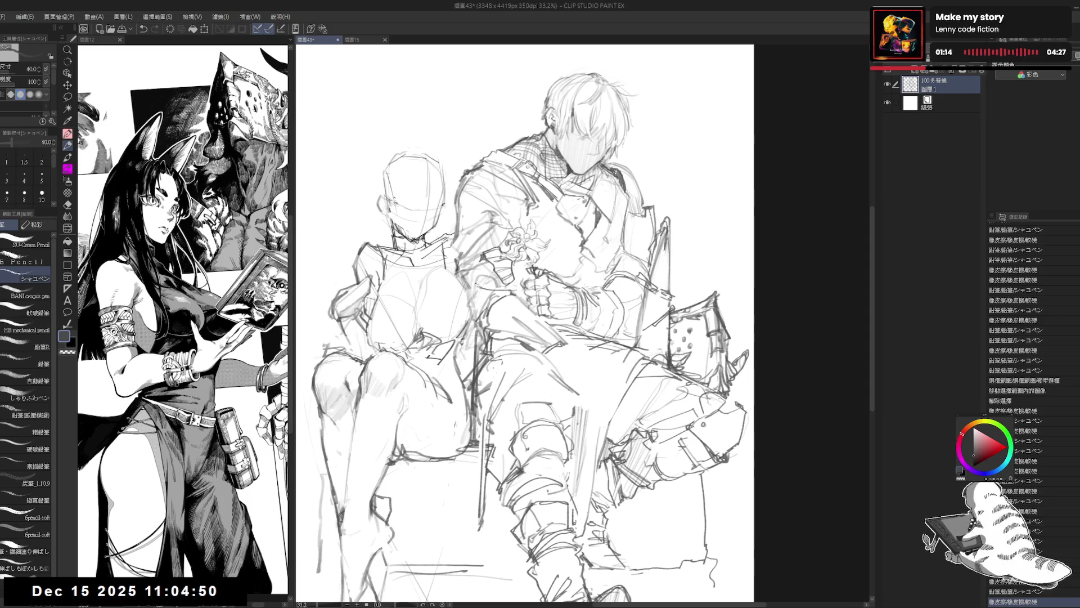
mouse_move(489, 291)
mouse_down()
mouse_move(506, 285)
mouse_move(492, 307)
mouse_move(525, 337)
mouse_move(513, 337)
mouse_move(543, 348)
mouse_up()
key(e)
key(p)
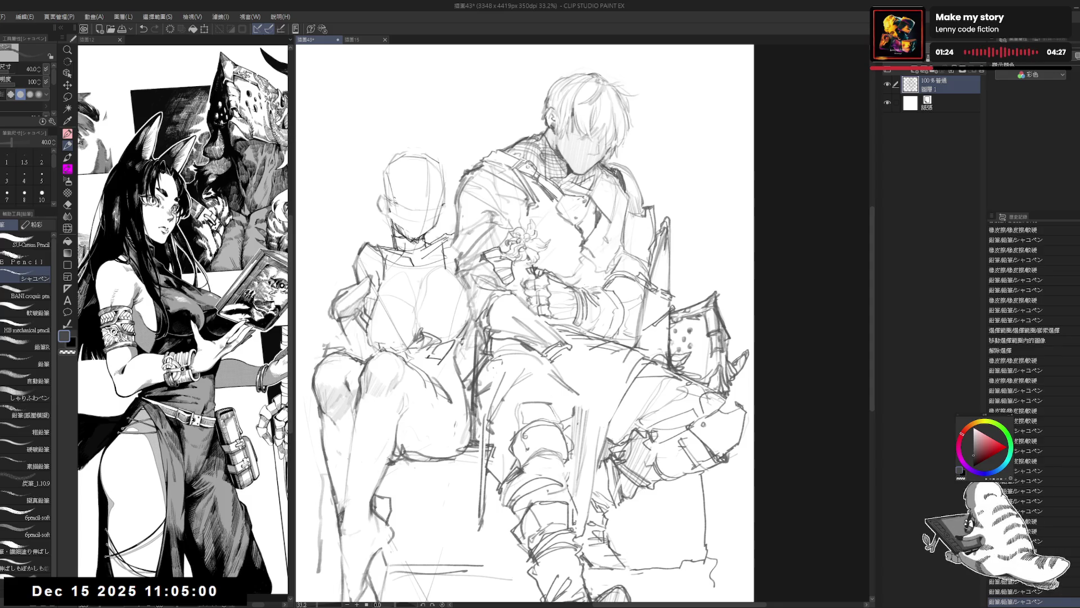
- Mirror-check again, add a pencil stroke to the figure, undo it, and touch up
key(h)
key(h)
drag(527, 209, 521, 212)
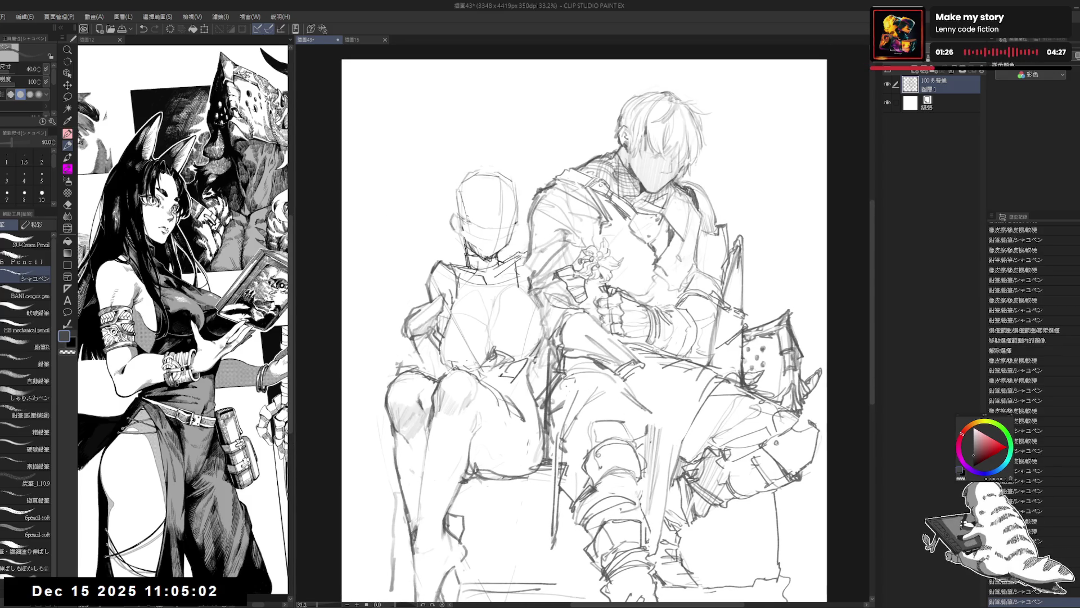
drag(531, 264, 532, 274)
mouse_move(662, 359)
mouse_down()
mouse_move(586, 346)
mouse_move(493, 352)
mouse_move(543, 352)
mouse_up()
key(e)
key(p)
key(ctrl+z)
key(e)
key(p)
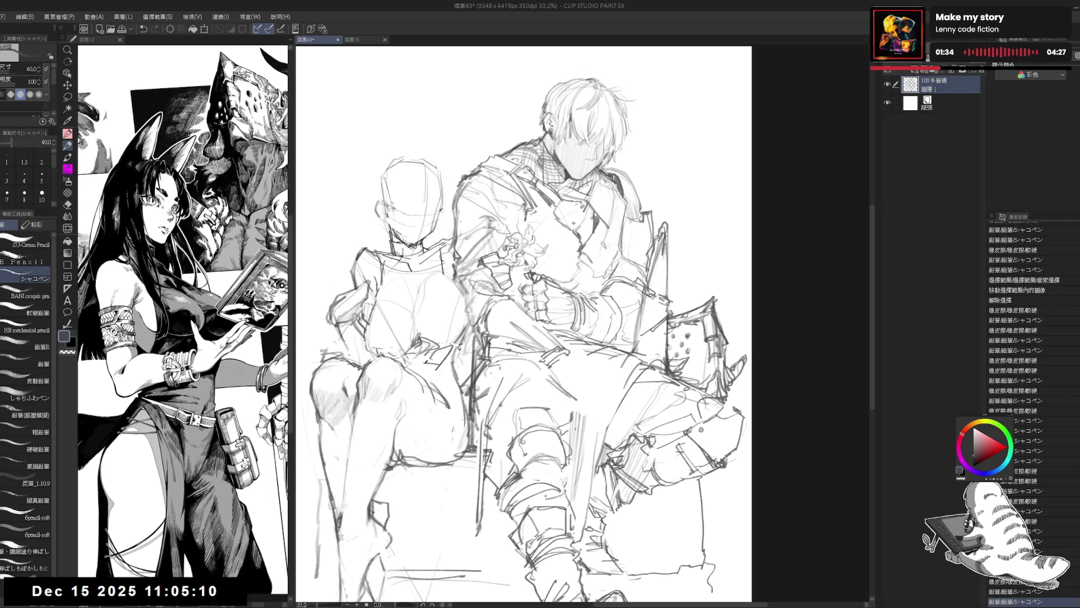
- Rotate the view about 12° clockwise and undo a stray pencil stroke
drag(650, 302, 642, 312)
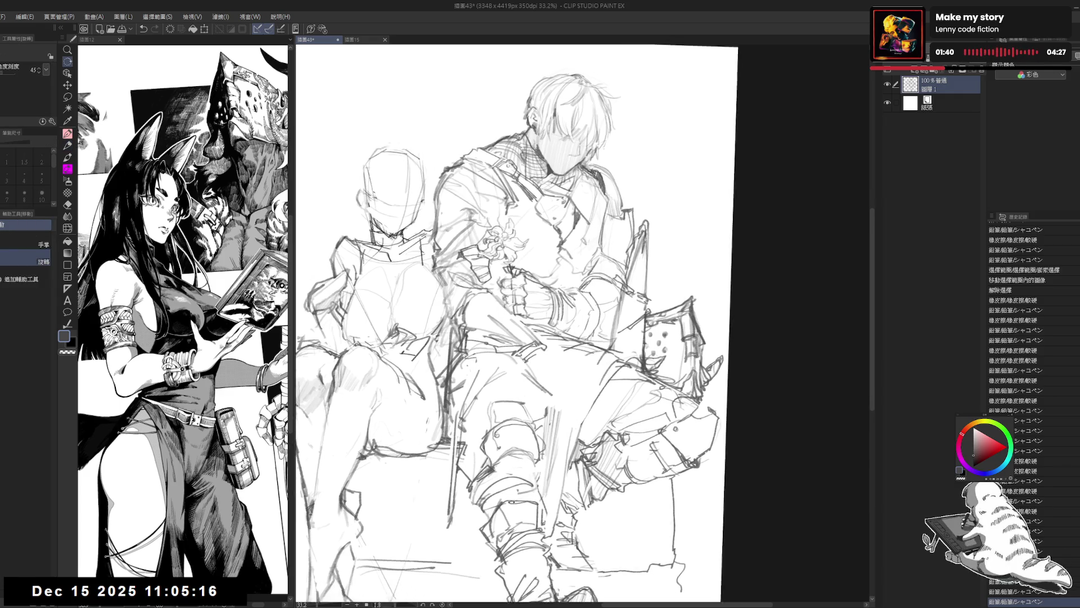
drag(558, 389, 545, 396)
scroll(1024, 394, down, 3)
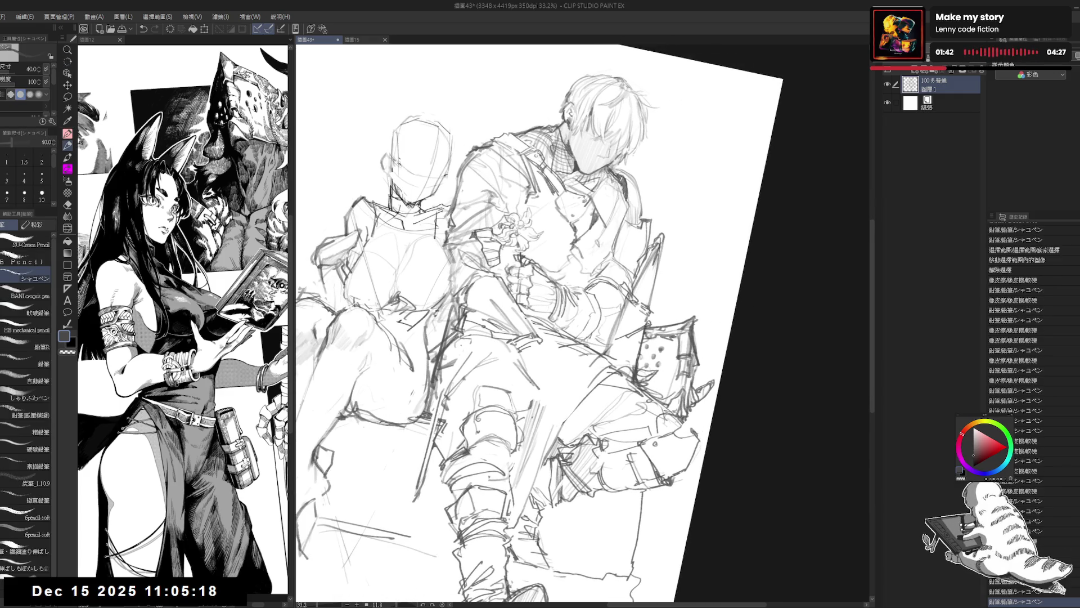
scroll(1024, 394, down, 1)
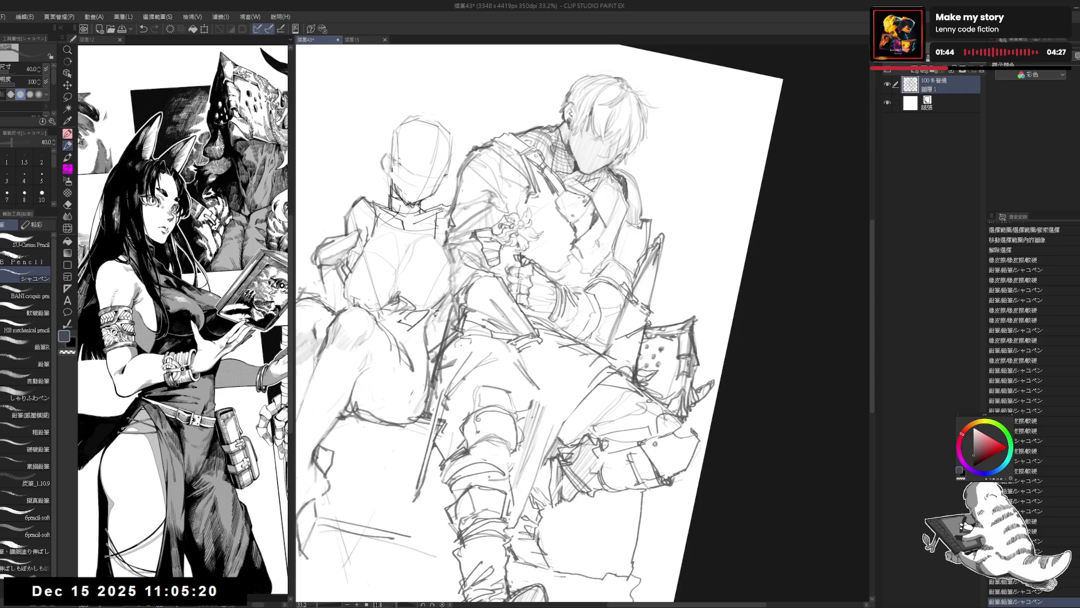
drag(510, 335, 549, 323)
key(ctrl+z)
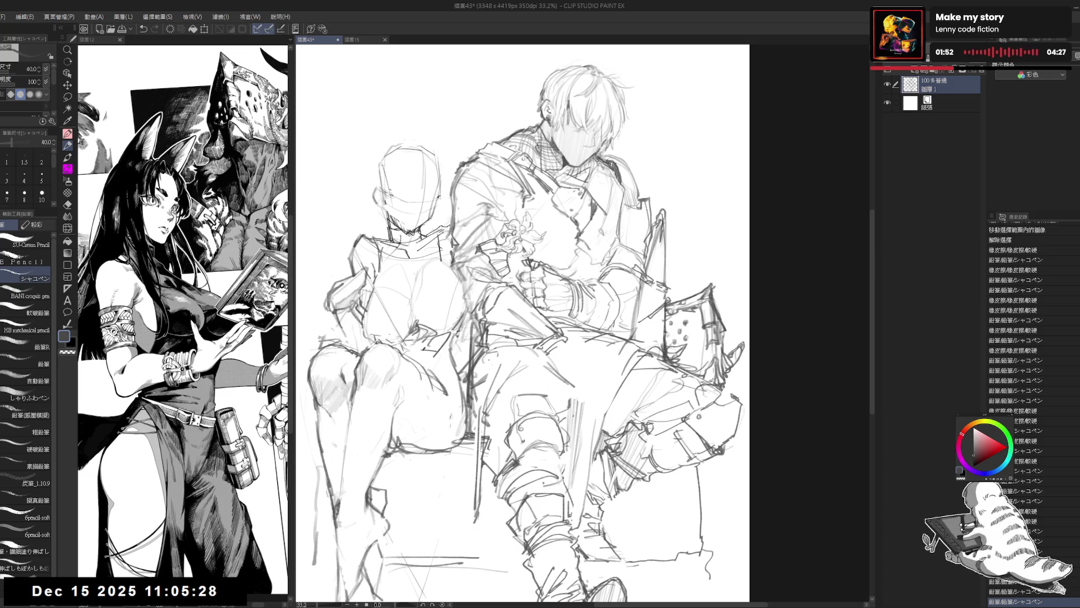
- Add a pencil stroke to the sketch and erase a small area beside it
scroll(523, 321, down, 2)
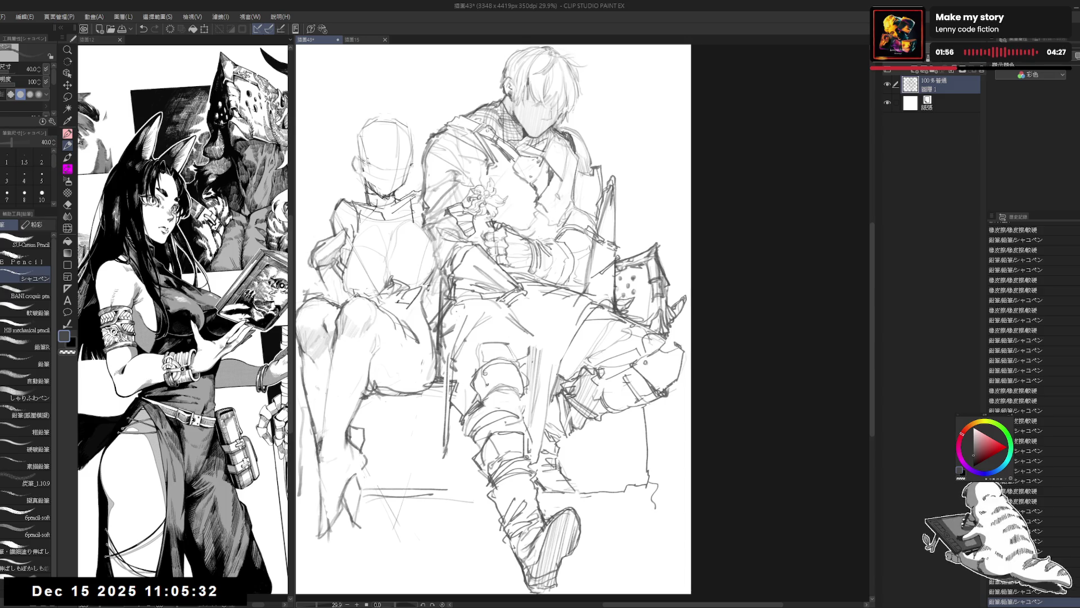
drag(585, 84, 613, 141)
key(e)
key(p)
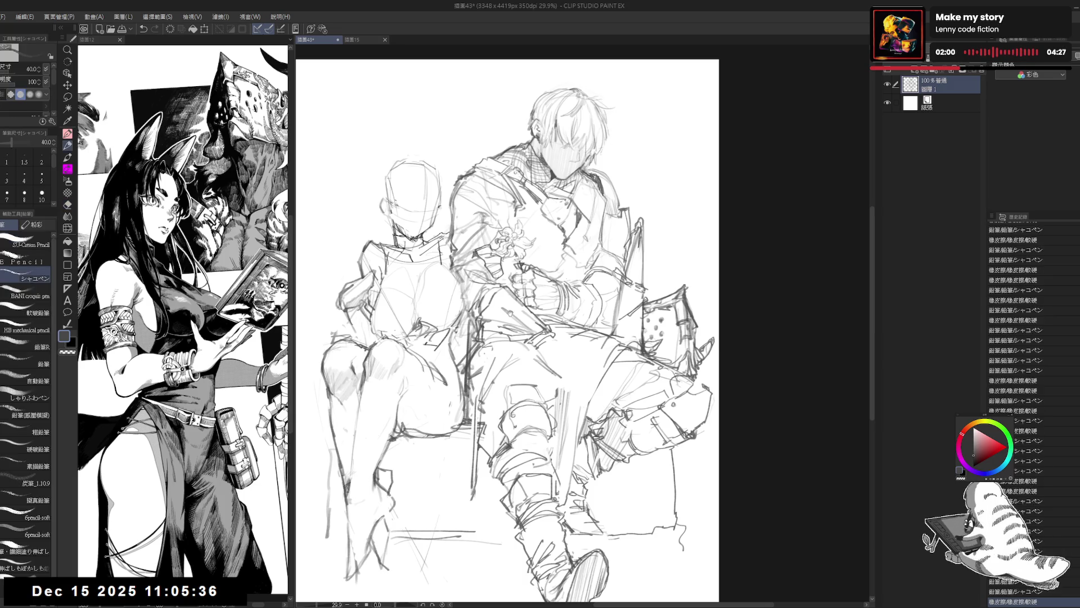
scroll(509, 323, up, 1)
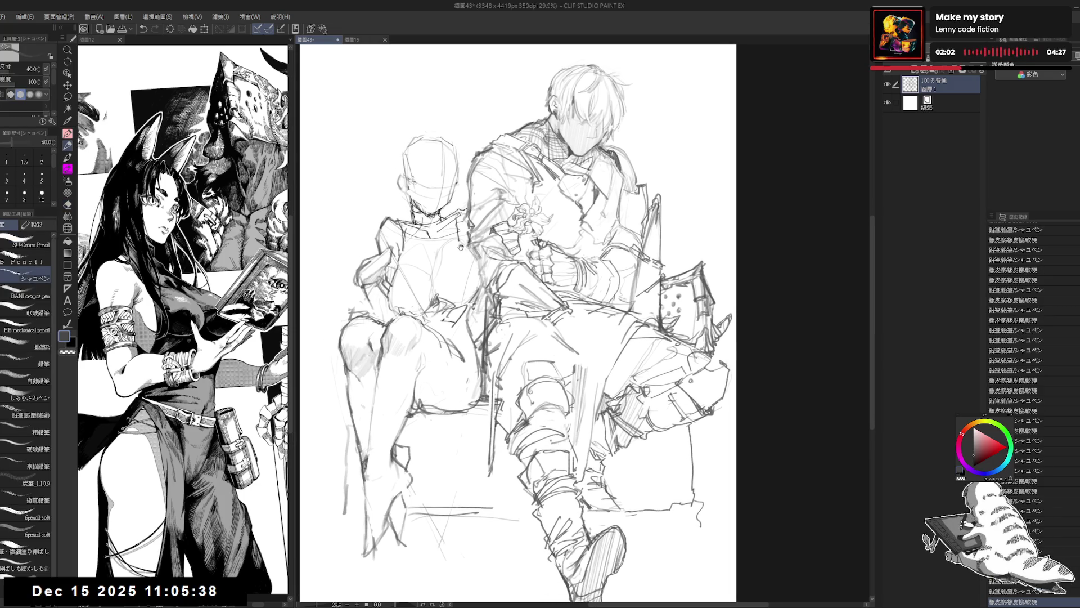
scroll(462, 313, up, 1)
drag(464, 312, 461, 338)
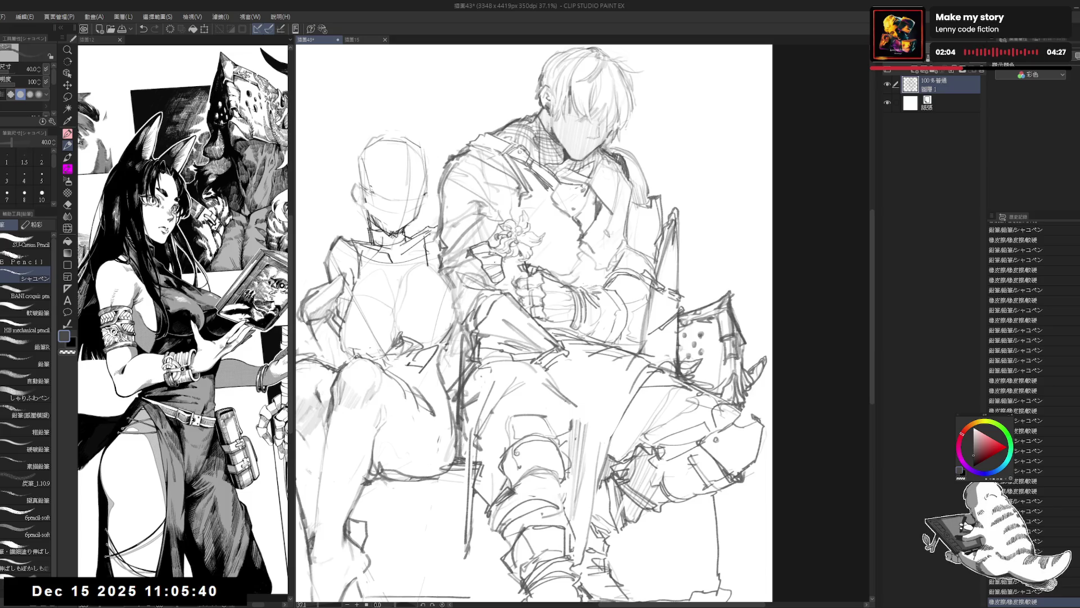
key(e)
drag(452, 294, 430, 326)
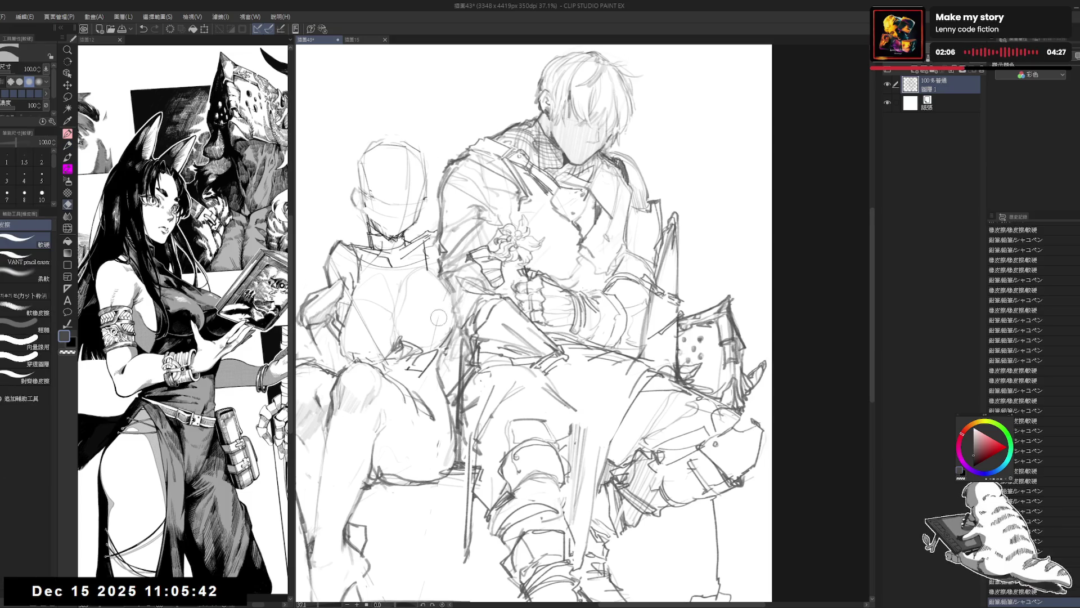
key(p)
- Add a final pencil stroke, then mirror the canvas to check proportions
scroll(515, 239, down, 1)
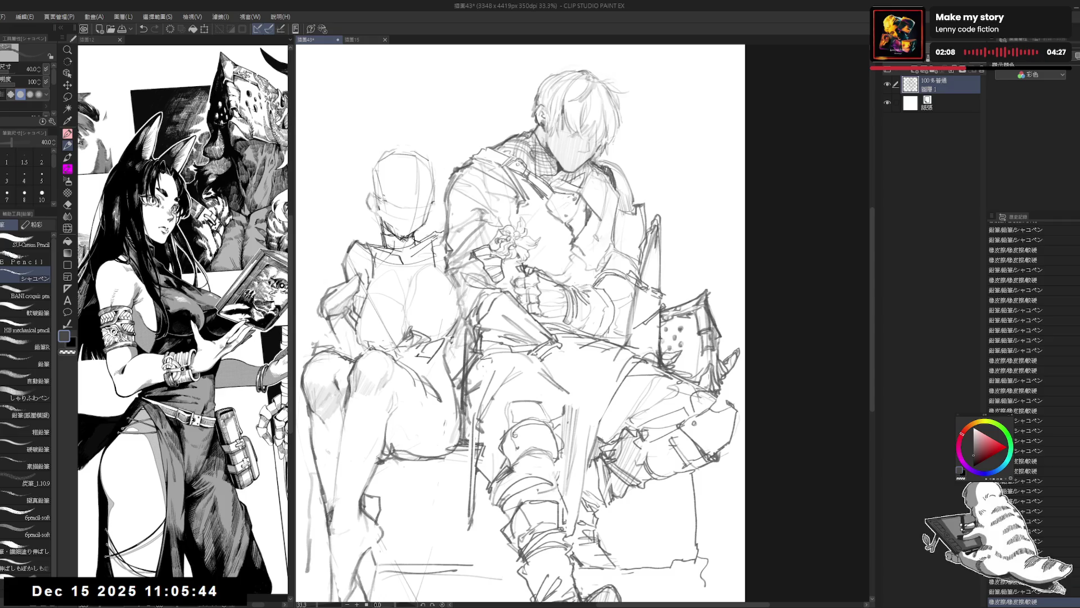
drag(511, 349, 545, 309)
scroll(515, 315, down, 1)
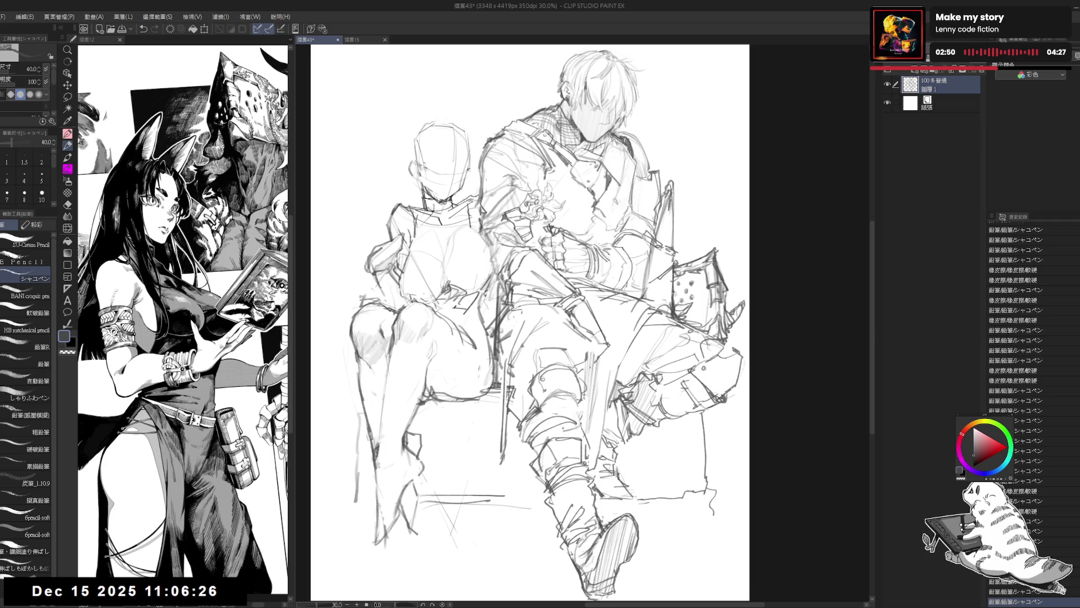
drag(608, 340, 579, 345)
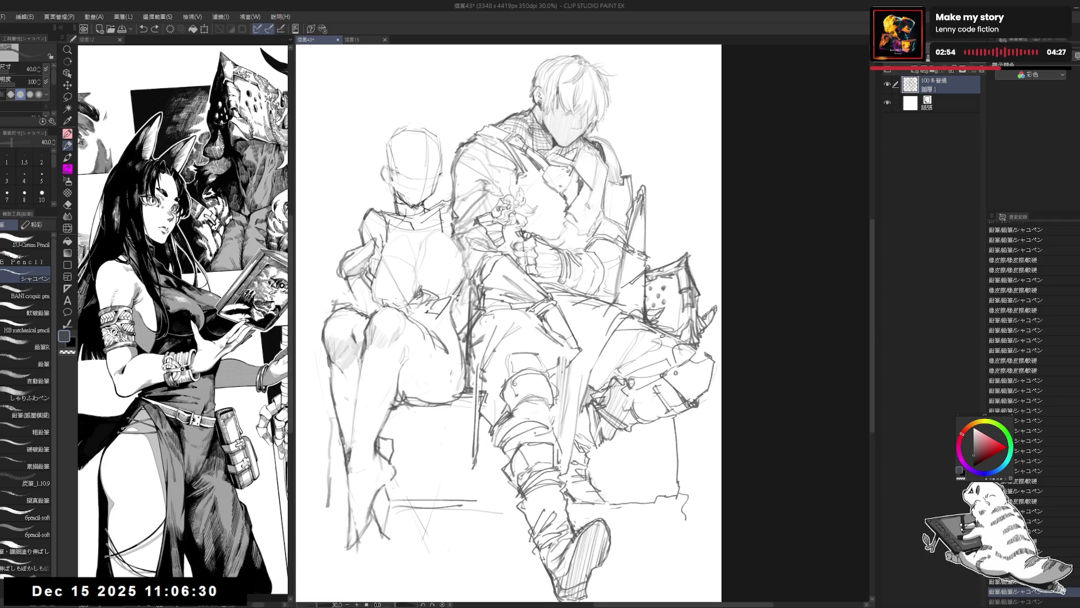
key(h)
key(h)
scroll(578, 321, up, 1)
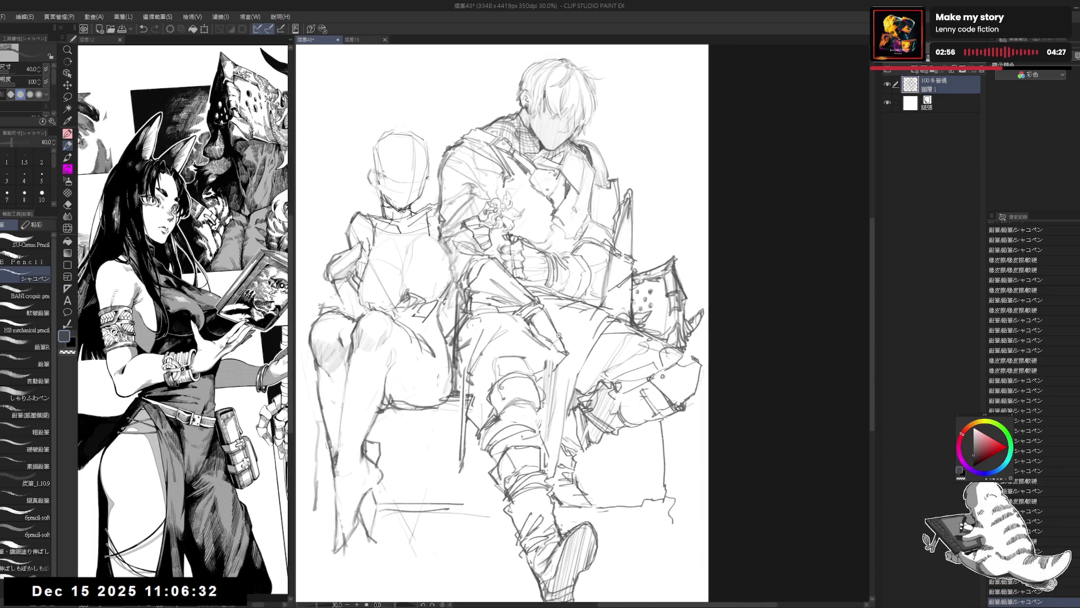
- Add light pencil strokes to the armored man's knee armor, mirror-check it, and view the whole page
scroll(568, 338, up, 1)
key(p)
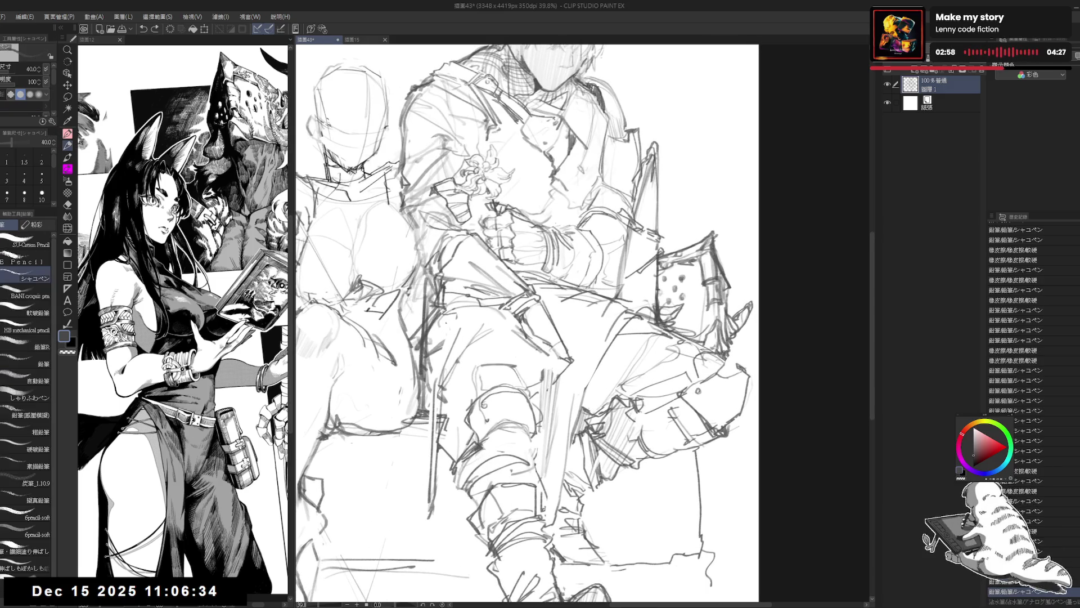
key(p)
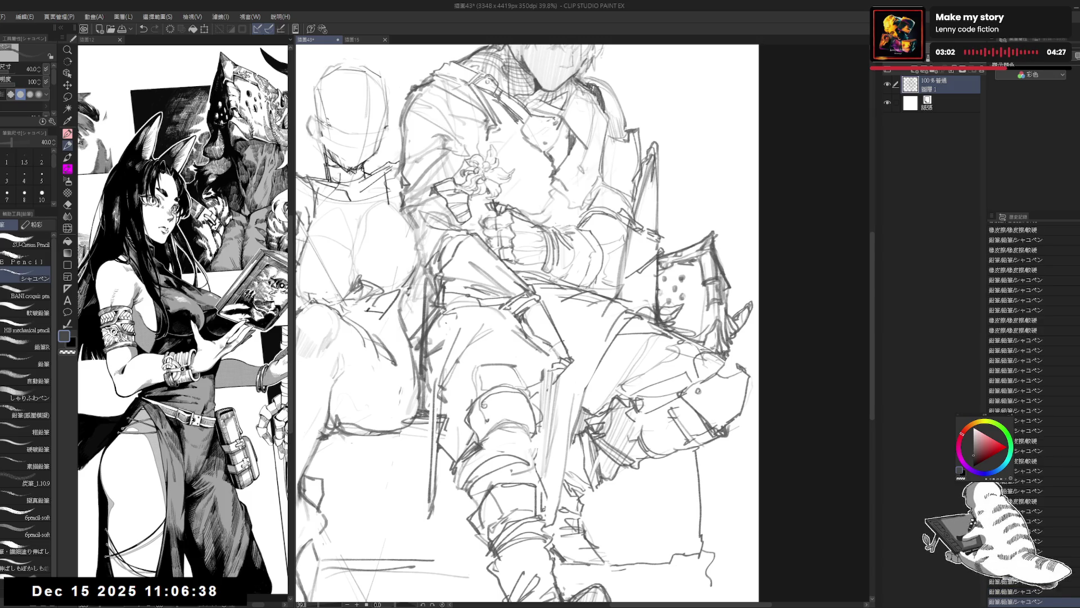
mouse_move(565, 353)
mouse_down()
mouse_move(575, 344)
mouse_move(559, 349)
mouse_up()
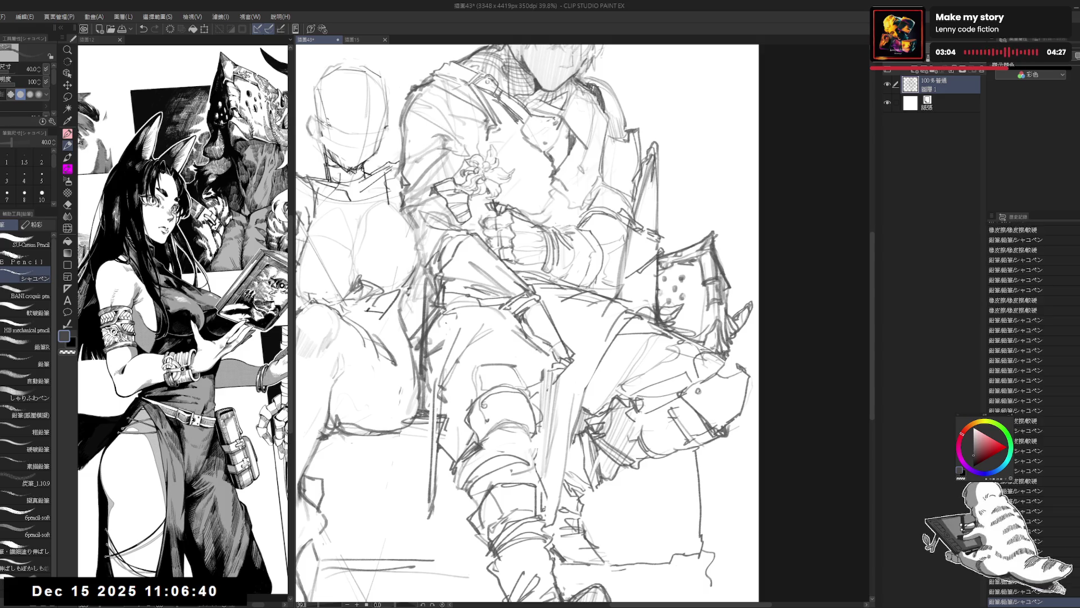
key(h)
key(h)
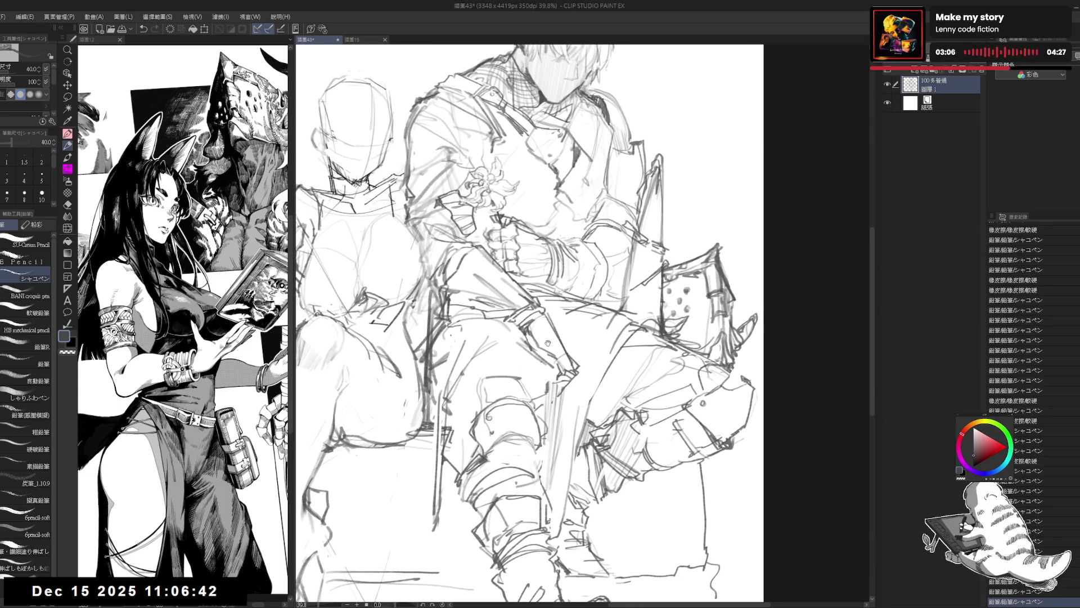
scroll(530, 324, up, 1)
scroll(535, 329, down, 3)
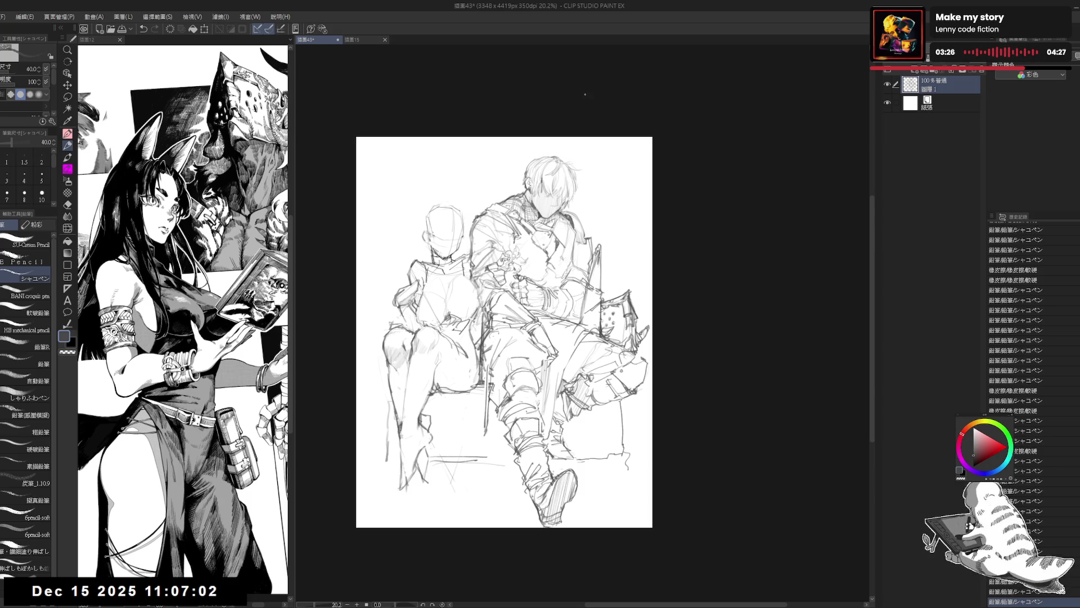
- Zoom in on the companion and erase a small spot on the sketch
scroll(457, 396, up, 1)
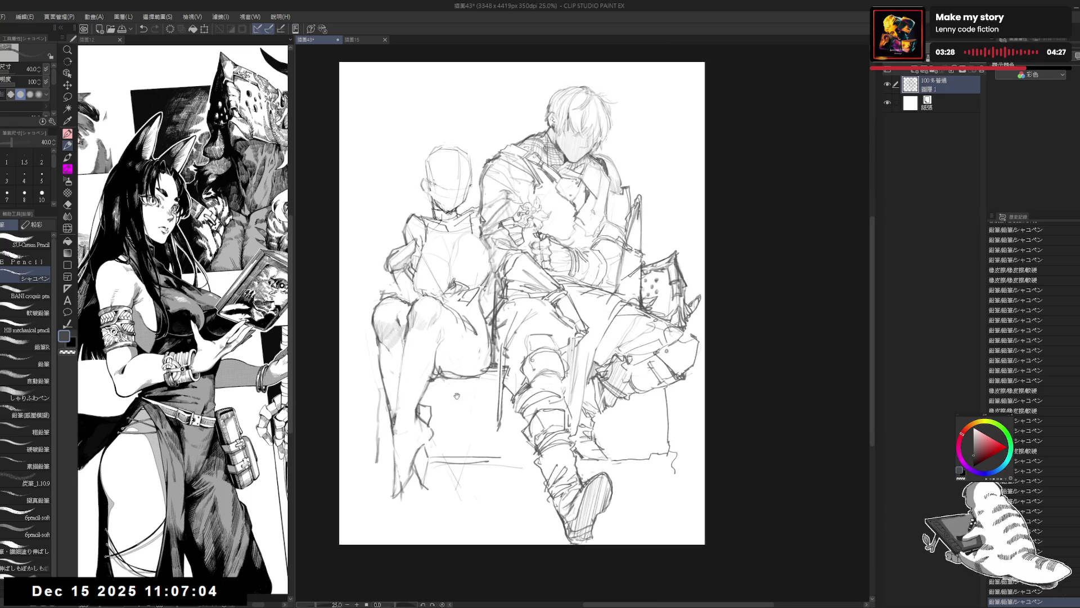
drag(457, 396, 479, 403)
key(e)
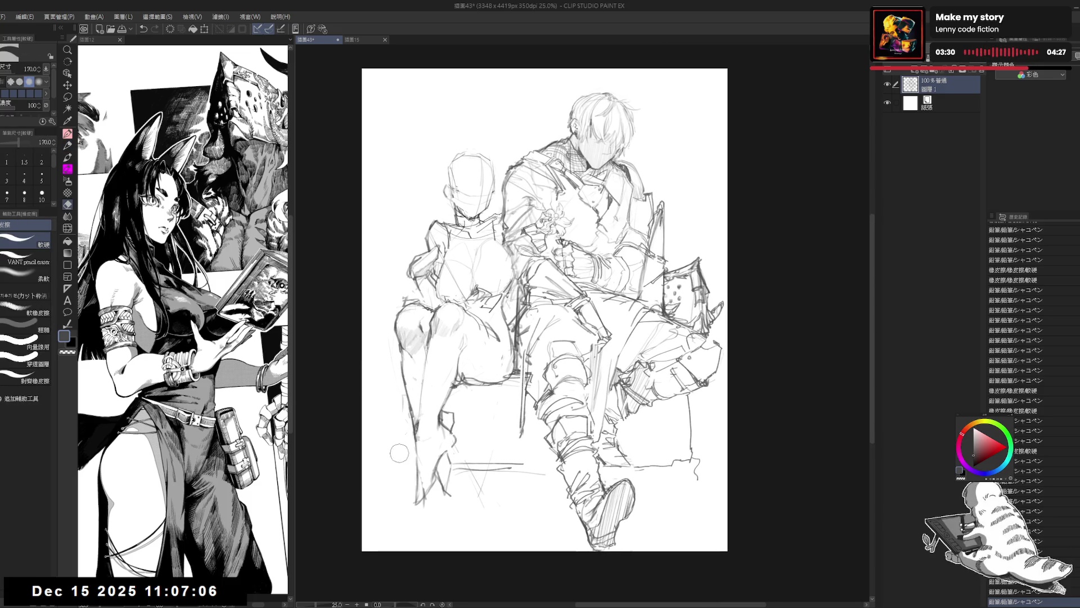
click(384, 332)
key(p)
drag(474, 286, 475, 298)
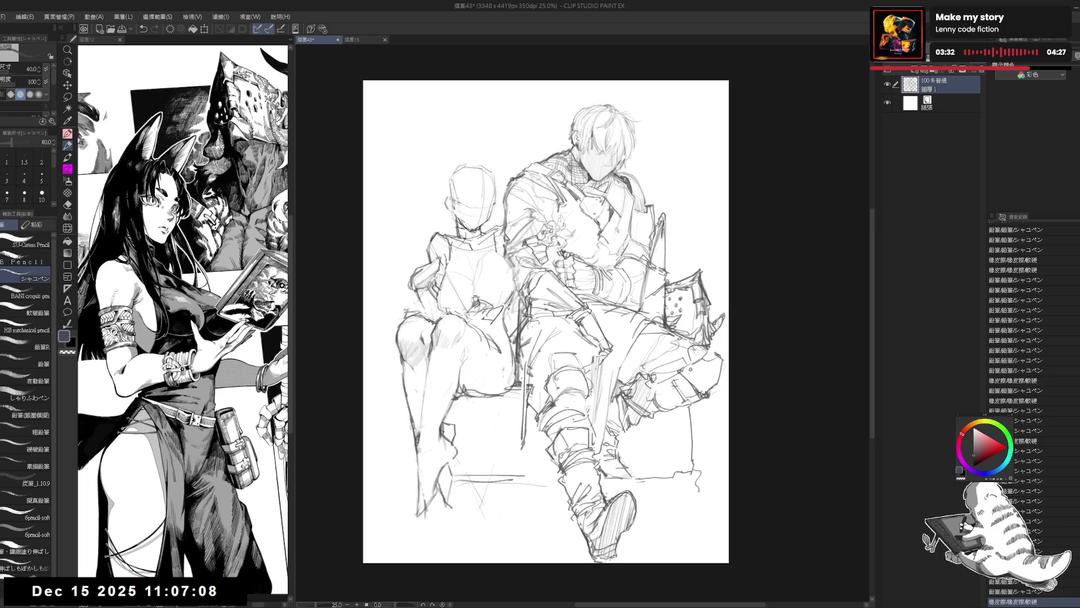
scroll(475, 298, up, 1)
scroll(476, 298, up, 1)
- Erase the companion's chest lines and redraw them with the pencil
key(e)
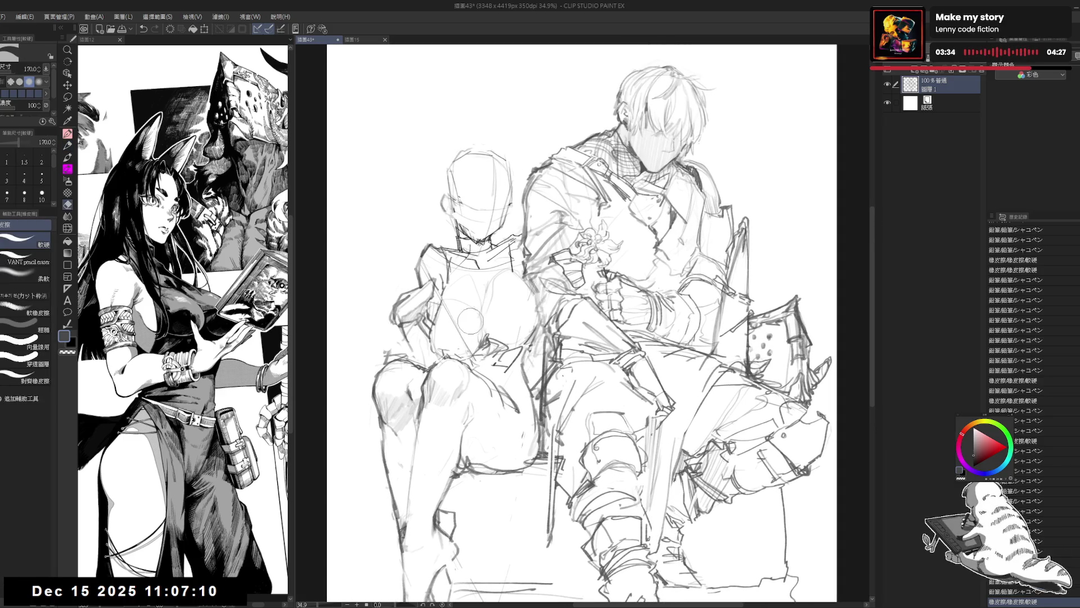
drag(471, 320, 467, 304)
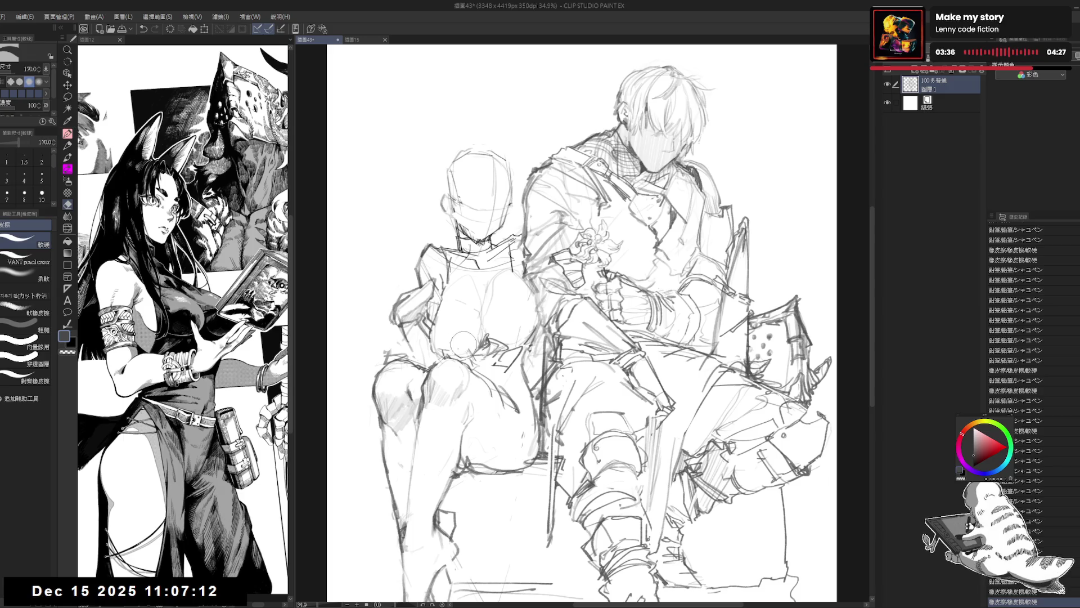
mouse_move(463, 343)
mouse_down()
mouse_move(448, 352)
mouse_move(470, 363)
mouse_up()
key(bracketleft)
key(p)
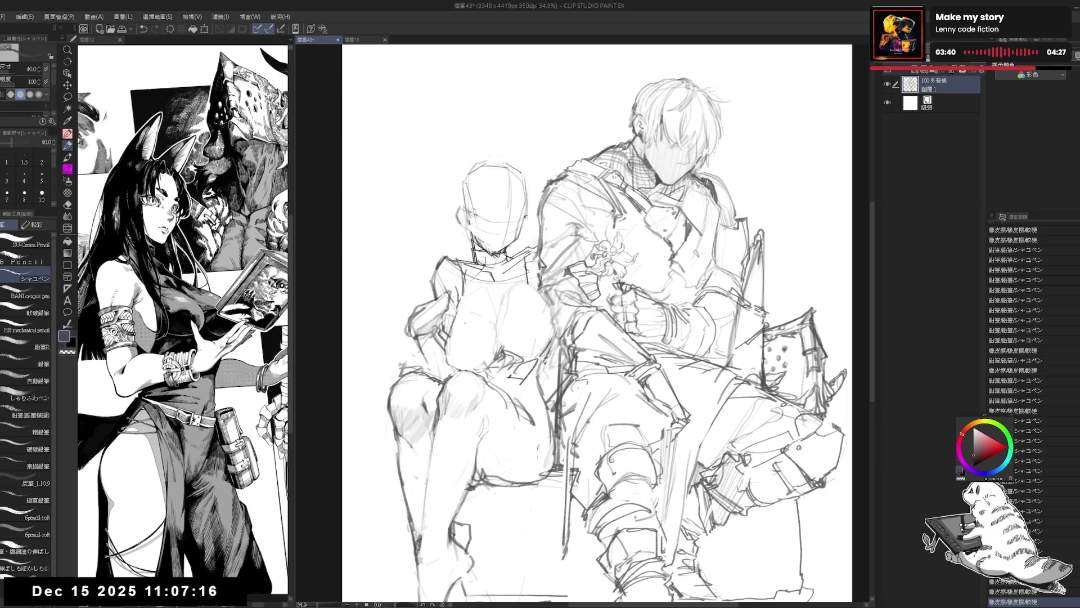
key(e)
mouse_move(457, 322)
mouse_down()
mouse_move(458, 313)
mouse_move(459, 349)
mouse_move(444, 363)
mouse_up()
key(p)
drag(462, 285, 451, 338)
mouse_move(450, 301)
mouse_down()
mouse_move(442, 346)
mouse_move(459, 369)
mouse_up()
key(e)
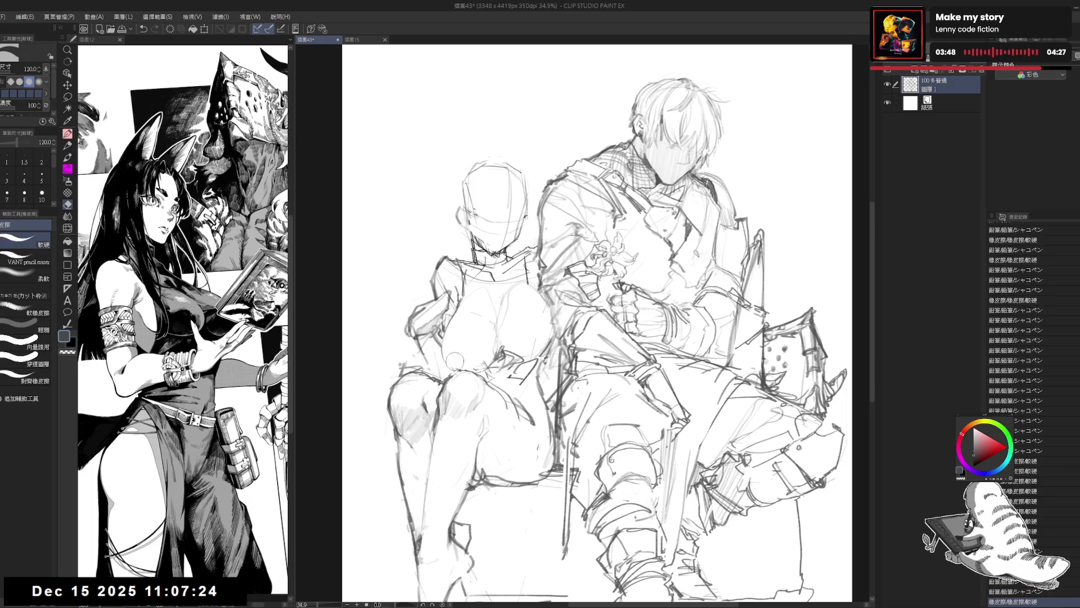
key(p)
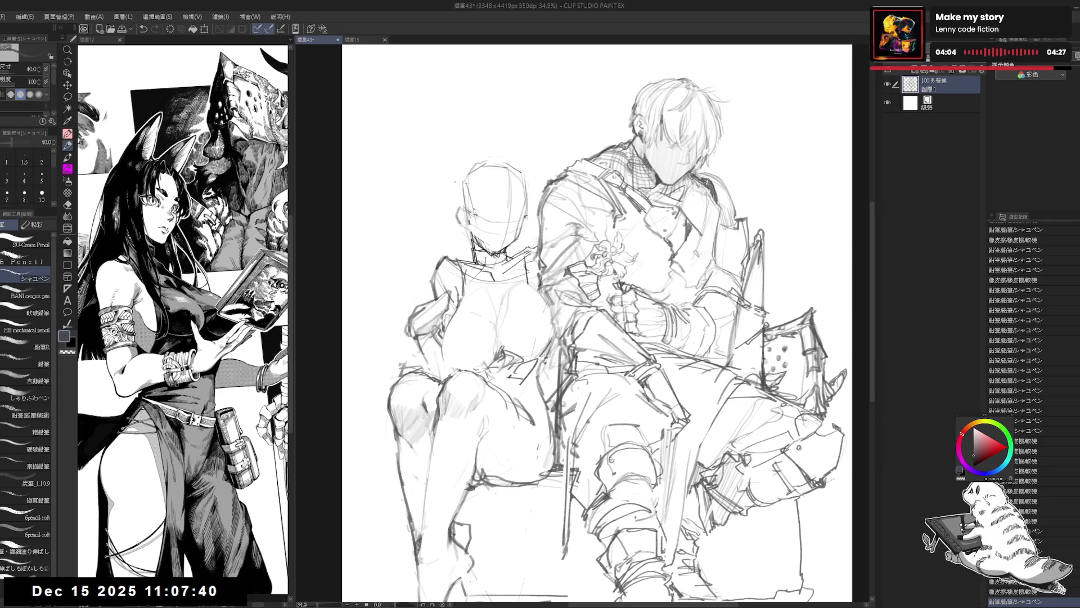
- Compare the last stroke with undo and redo, then add a small pencil mark
drag(503, 282, 510, 288)
key(ctrl+z)
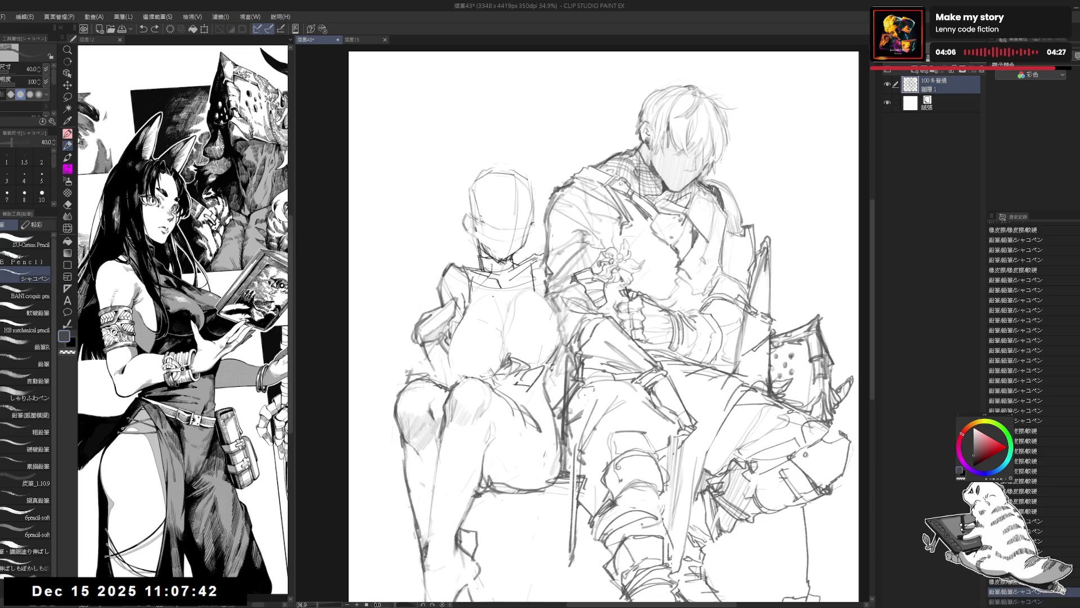
key(ctrl+y)
key(ctrl+z)
key(ctrl+y)
click(500, 312)
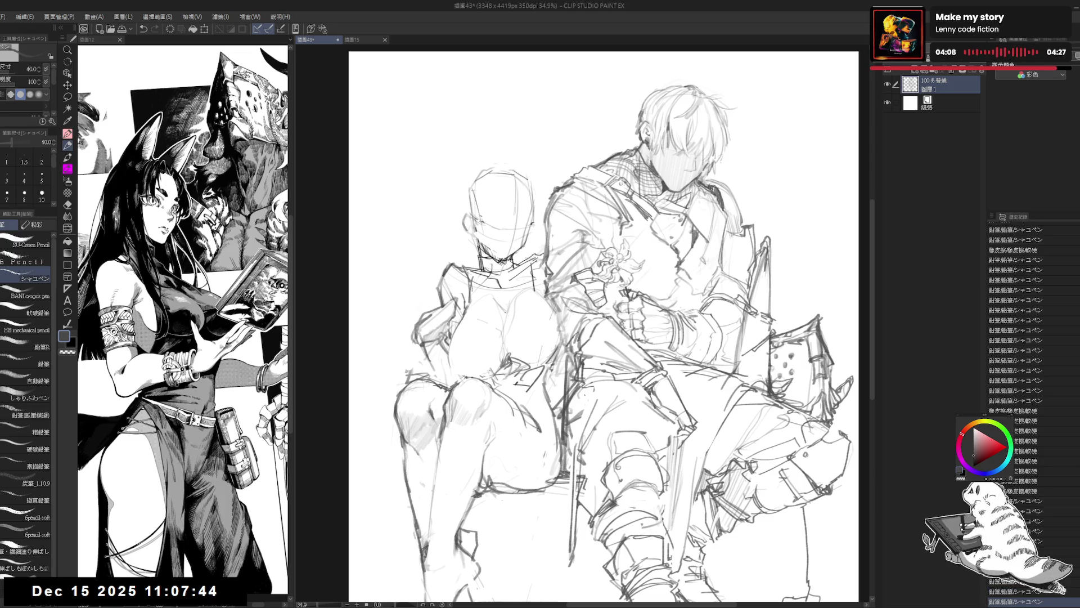
key(ctrl+z)
key(ctrl+y)
- Rework the area near the companion's neck with small pencil strokes and eraser touches
drag(524, 311, 533, 273)
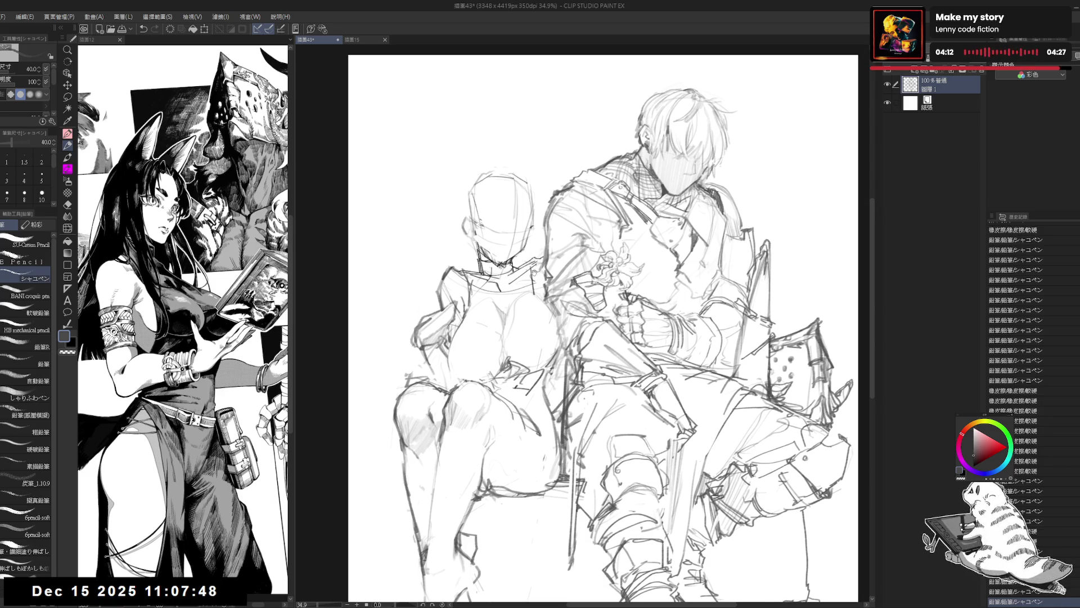
key(e)
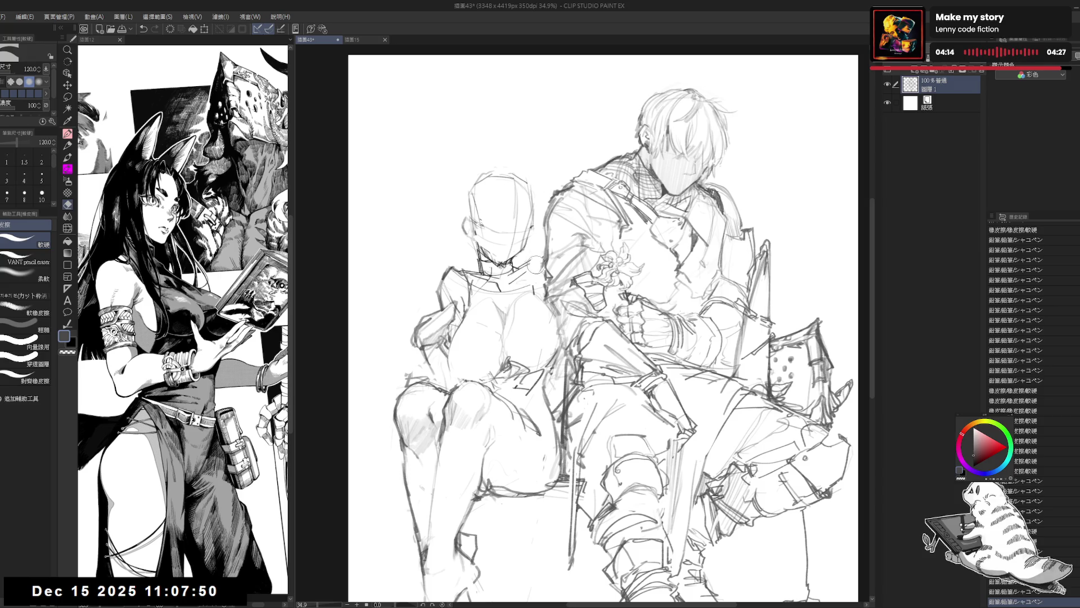
click(536, 264)
key(p)
mouse_move(510, 264)
mouse_down()
mouse_move(535, 260)
mouse_move(537, 278)
mouse_move(537, 263)
mouse_up()
key(e)
key(p)
key(e)
key(p)
drag(524, 271, 547, 275)
key(e)
drag(529, 254, 546, 276)
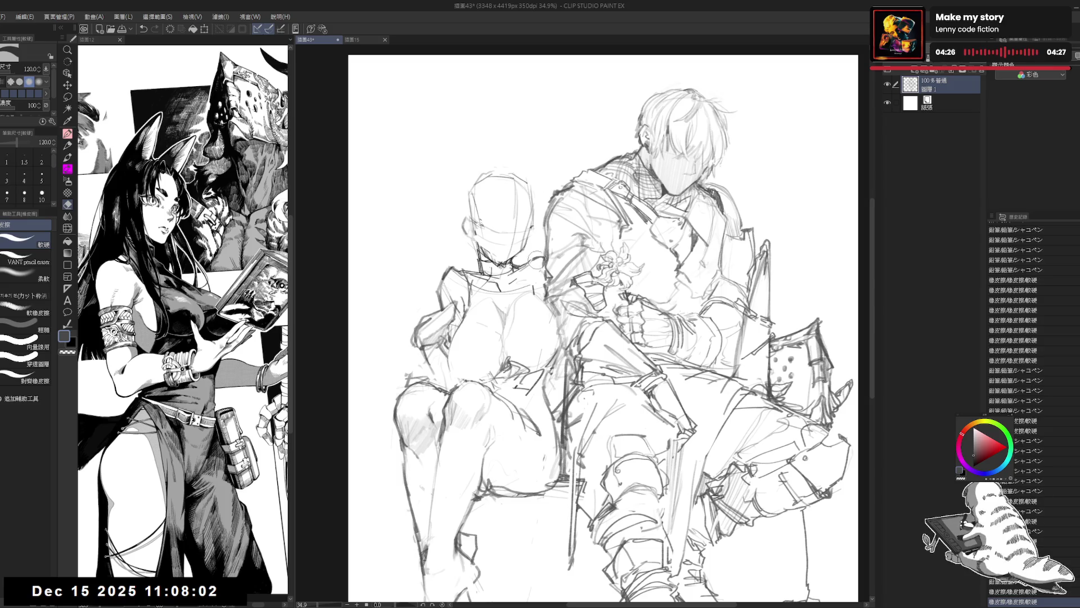
key(p)
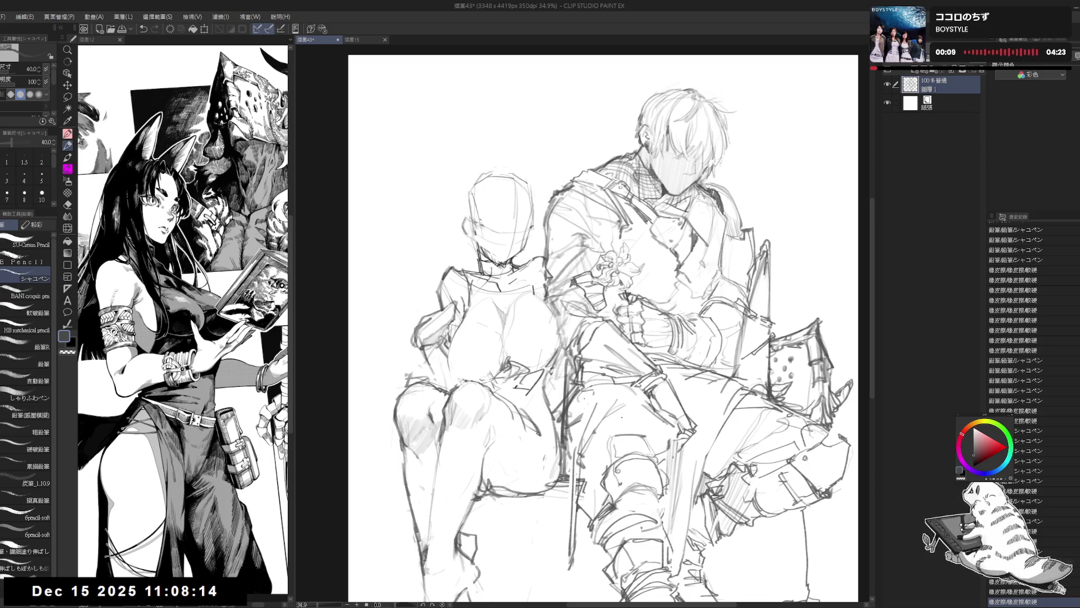
- Add a short stroke near the companion's neck and lighten head lines with the soft eraser
drag(602, 326, 613, 331)
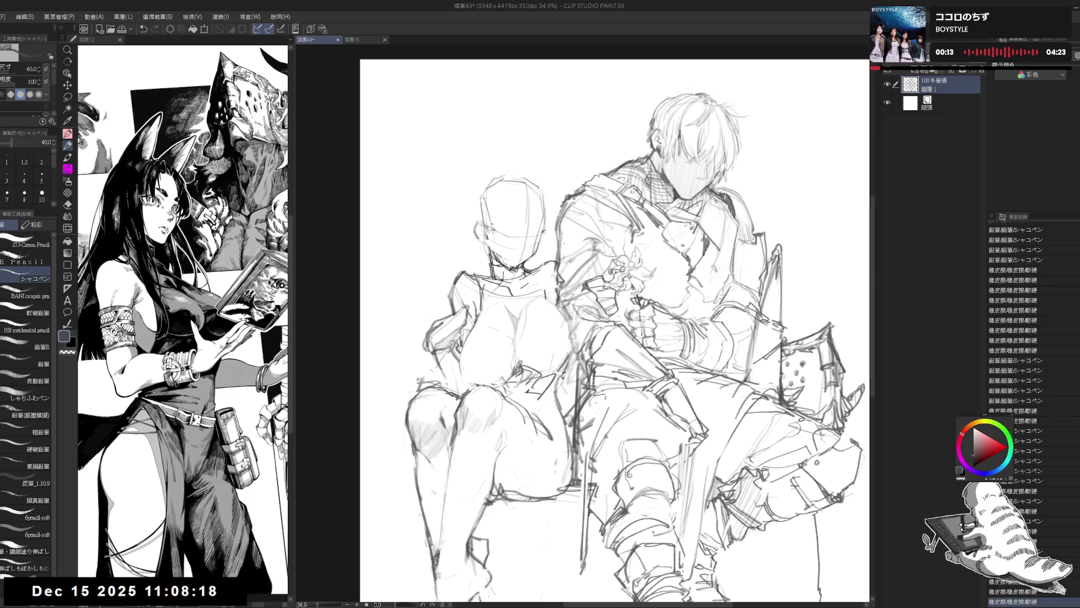
mouse_move(509, 286)
mouse_down()
mouse_move(561, 276)
mouse_move(556, 266)
mouse_up()
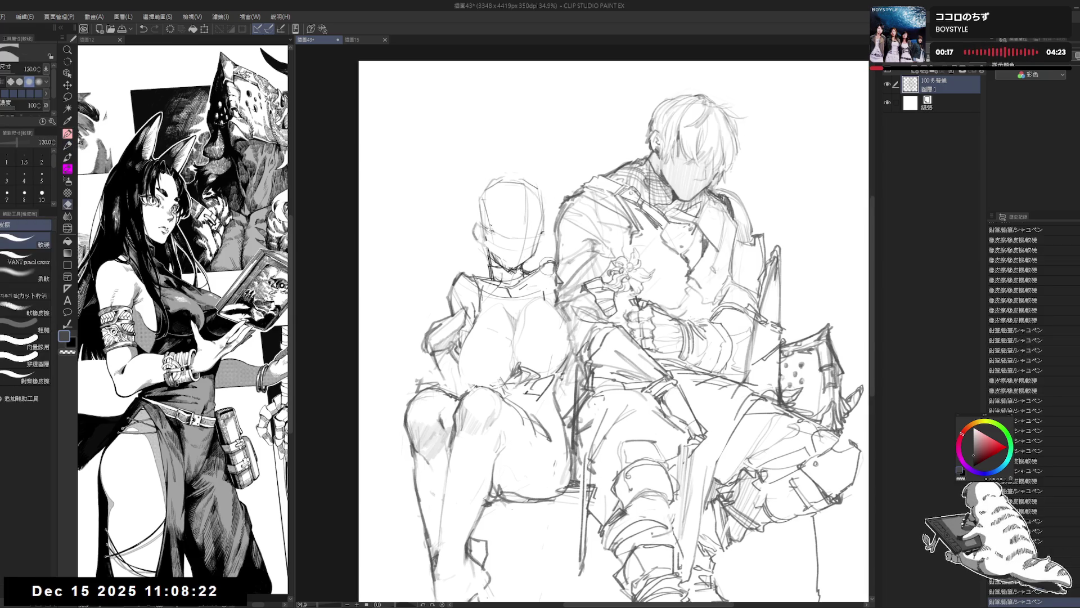
scroll(471, 203, up, 2)
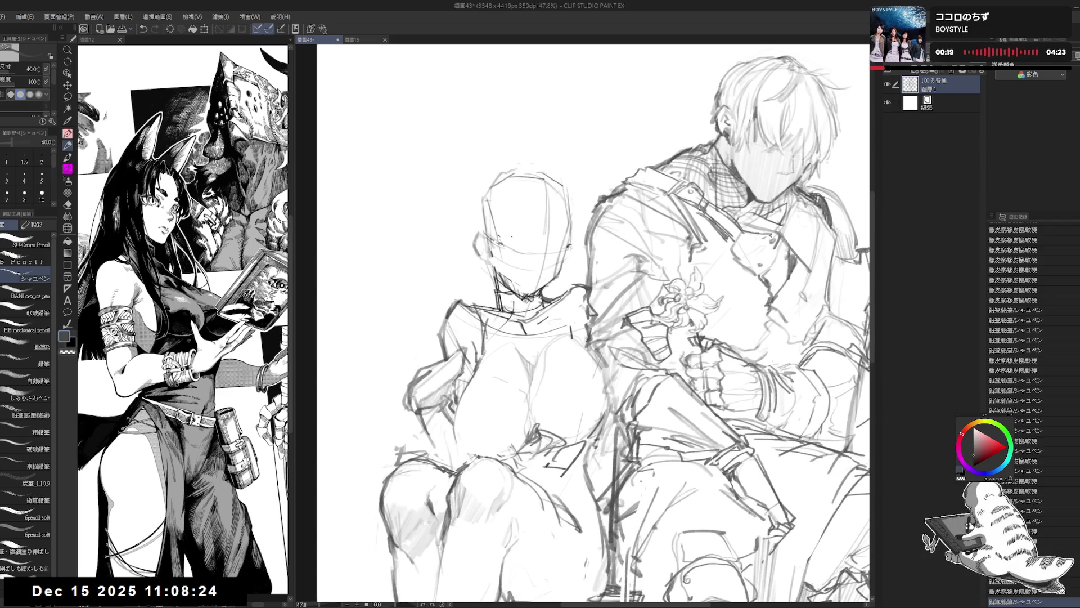
key(e)
click(32, 278)
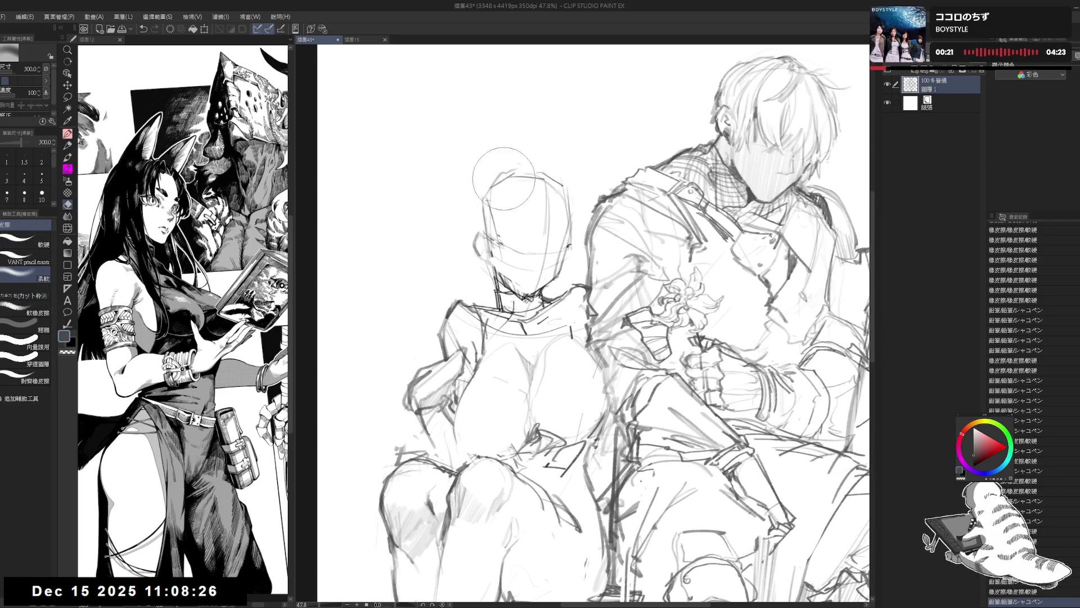
drag(558, 226, 552, 262)
key(p)
- Close the 描画12 reference drawing, lighten the companion's head lines, and add a stroke
drag(437, 175, 422, 183)
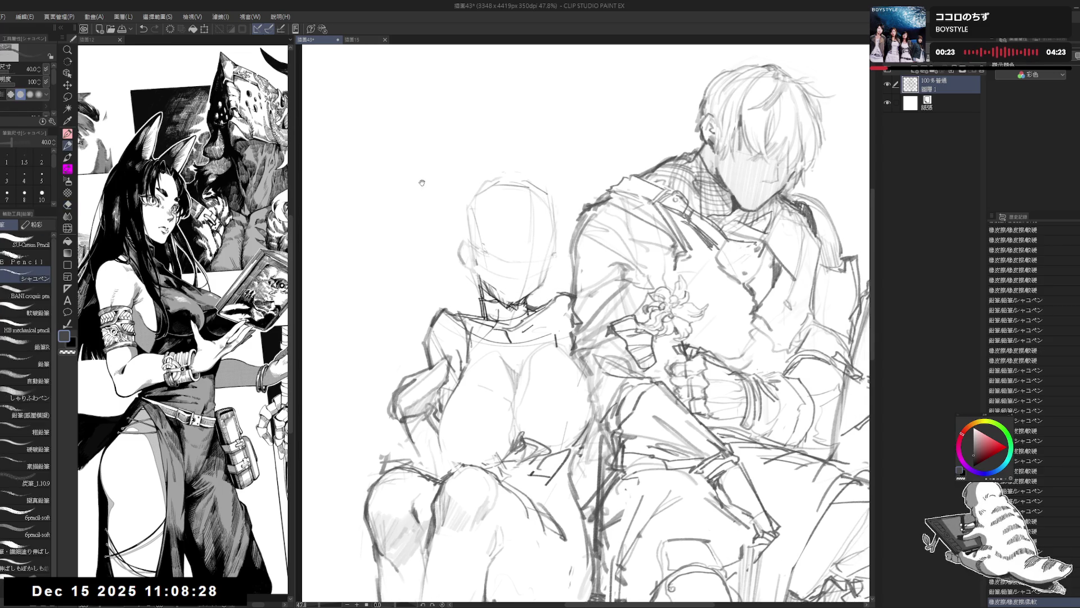
click(119, 41)
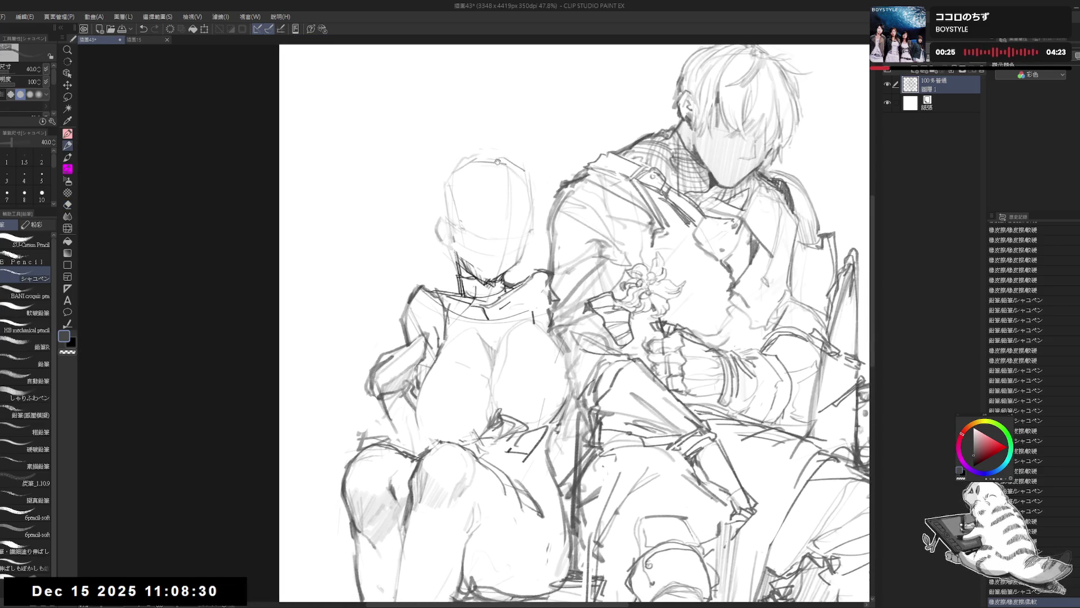
drag(558, 240, 520, 239)
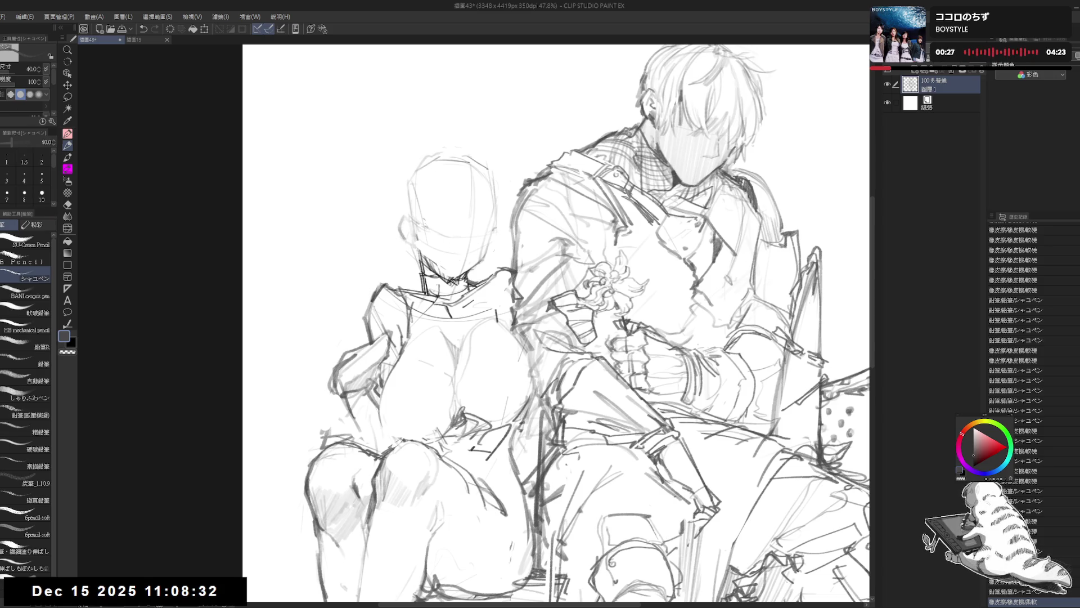
key(e)
drag(438, 244, 440, 247)
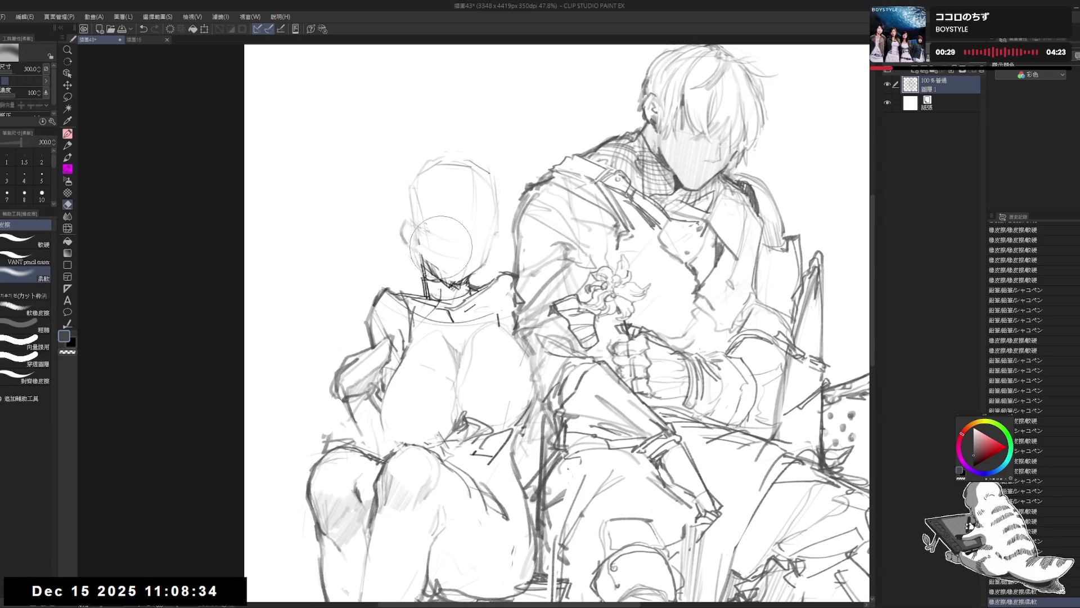
key(p)
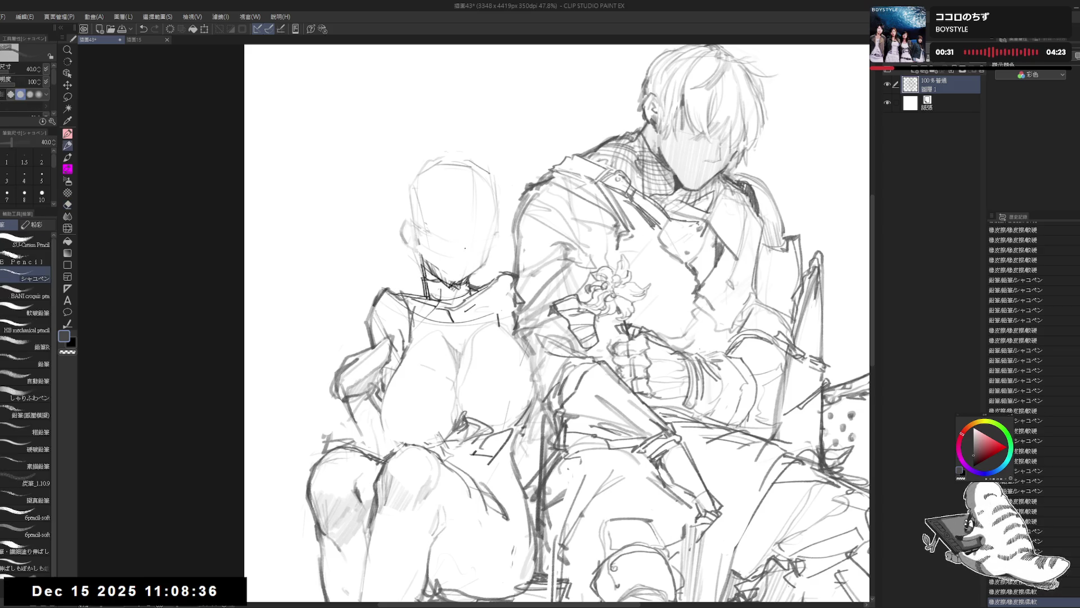
drag(464, 248, 464, 299)
- Mirror-check the view, erase stray lines around the head with the harder eraser, and add a mark
key(h)
key(h)
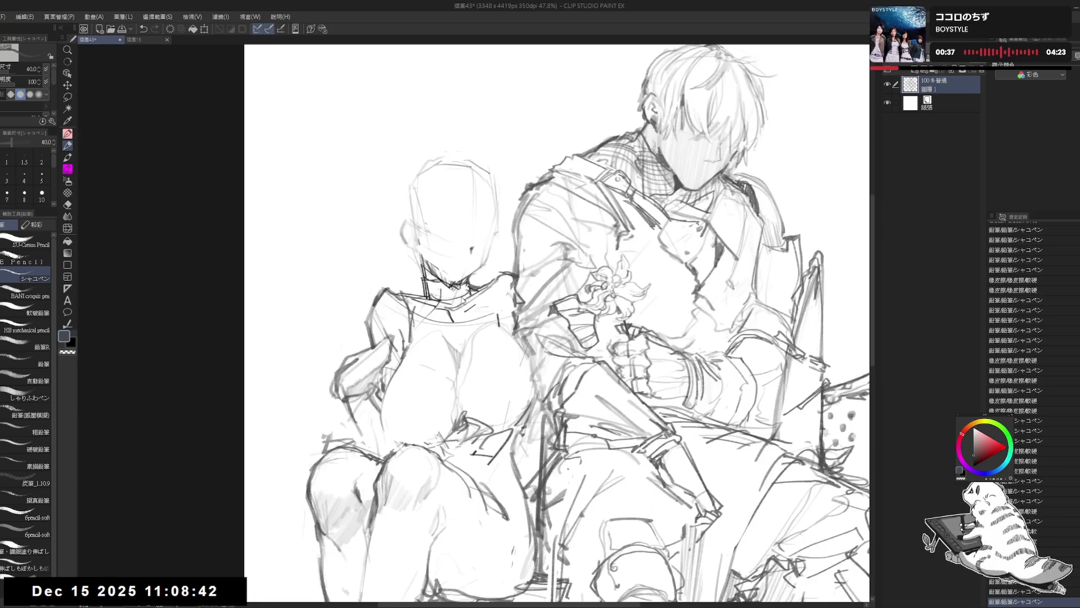
key(e)
click(34, 245)
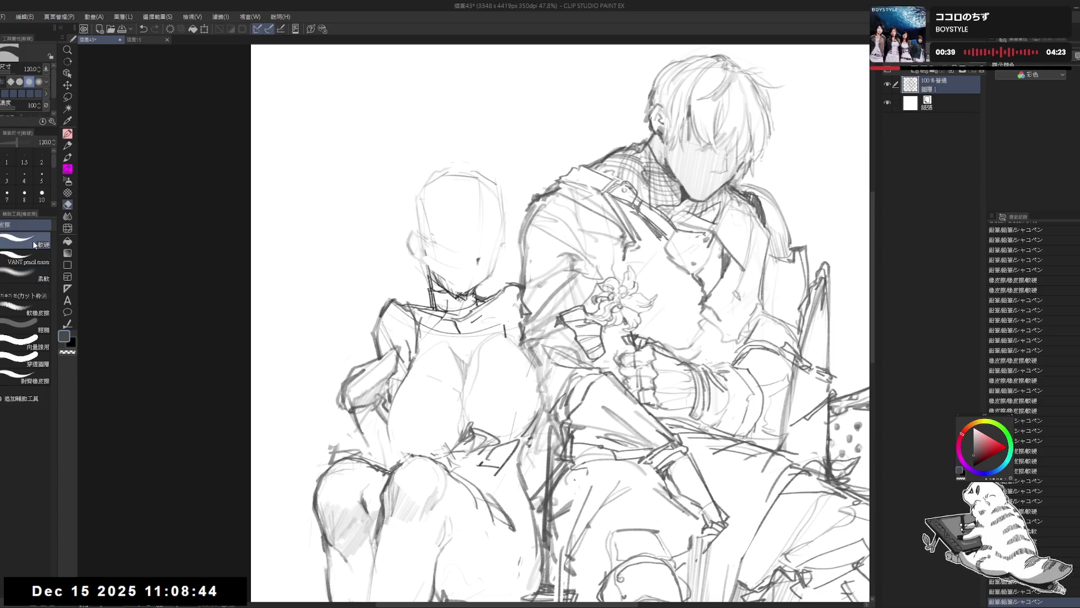
key(p)
key(e)
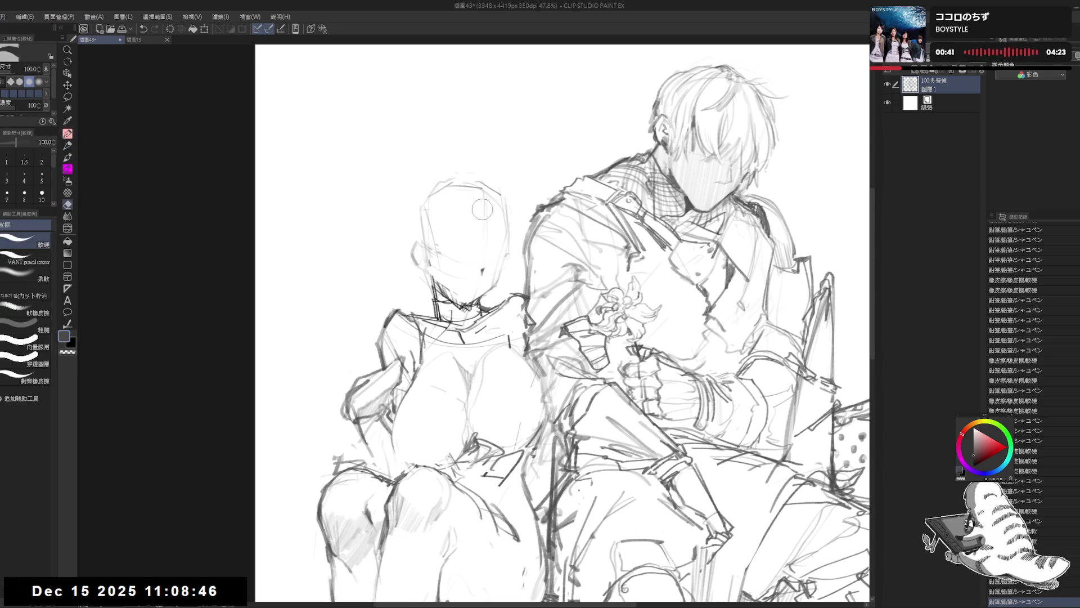
drag(482, 208, 486, 247)
mouse_move(475, 169)
mouse_down()
mouse_move(453, 164)
mouse_move(481, 172)
mouse_move(459, 210)
mouse_up()
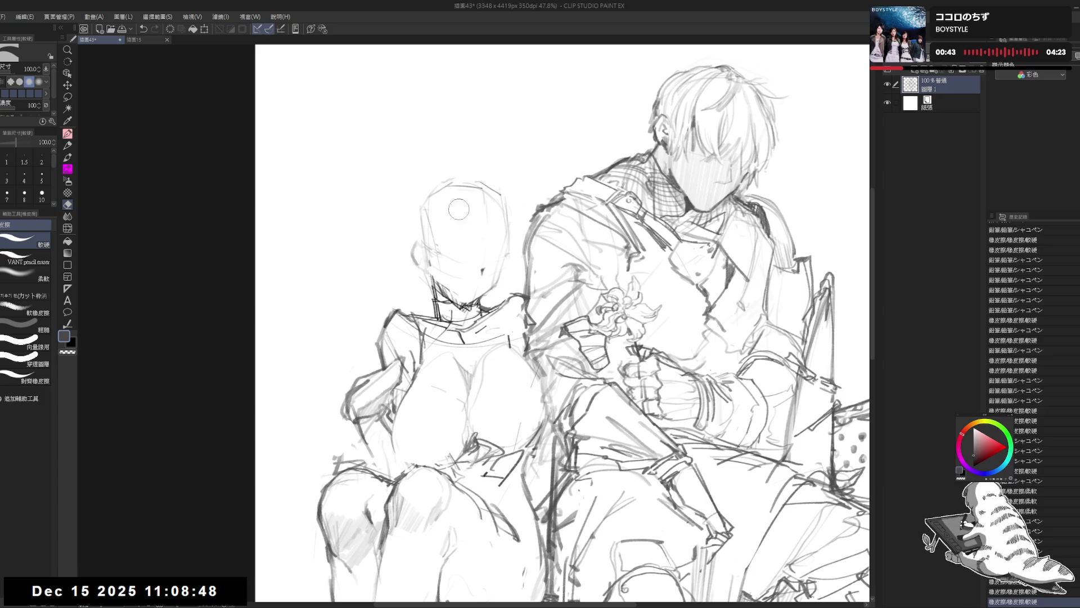
key(p)
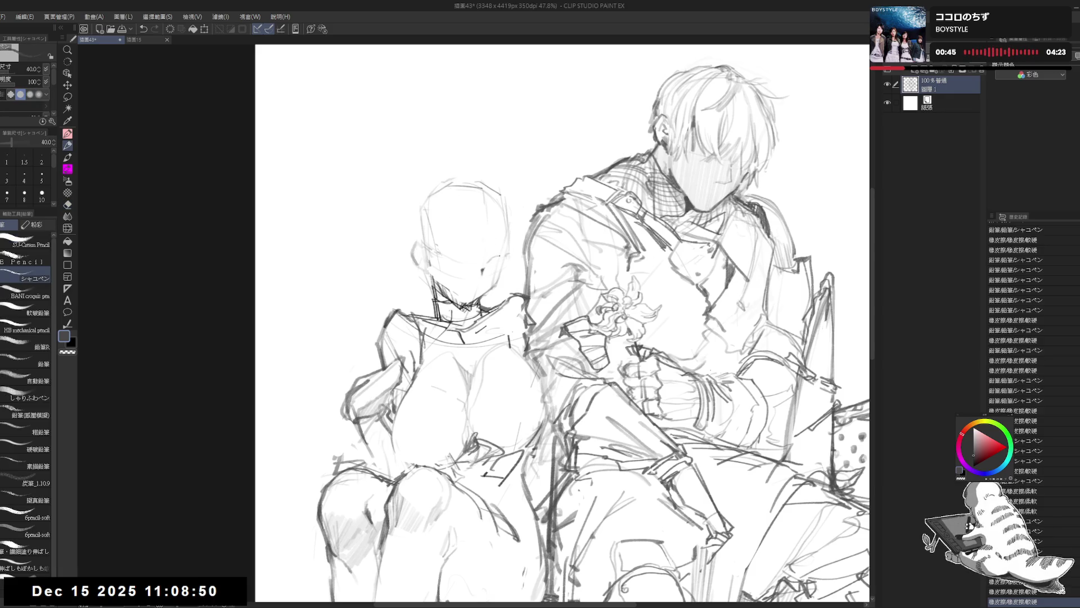
key(bracketleft)
click(488, 262)
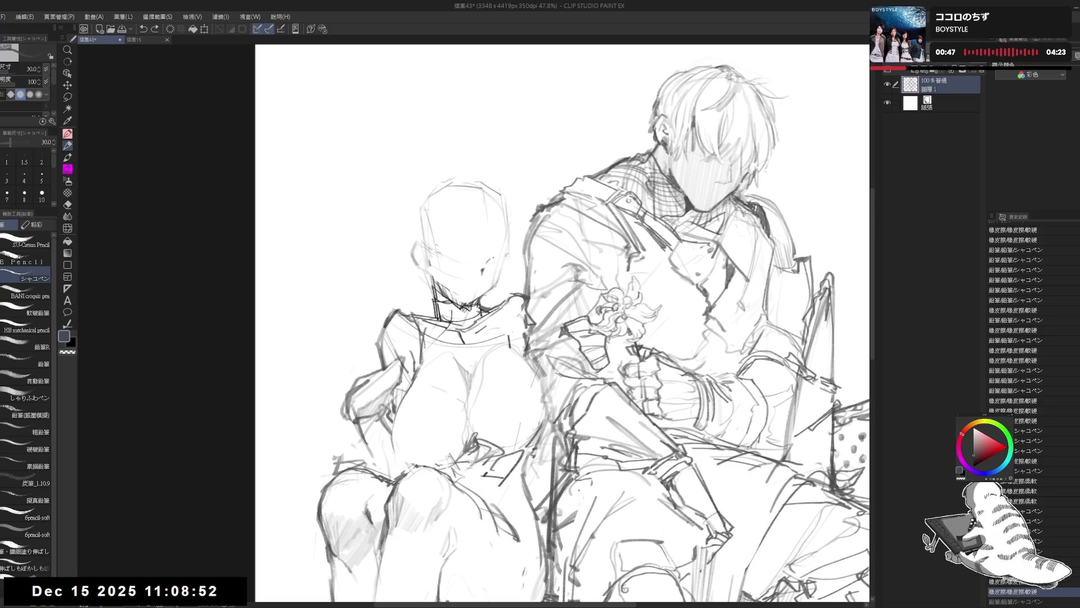
- Undo and erase the small head mark, then add small strokes near the companion's head
drag(498, 267, 497, 261)
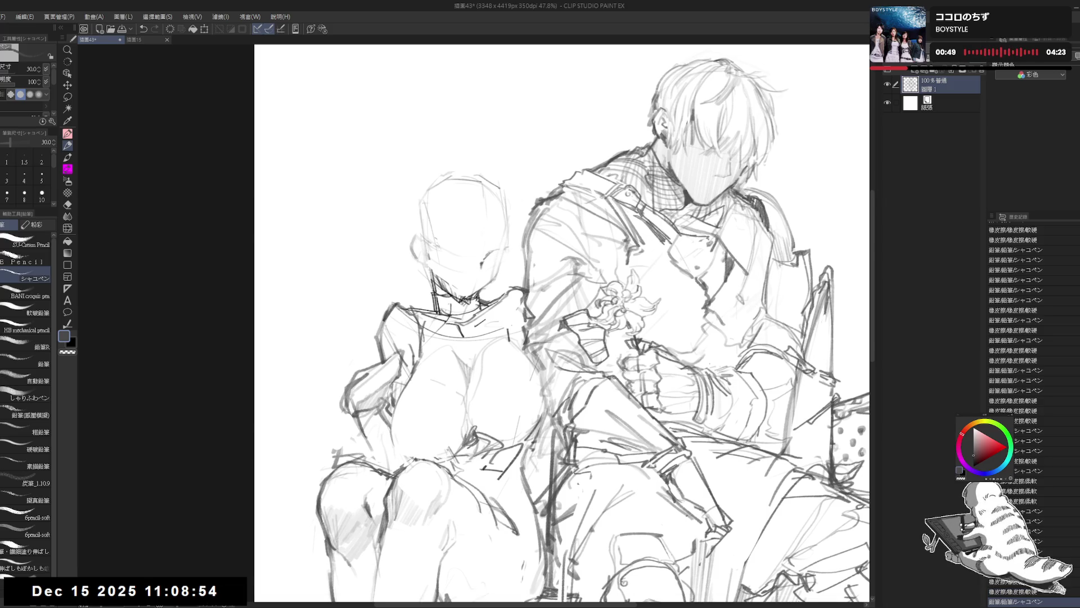
key(ctrl+z)
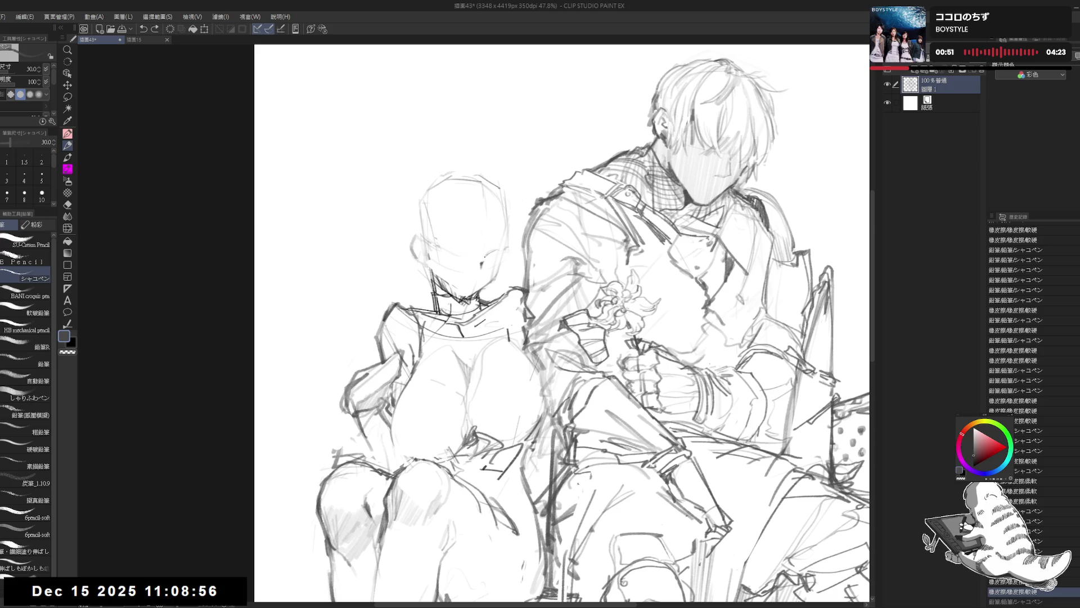
key(e)
mouse_move(478, 264)
mouse_down()
mouse_move(498, 253)
mouse_move(489, 248)
mouse_move(498, 254)
mouse_up()
key(p)
key(e)
key(p)
drag(502, 320, 501, 299)
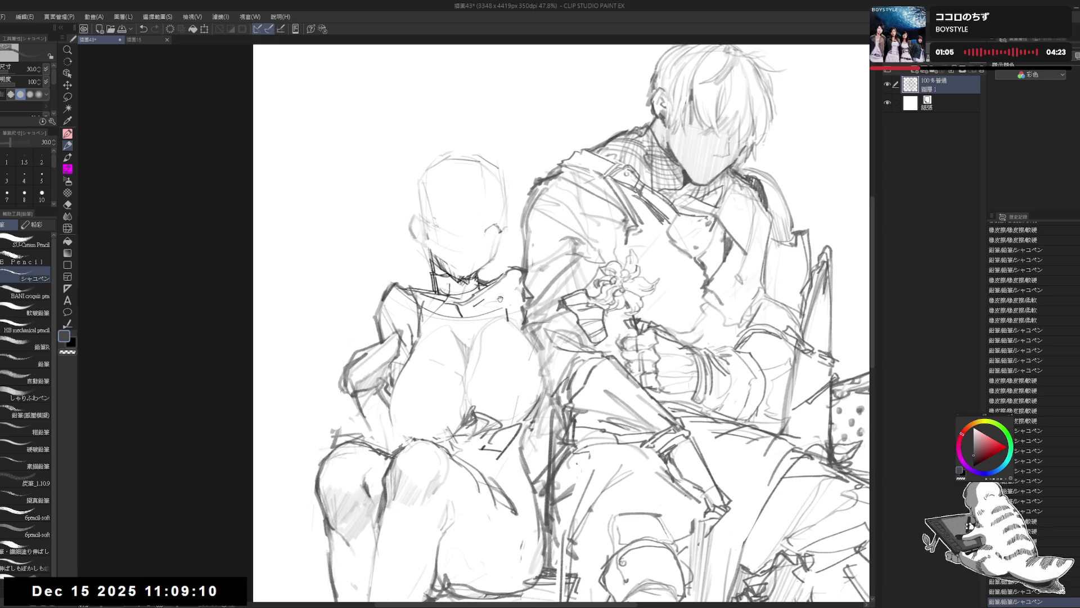
- Erase around the companion's head and sketch new face strokes, undoing one trial stroke
drag(431, 219, 420, 263)
key(e)
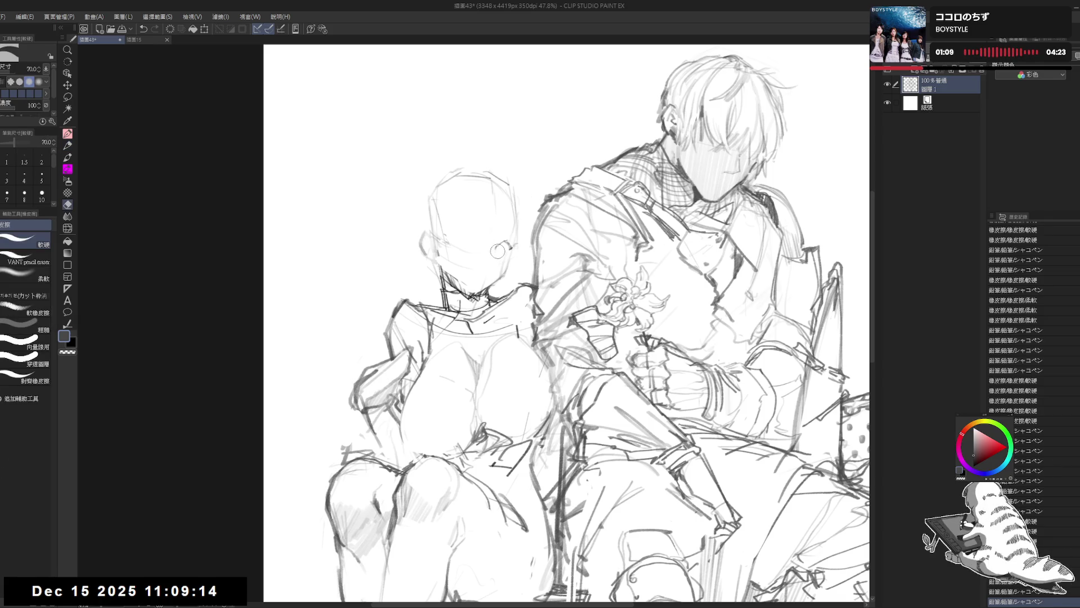
mouse_move(491, 248)
mouse_down()
mouse_move(504, 259)
mouse_move(497, 265)
mouse_move(507, 253)
mouse_up()
key(p)
mouse_move(496, 250)
mouse_down()
mouse_move(509, 258)
mouse_move(529, 245)
mouse_move(532, 256)
mouse_move(515, 248)
mouse_up()
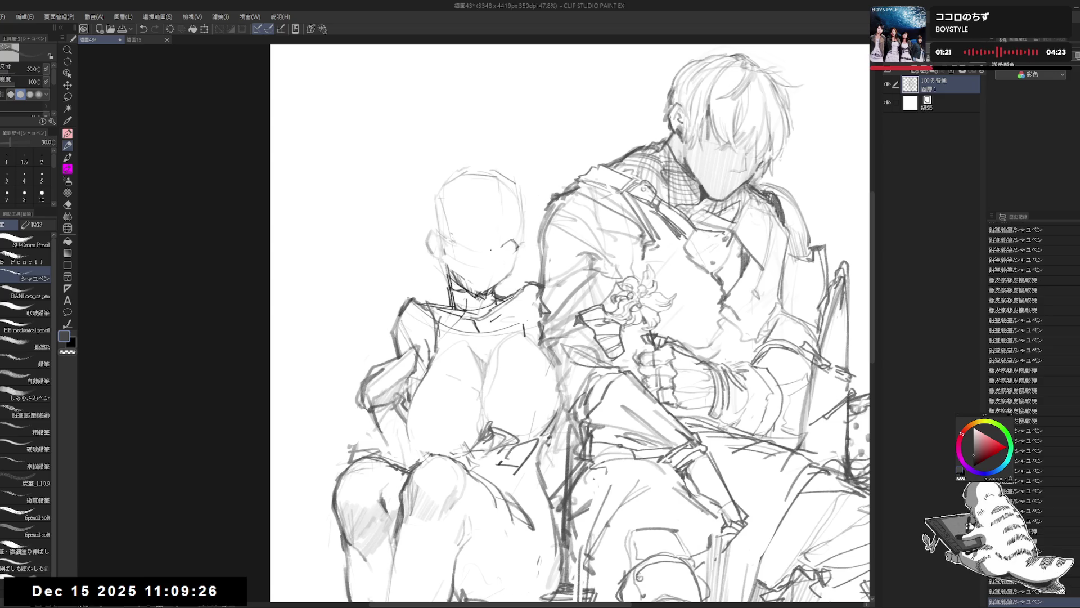
drag(448, 234, 471, 232)
key(ctrl+z)
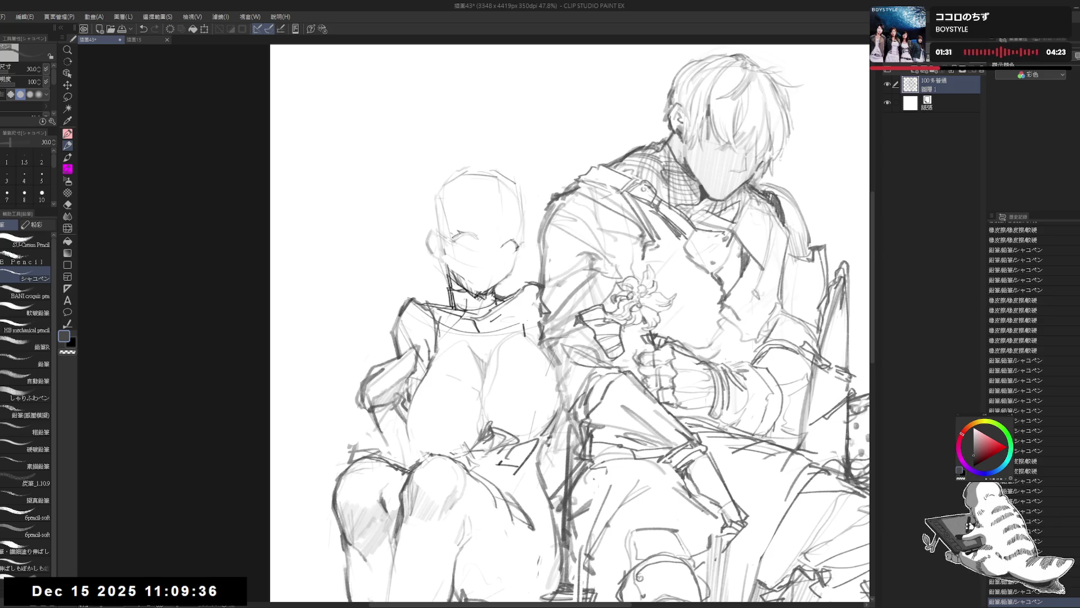
- Mirror the view and clean up the companion's face lines with a smaller eraser
key(e)
drag(459, 238, 470, 234)
key(p)
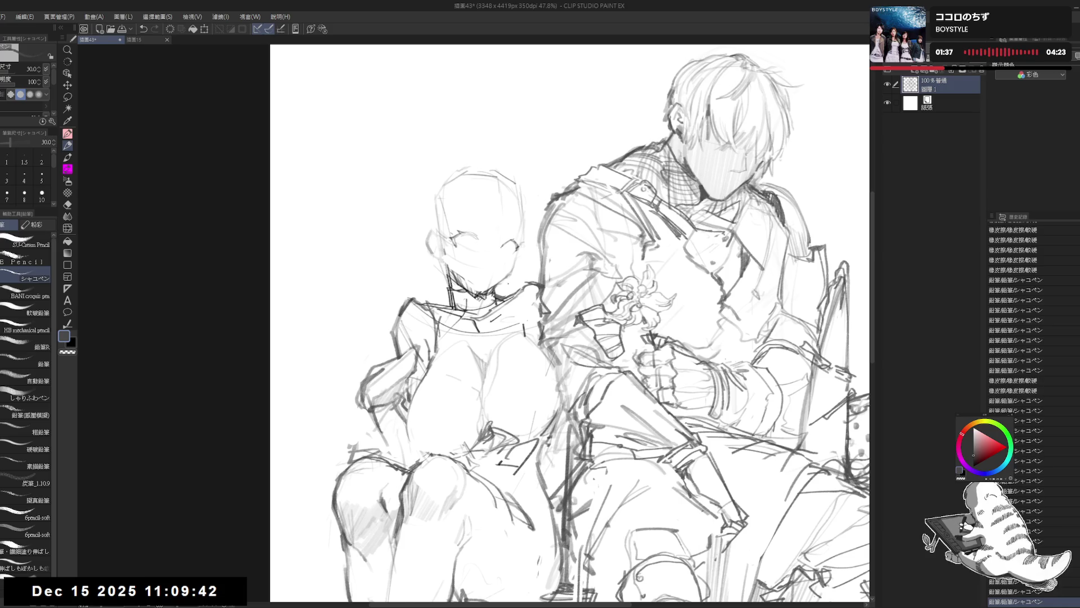
key(h)
key(h)
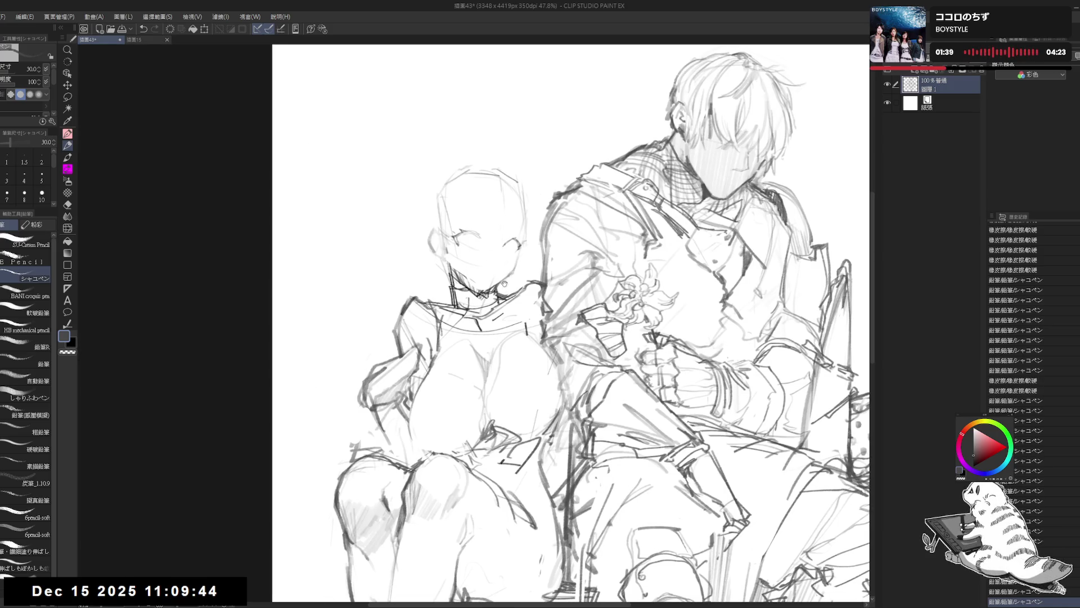
key(e)
drag(458, 240, 462, 236)
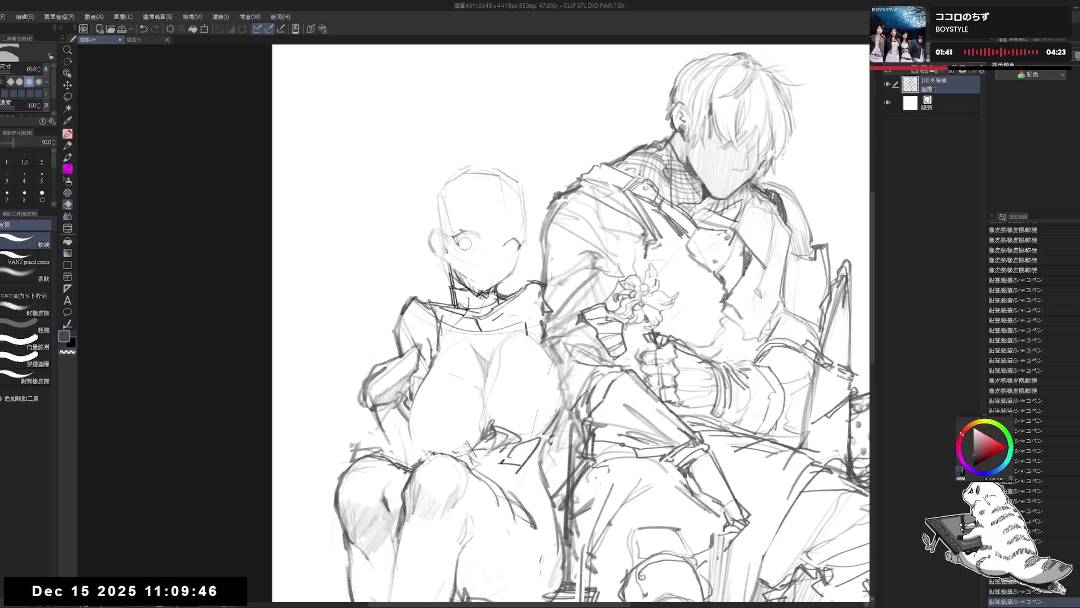
key(p)
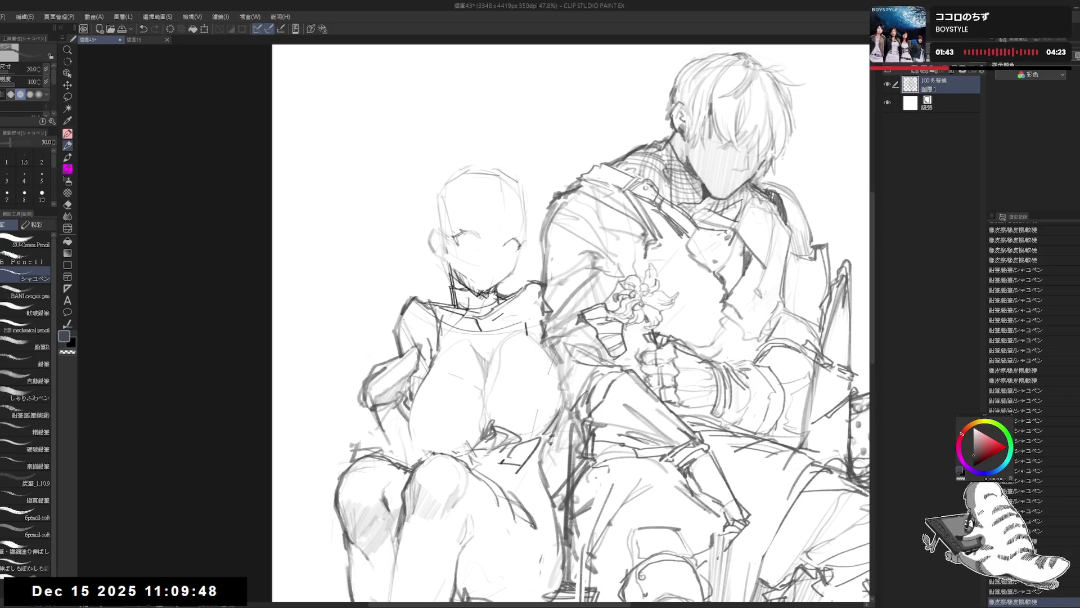
key(e)
drag(464, 237, 467, 235)
key(p)
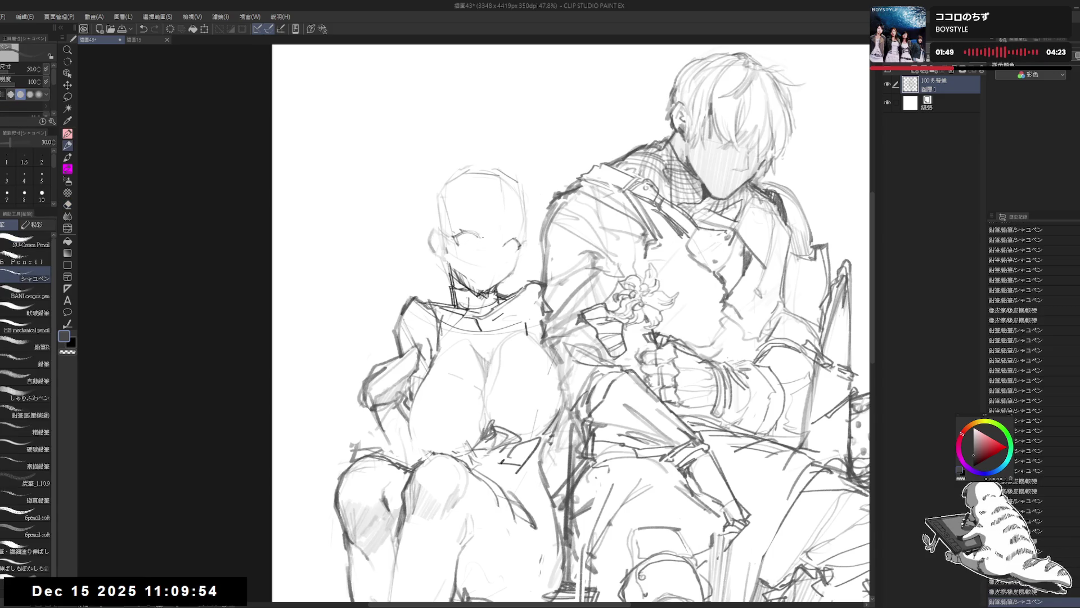
- Remove a stray line on the face and restore the normal view for the neck
key(e)
key(p)
mouse_move(467, 236)
mouse_down()
mouse_move(485, 243)
mouse_move(495, 312)
mouse_move(448, 258)
mouse_move(478, 290)
mouse_move(467, 188)
mouse_up()
key(e)
key(p)
key(e)
key(p)
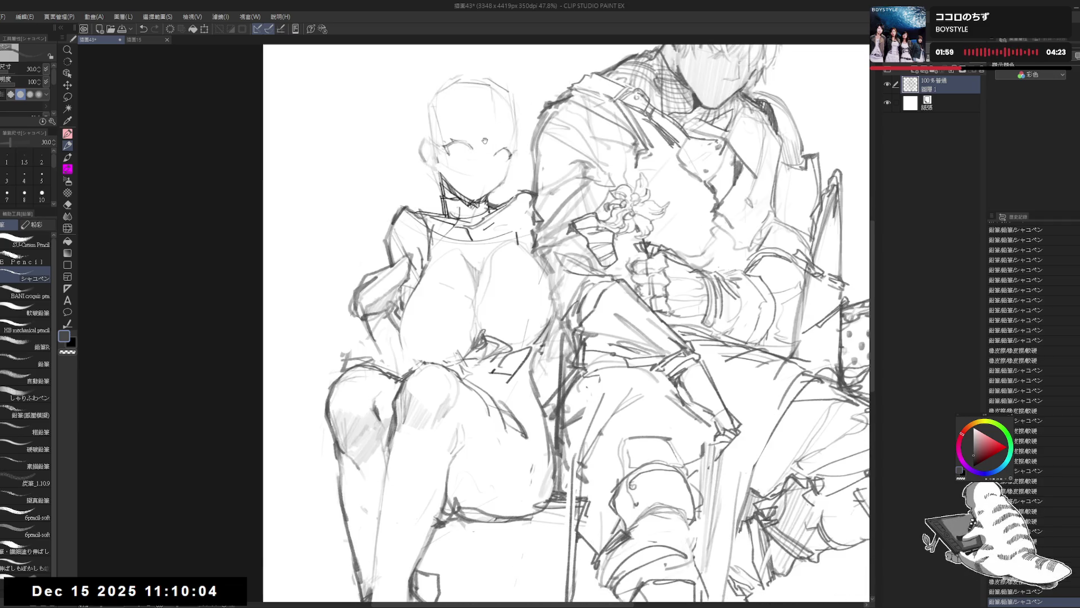
- Touch up lines near the companion's face, undoing a trial stroke near the eye
scroll(520, 109, down, 3)
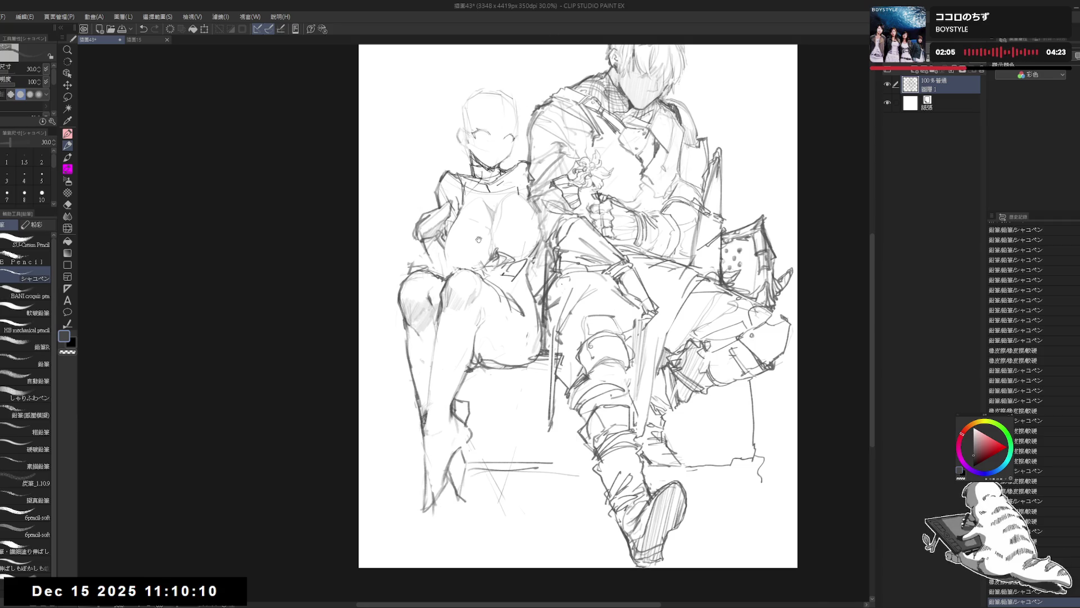
scroll(479, 239, up, 5)
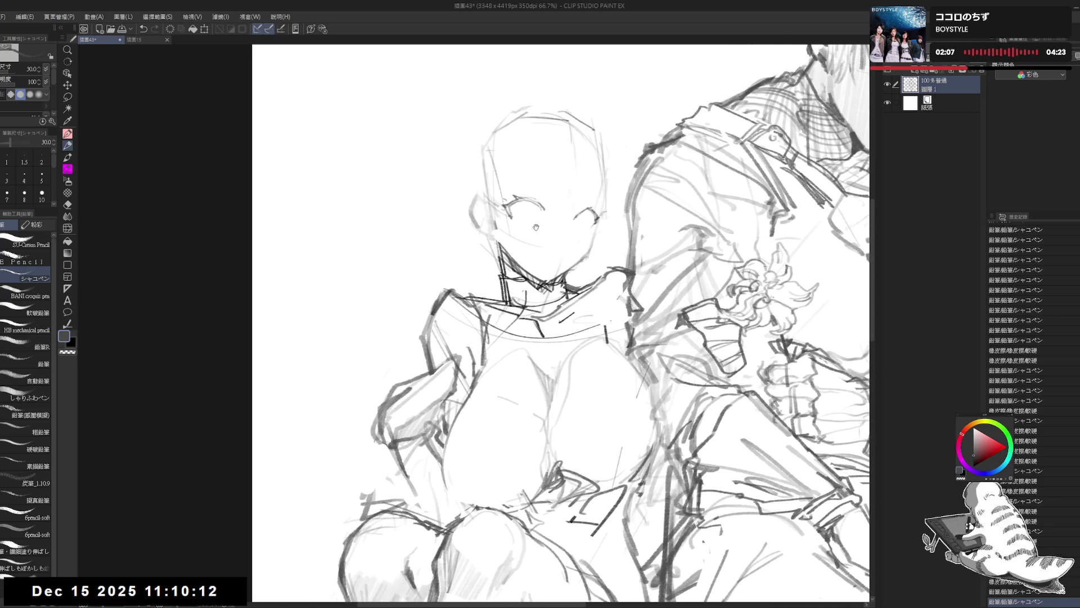
key(e)
drag(536, 227, 518, 219)
key(p)
click(517, 217)
key(ctrl+z)
key(ctrl+z)
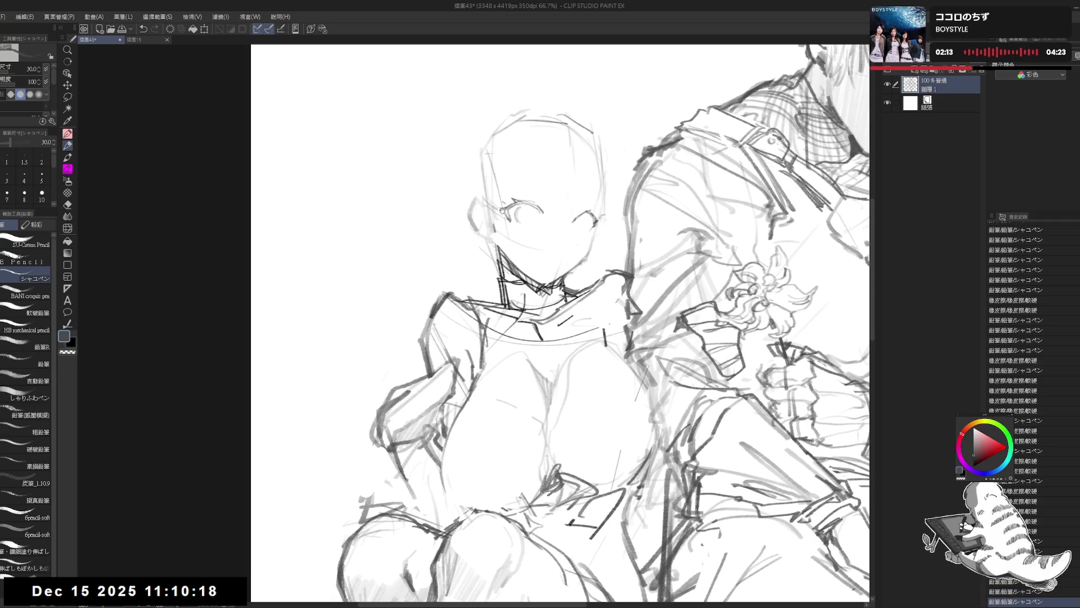
- Erase a line near the left eye and add a small mark below it
key(e)
drag(518, 207, 534, 213)
key(p)
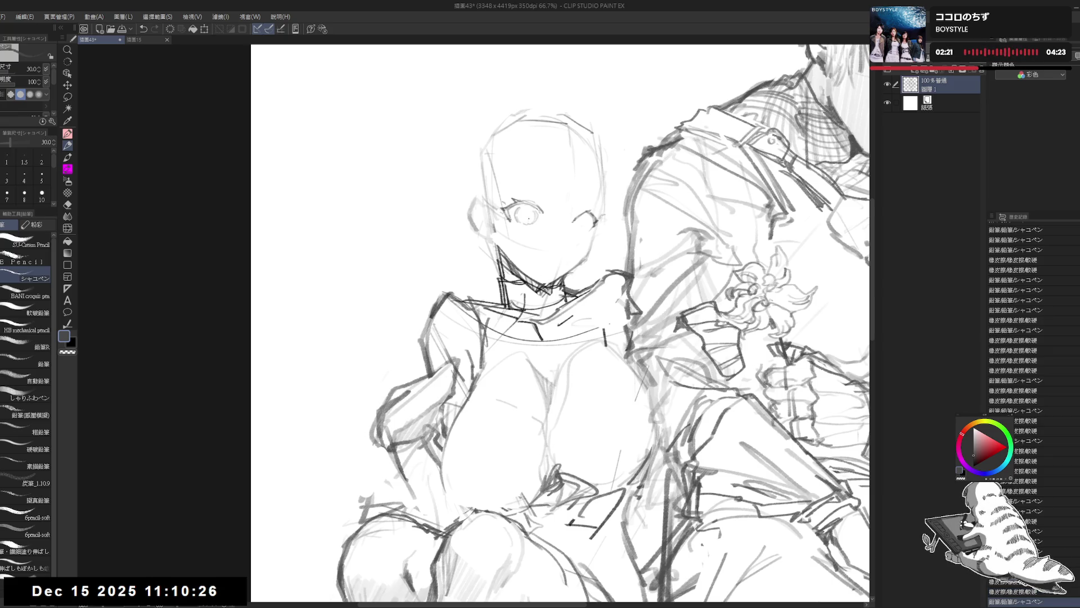
key(e)
key(p)
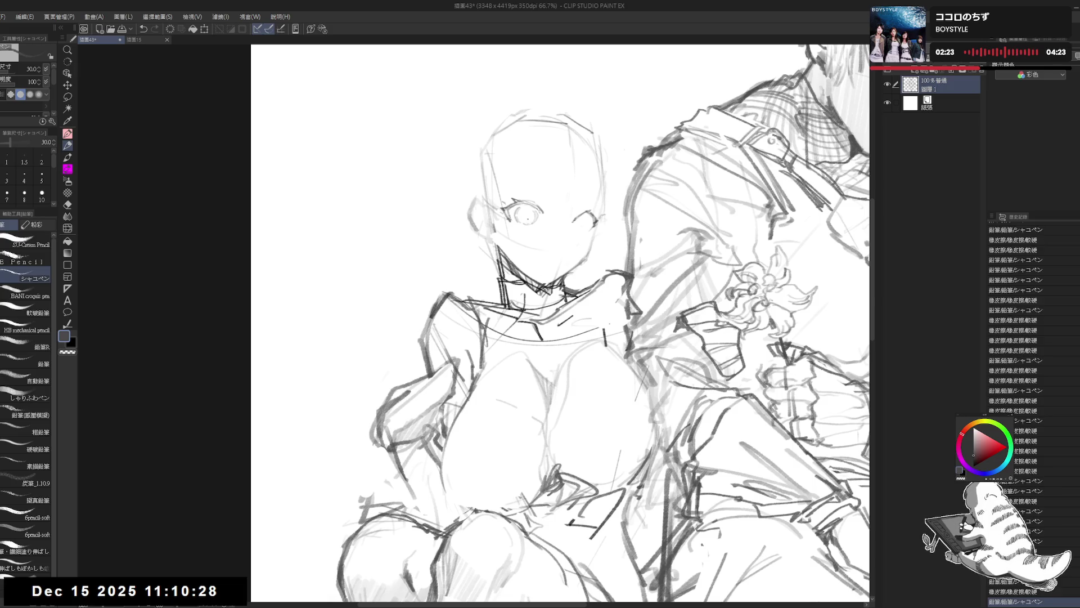
drag(526, 214, 527, 215)
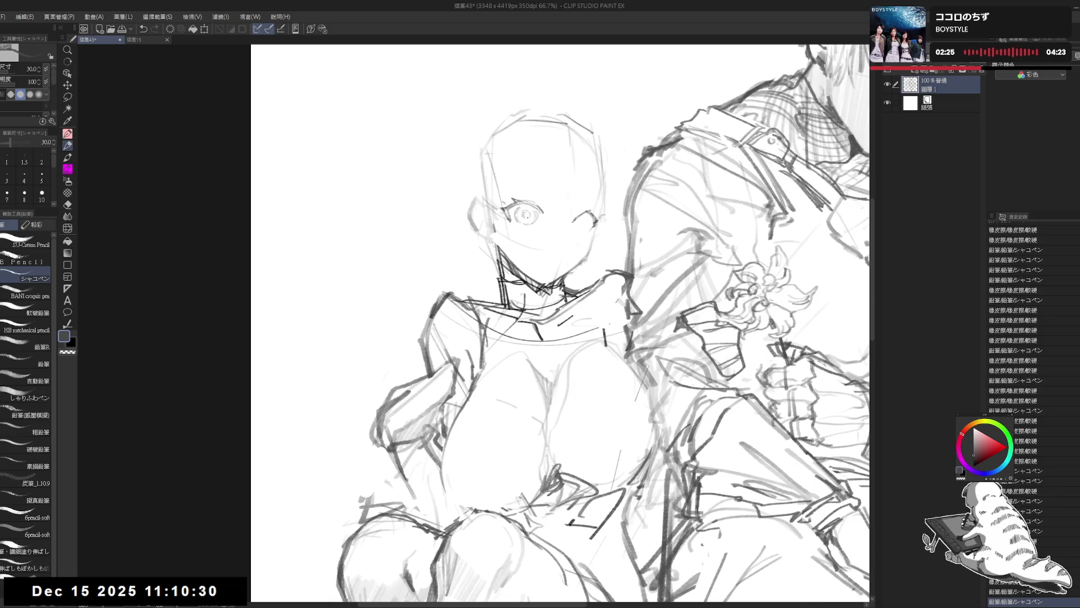
click(532, 247)
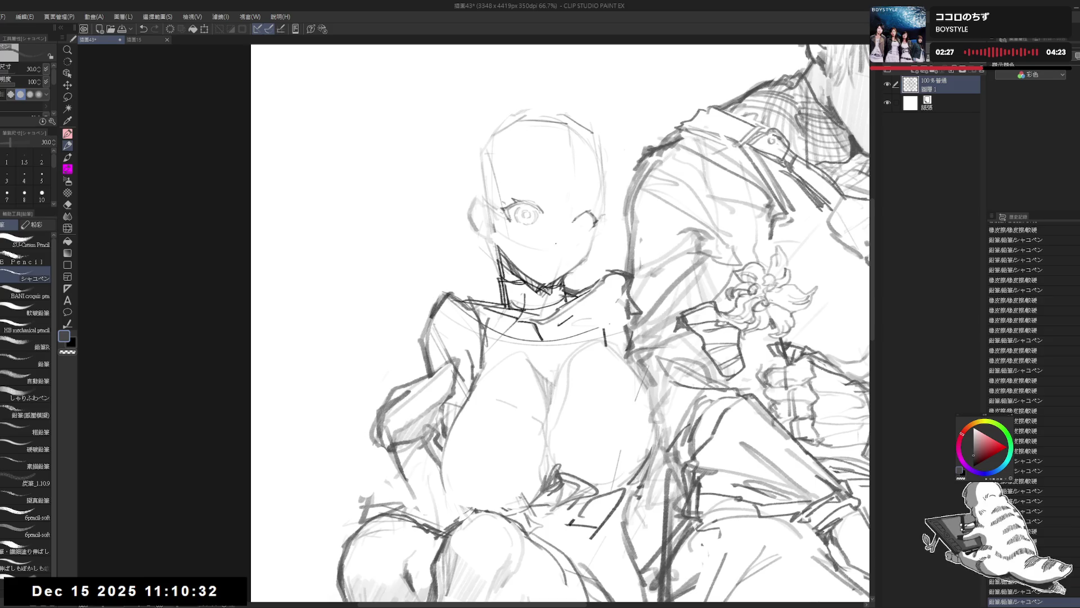
- Erase a stray jaw mark, rotate the canvas, and draw a light chin-and-neck stroke
key(e)
drag(569, 257, 563, 268)
key(p)
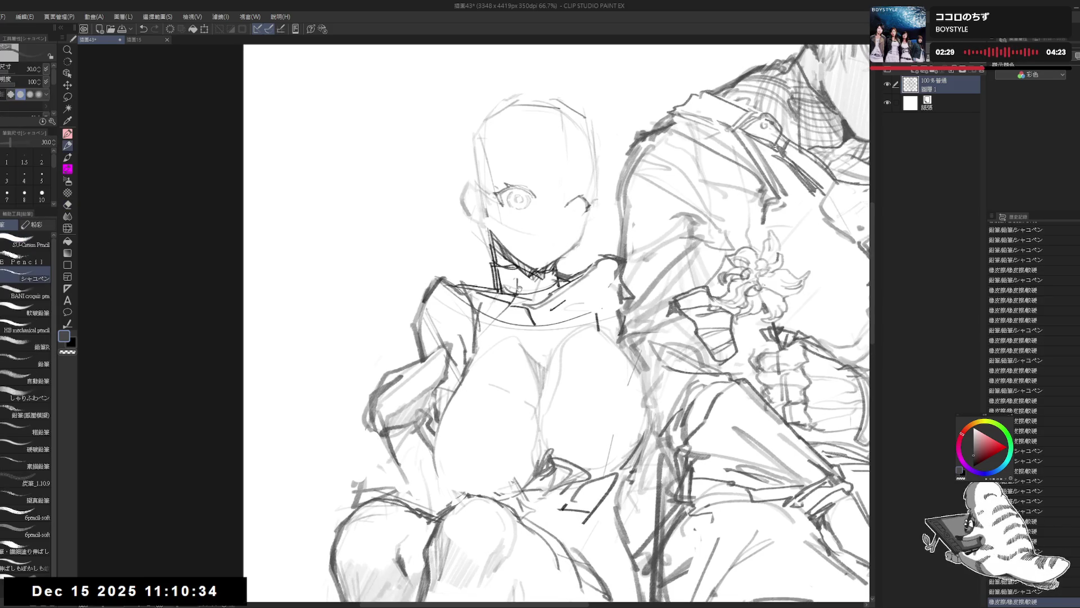
drag(497, 227, 500, 252)
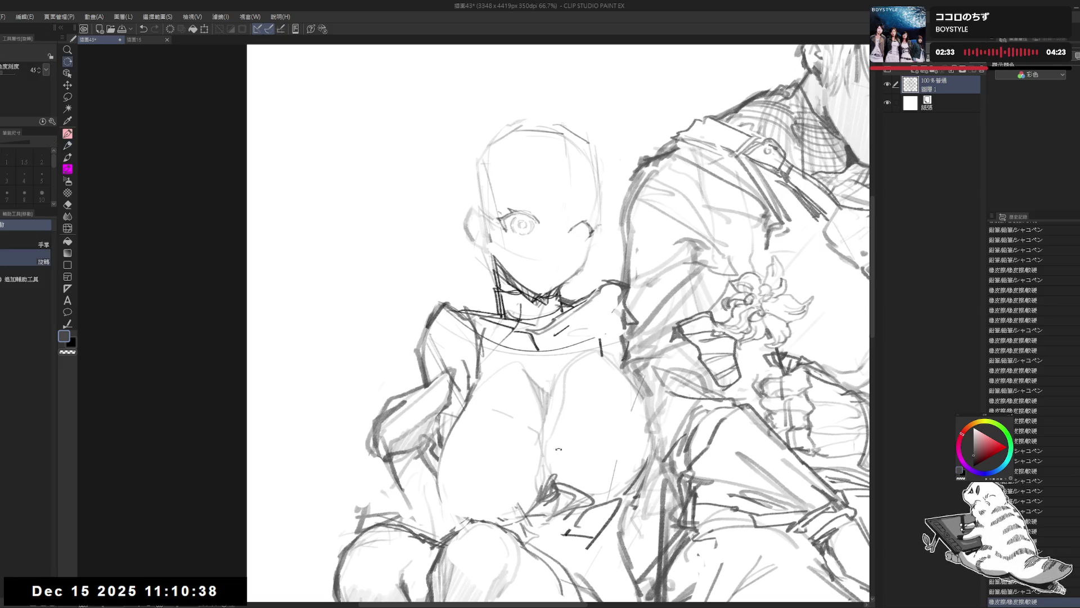
drag(563, 169, 608, 185)
drag(507, 264, 523, 293)
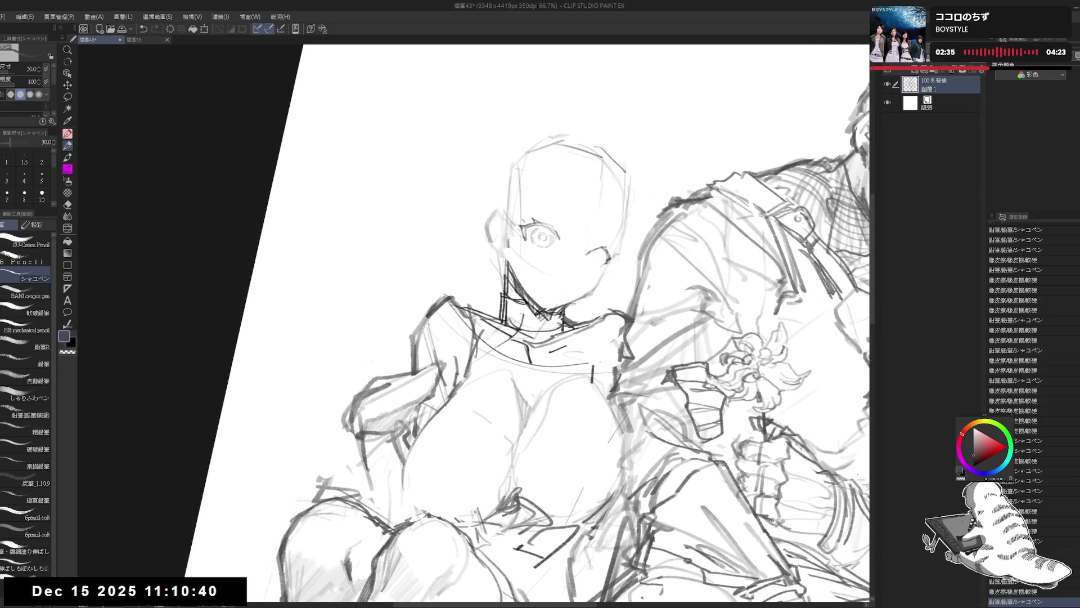
- Straighten the canvas, trim part of the chin line, and zoom out to the whole drawing
key(-)
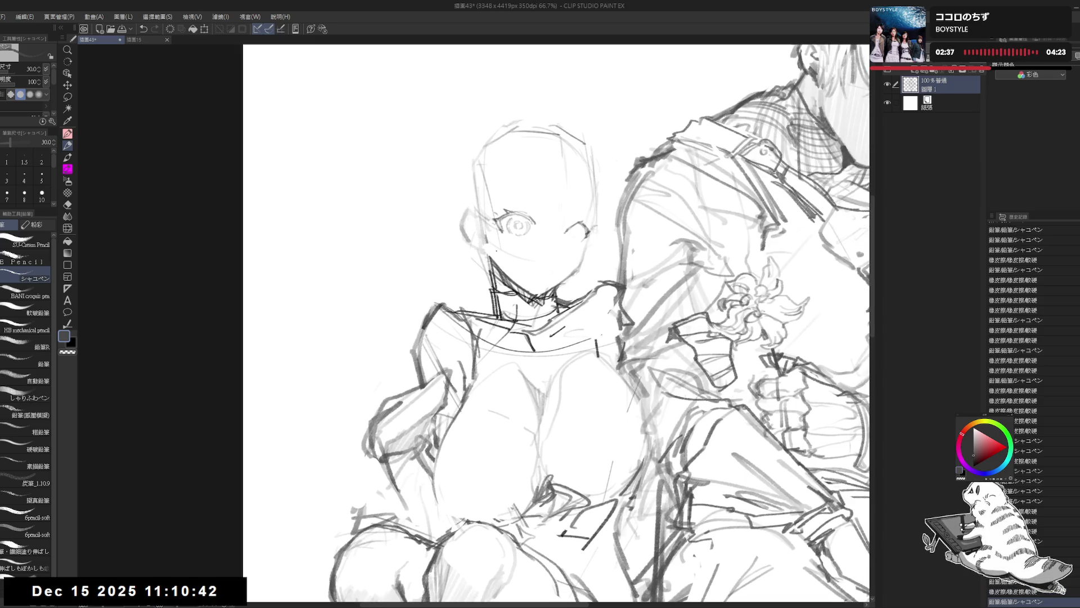
key(e)
drag(513, 258, 523, 268)
key(p)
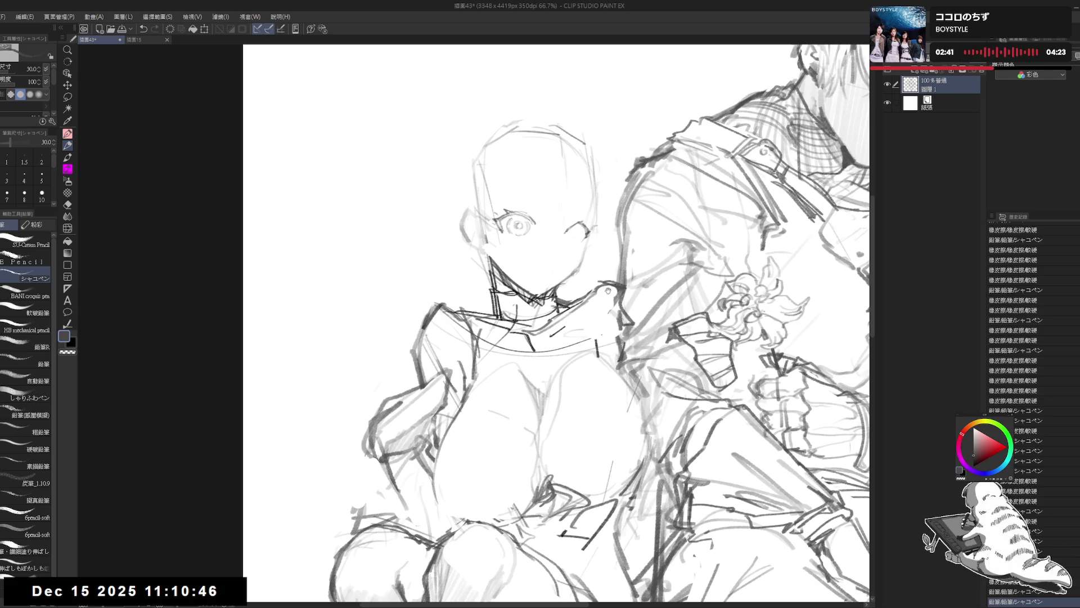
key(ctrl+minus)
key(ctrl+minus)
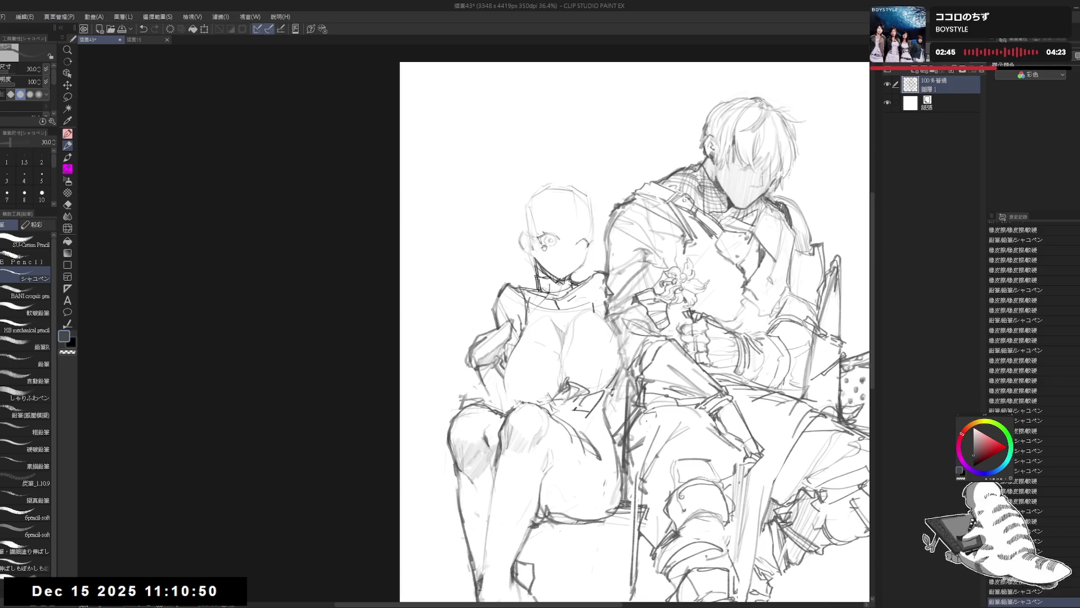
- Erase and redraw the small marks beside the companion's right eye, undoing the last stroke
scroll(543, 247, up, 1)
scroll(542, 248, up, 1)
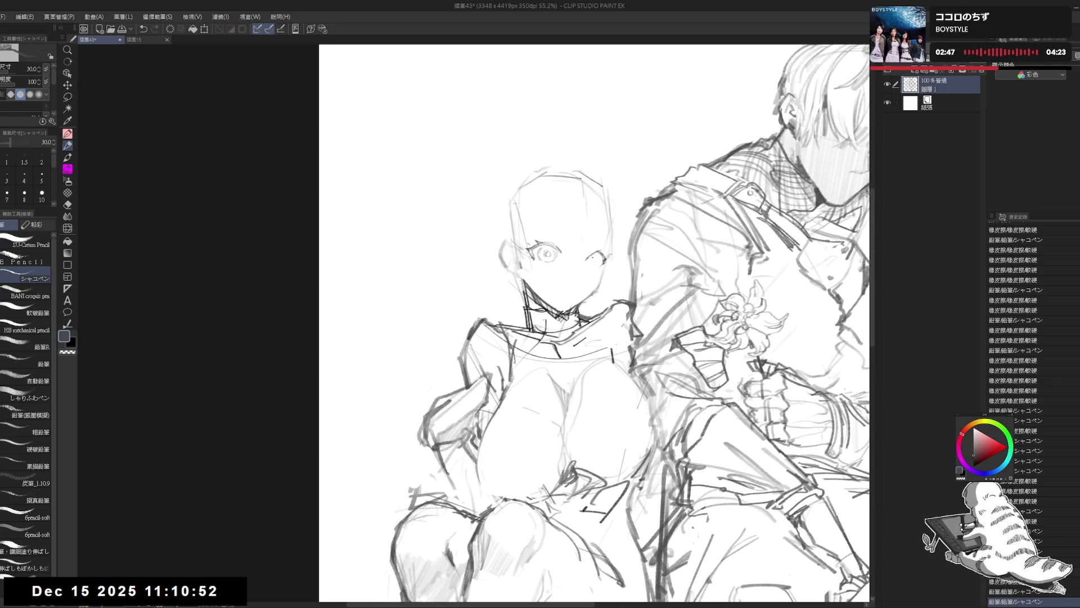
drag(584, 260, 600, 255)
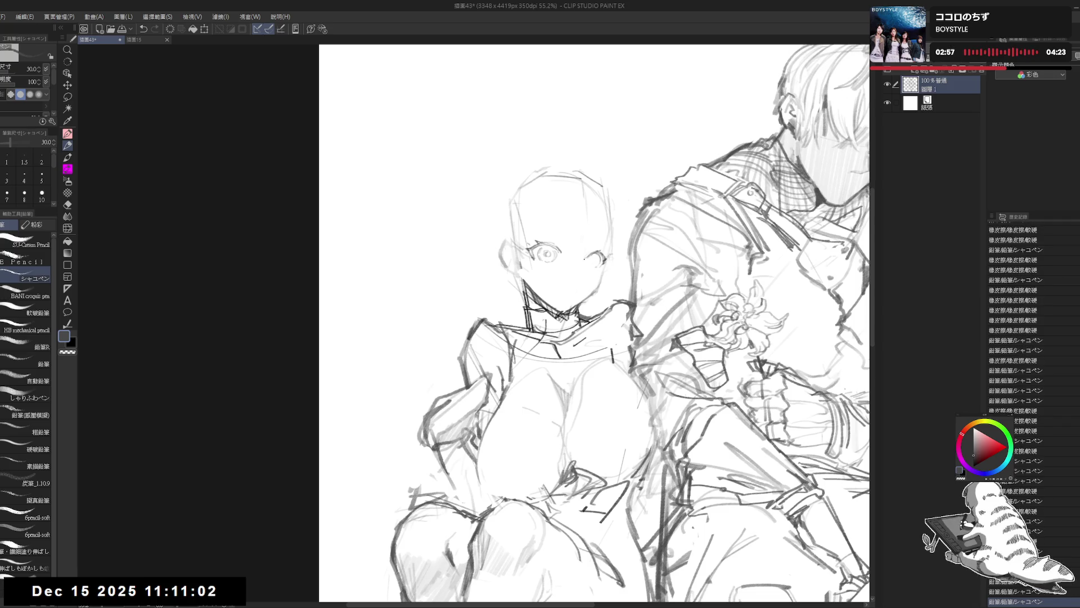
key(e)
drag(594, 256, 593, 279)
key(p)
key(ctrl+z)
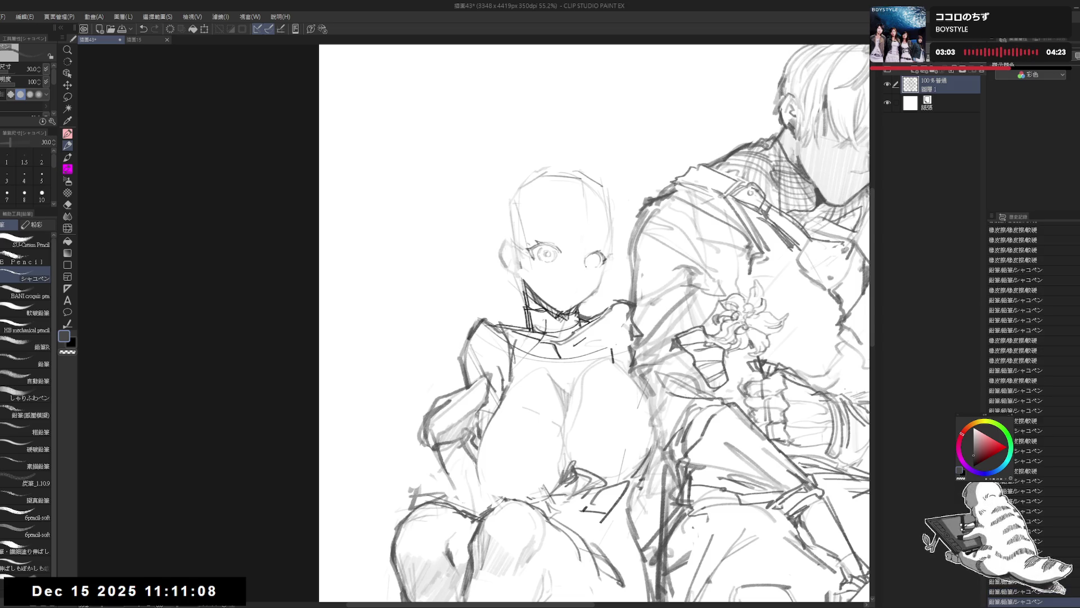
key(h)
key(h)
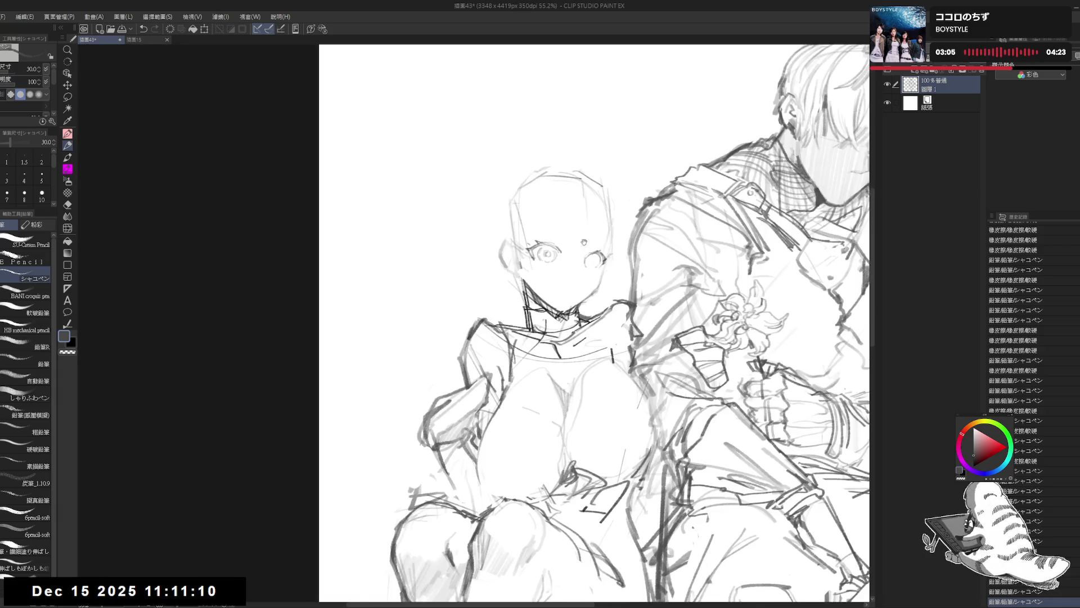
- Erase a neckline mark, straighten the canvas, and rework small marks near the left eye
key(e)
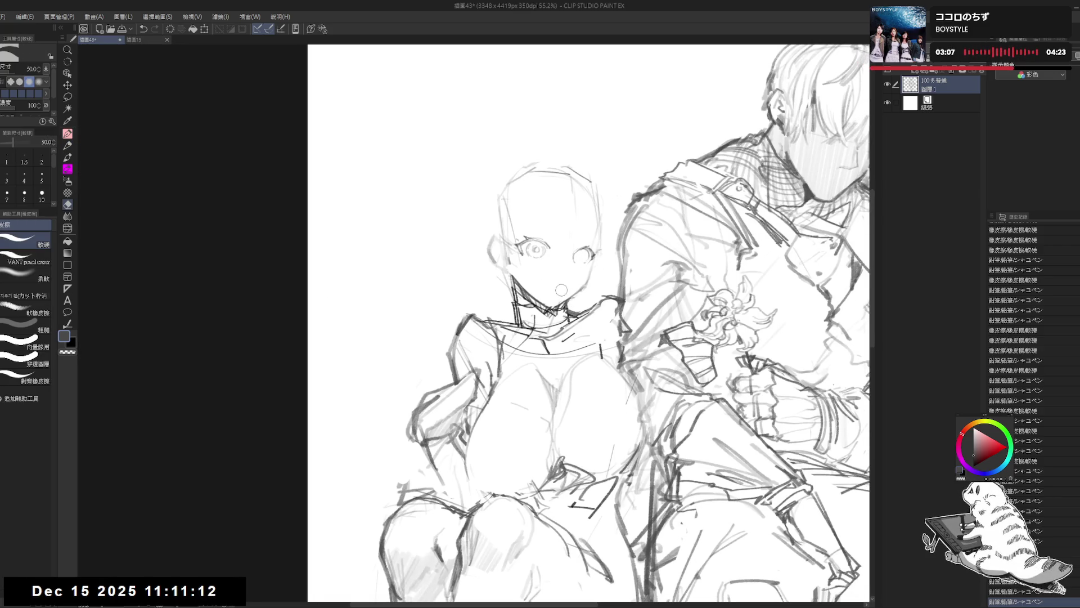
mouse_move(558, 304)
mouse_down()
mouse_move(566, 339)
mouse_move(532, 283)
mouse_move(533, 265)
mouse_up()
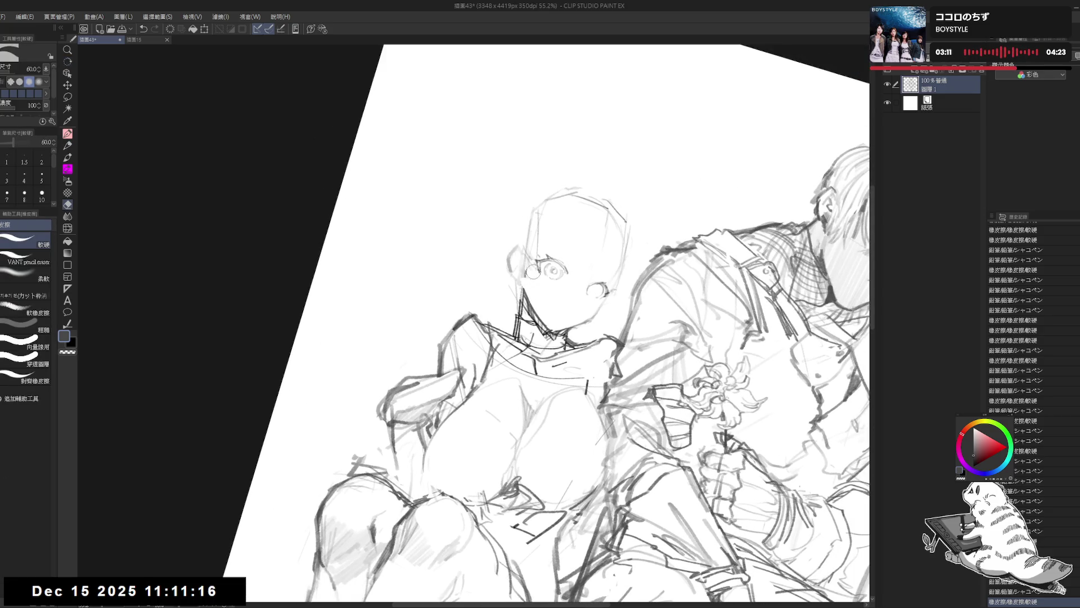
key(p)
key(ctrl+@)
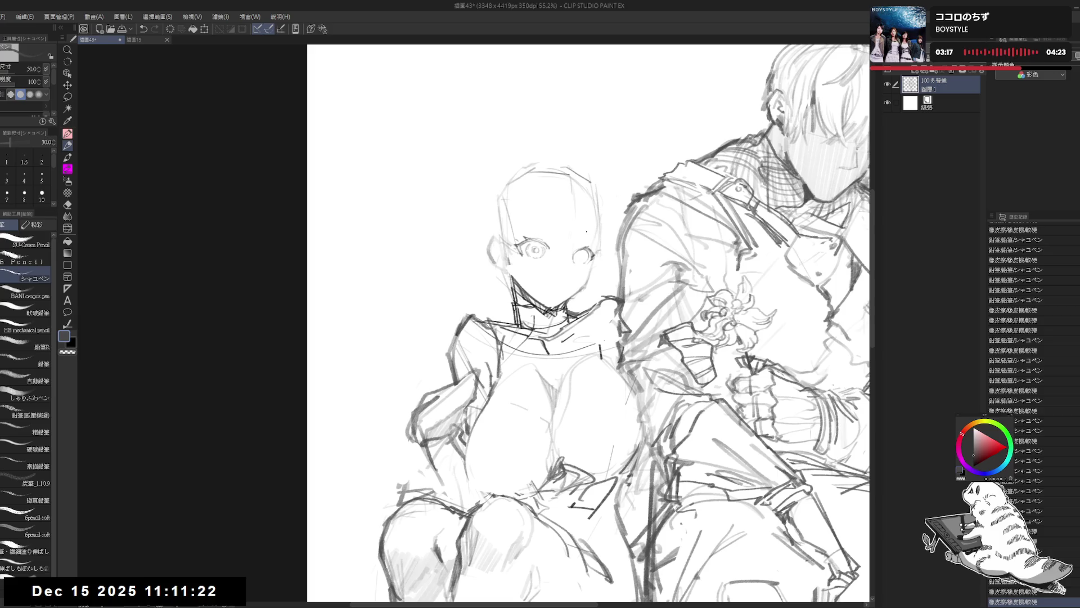
click(575, 248)
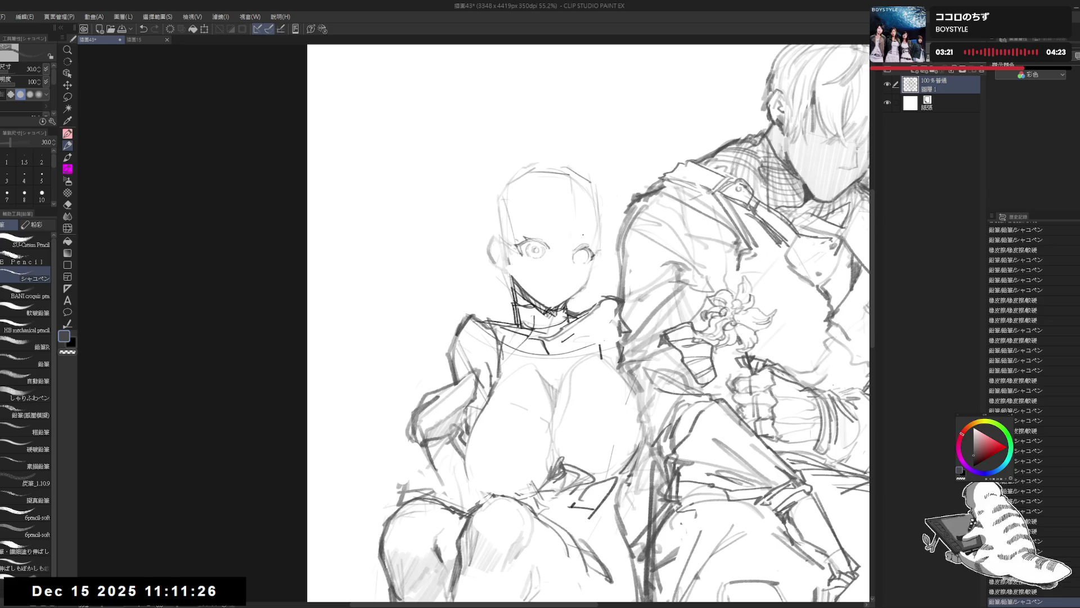
key(e)
drag(543, 231, 557, 250)
key(p)
click(537, 234)
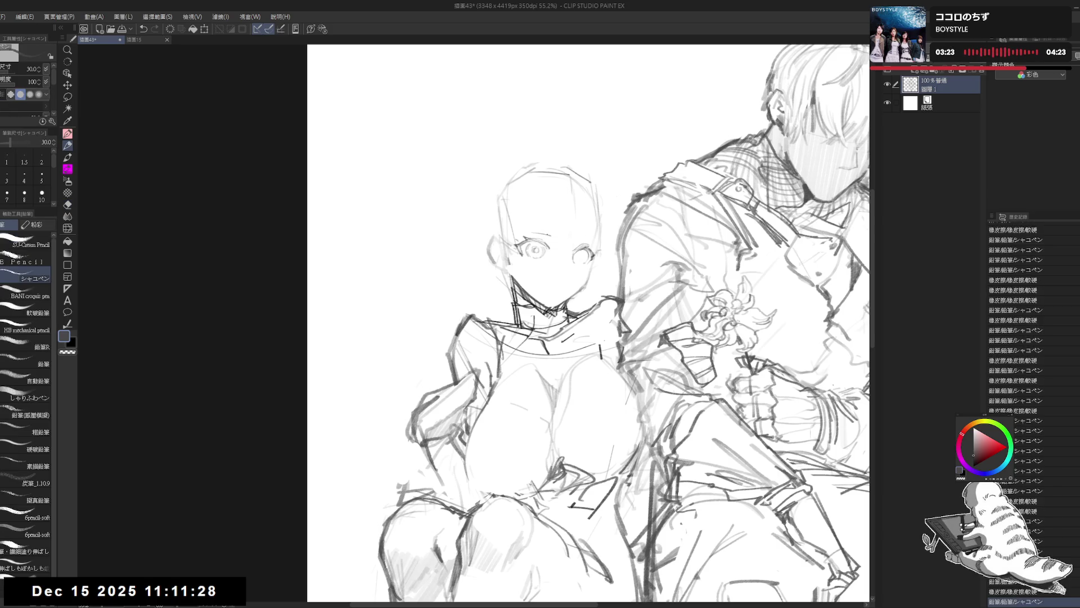
- Compare recent eye strokes with undo/redo, keeping the eyebrow stroke above the left eye
key(ctrl+z)
key(ctrl+y)
key(ctrl+z)
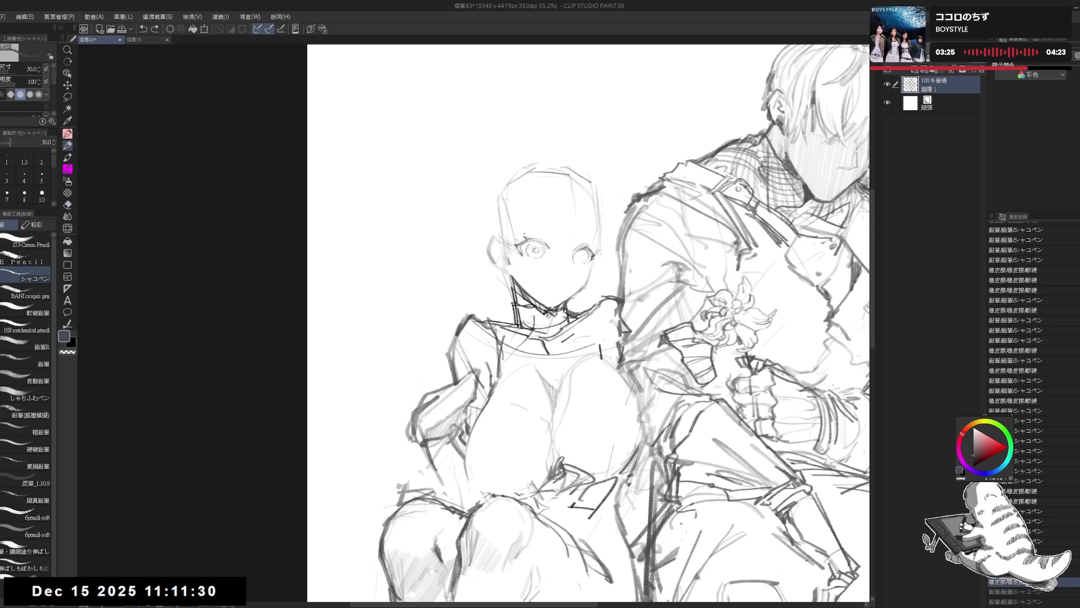
key(ctrl+z)
key(ctrl+y)
key(ctrl+z)
key(ctrl+y)
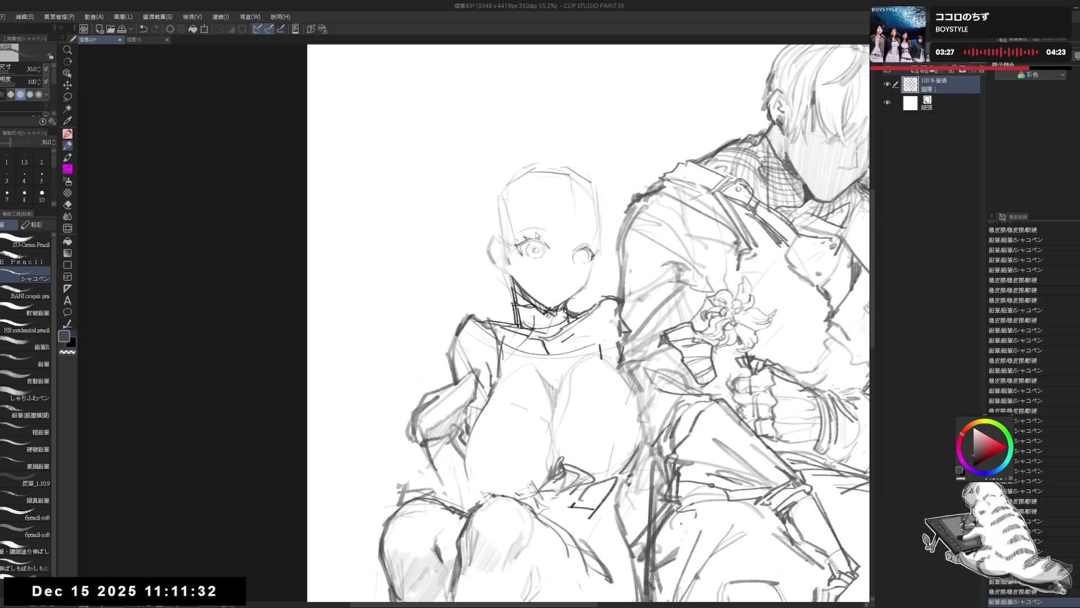
key(ctrl+z)
key(ctrl+y)
key(ctrl+z)
key(ctrl+y)
key(ctrl+z)
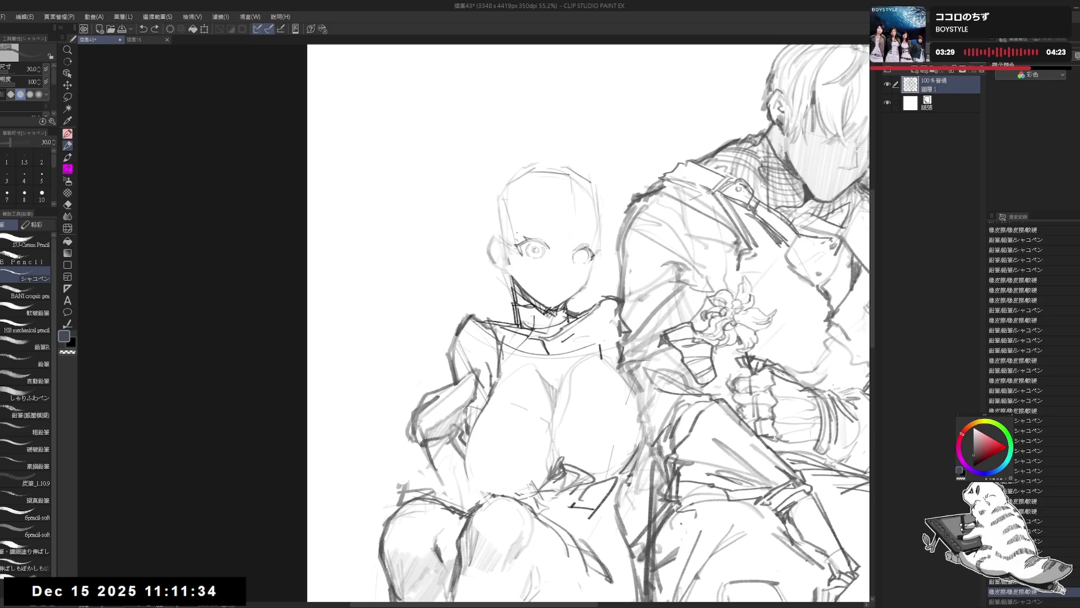
key(ctrl+y)
key(ctrl+z)
key(ctrl+y)
key(ctrl+y)
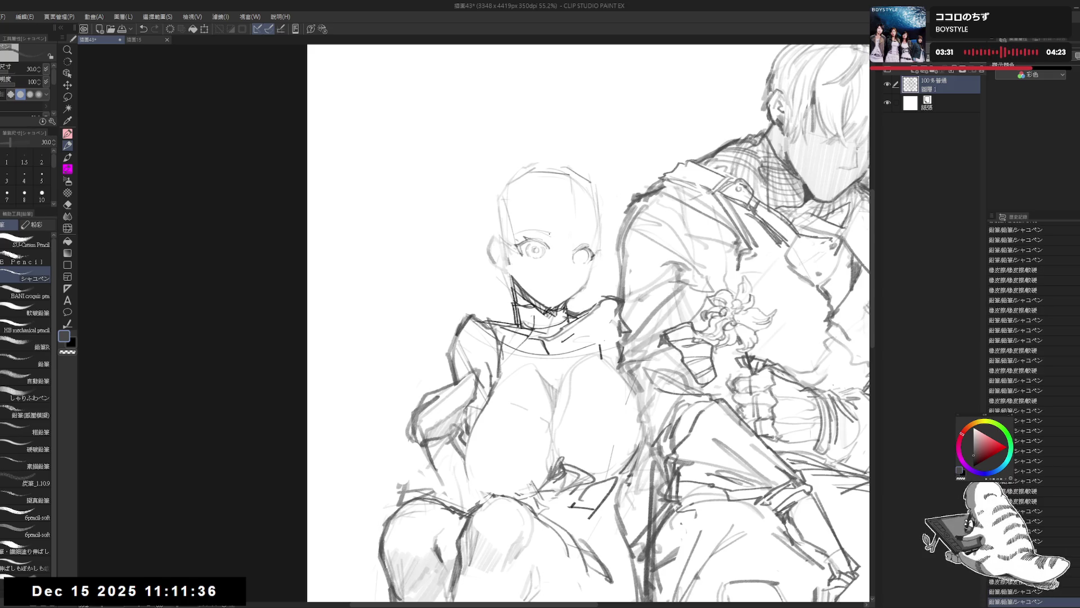
key(ctrl+y)
key(ctrl+z)
key(ctrl+z)
key(ctrl+z)
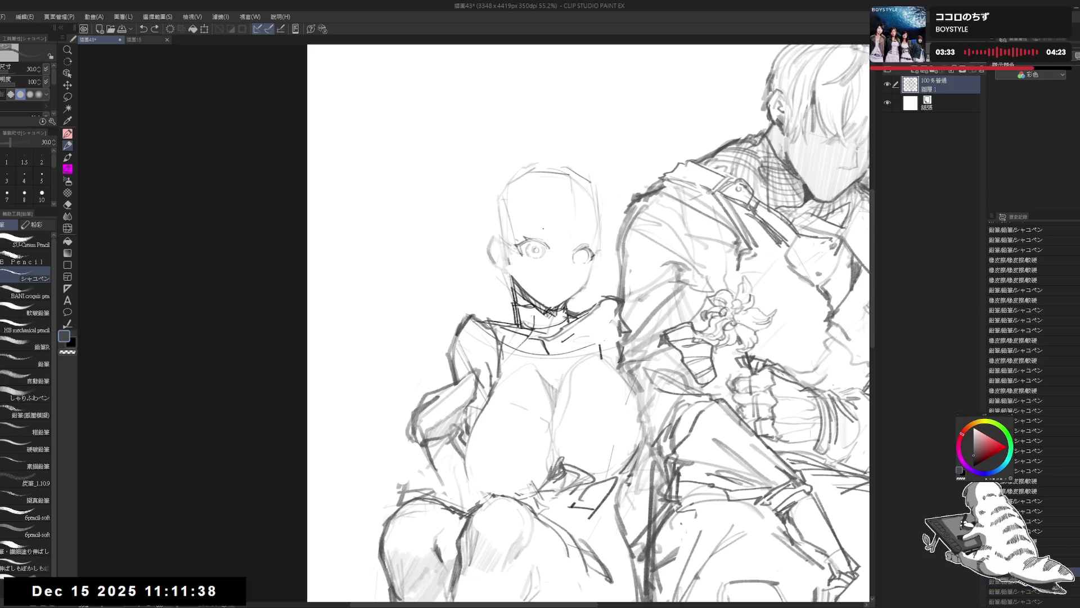
key(ctrl+y)
key(ctrl+z)
key(ctrl+y)
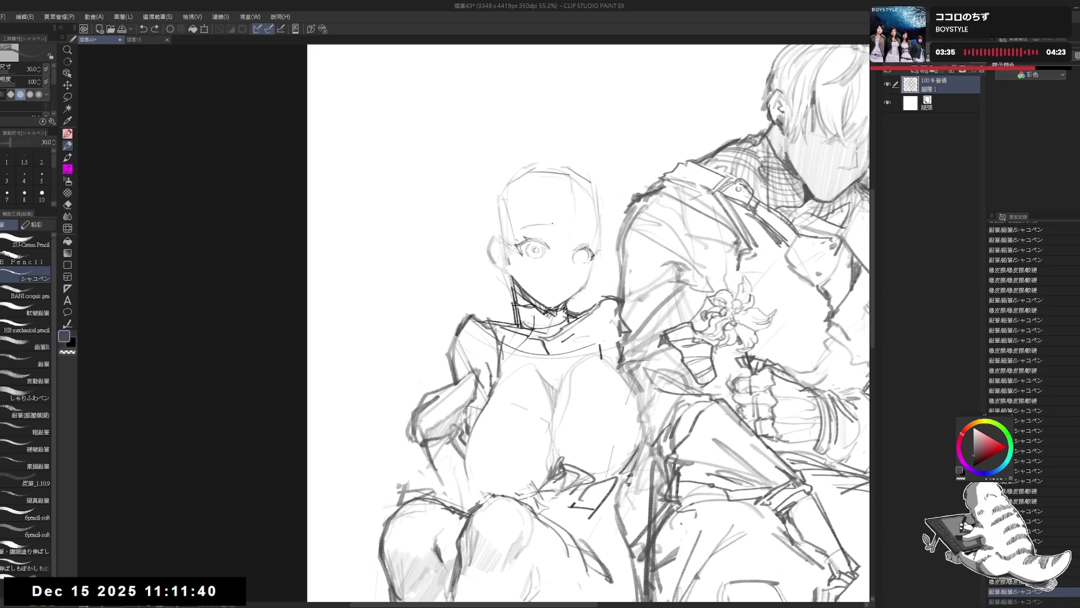
- Add a dot on the face, rework marks around both eyes, and reset the rotation upright
click(590, 291)
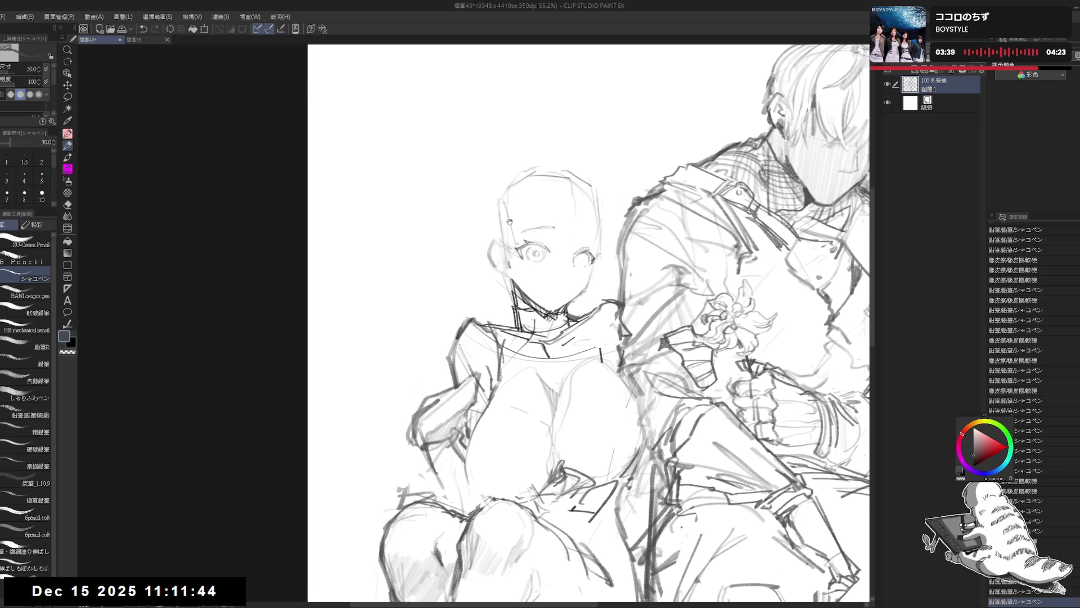
key(e)
key(p)
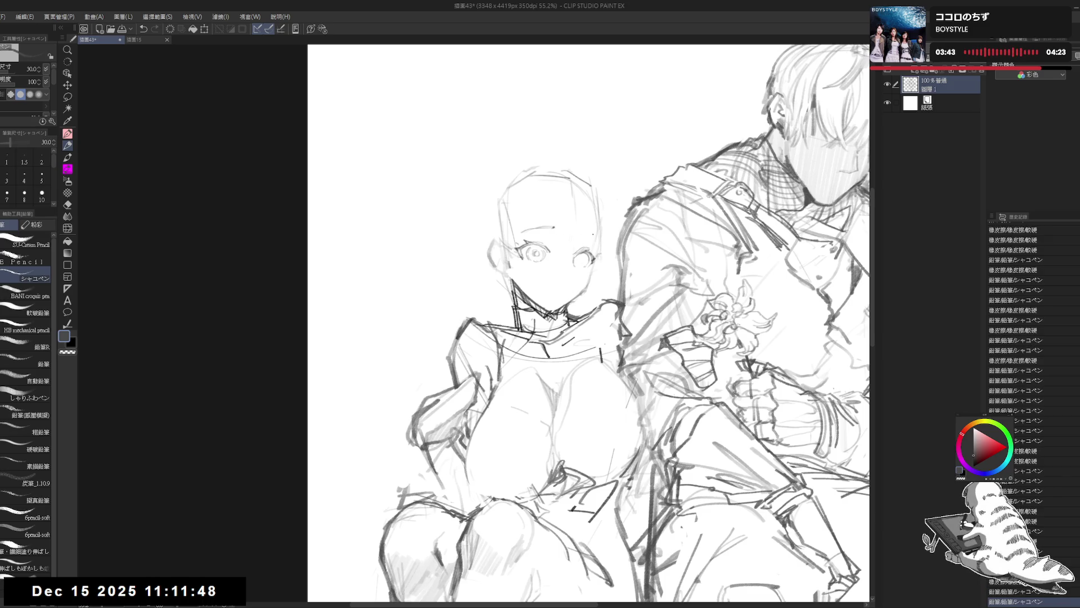
key(e)
drag(564, 232, 582, 255)
key(p)
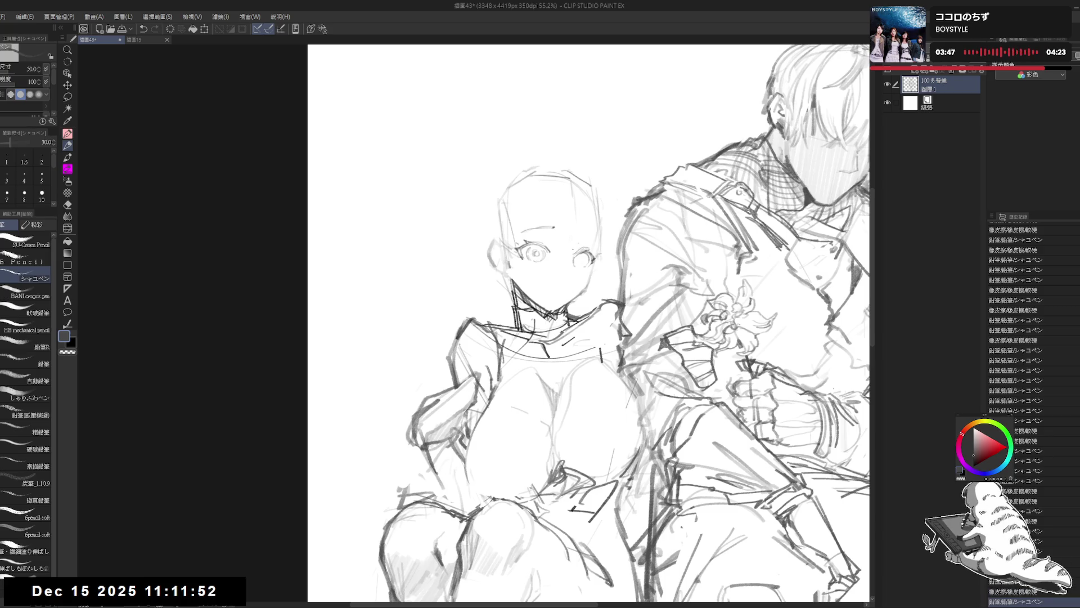
mouse_move(560, 266)
mouse_down()
mouse_move(597, 235)
mouse_move(589, 264)
mouse_move(564, 224)
mouse_move(565, 244)
mouse_up()
key(e)
key(p)
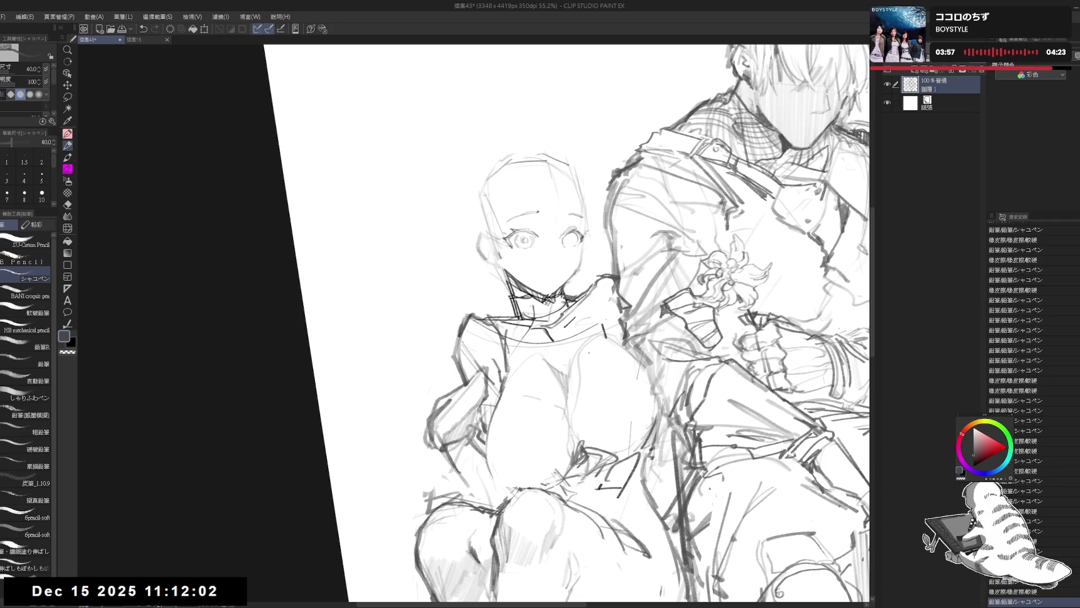
key(ctrl+@)
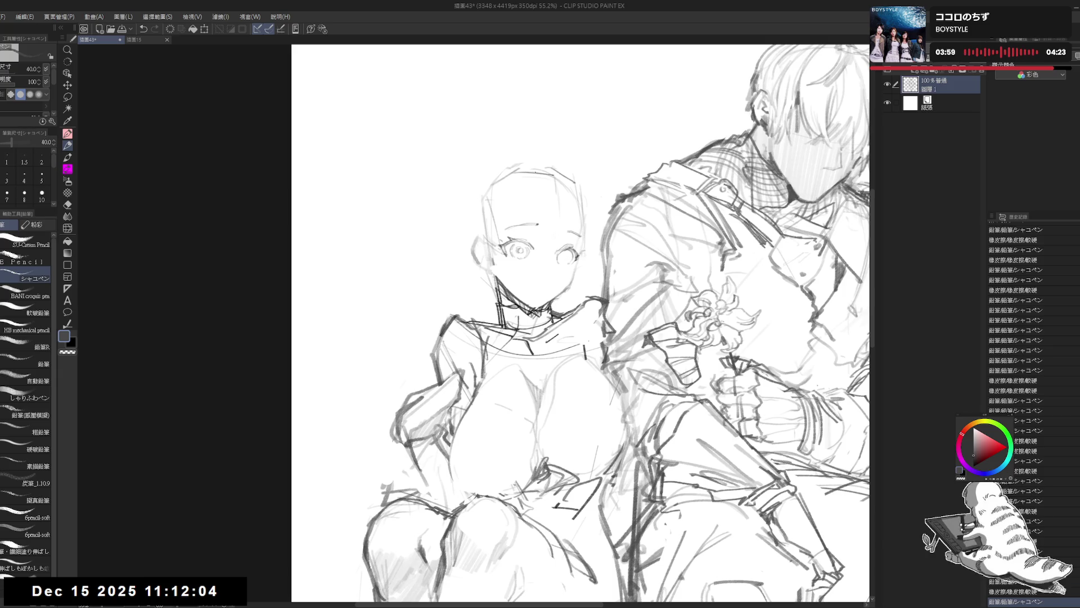
key(ctrl+minus)
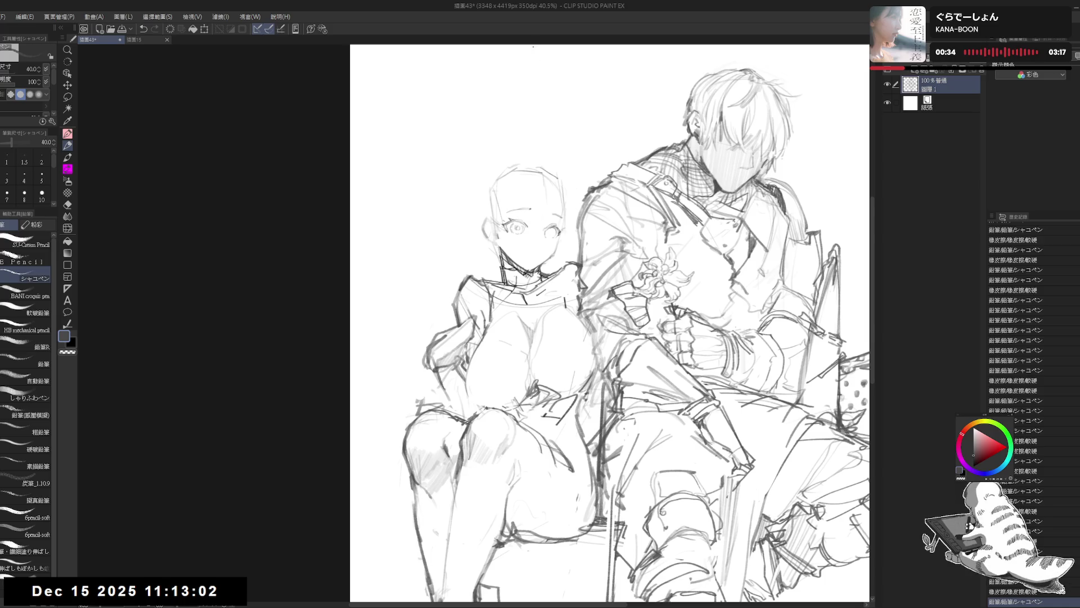
- Zoom the view to show the whole sketch of both seated figures
scroll(537, 197, up, 3)
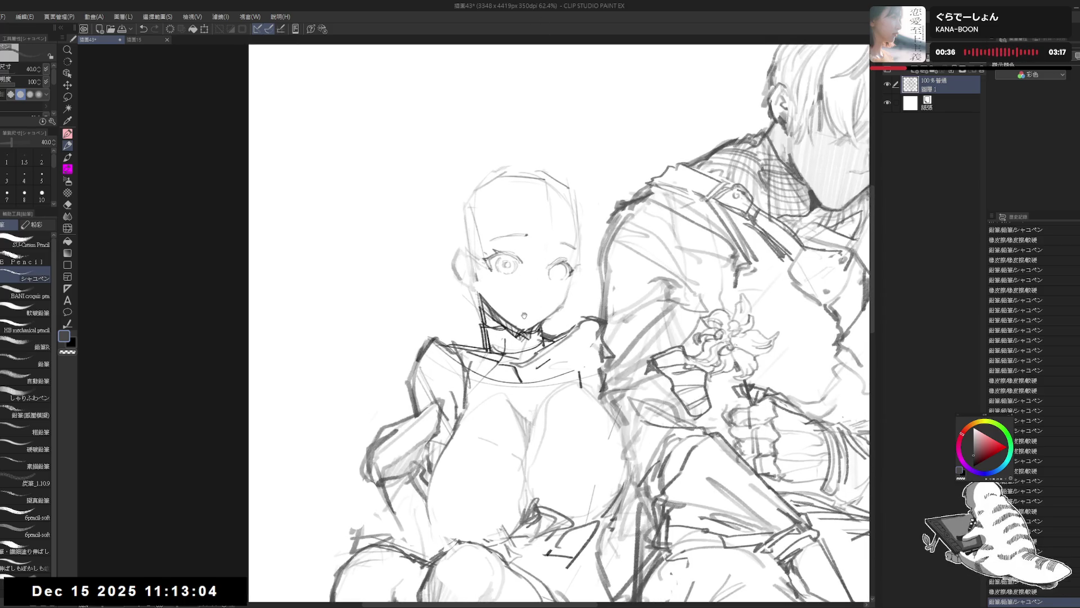
- Touch up the right eye and redraw the small nose mark, undoing a stray dot
drag(554, 270, 548, 282)
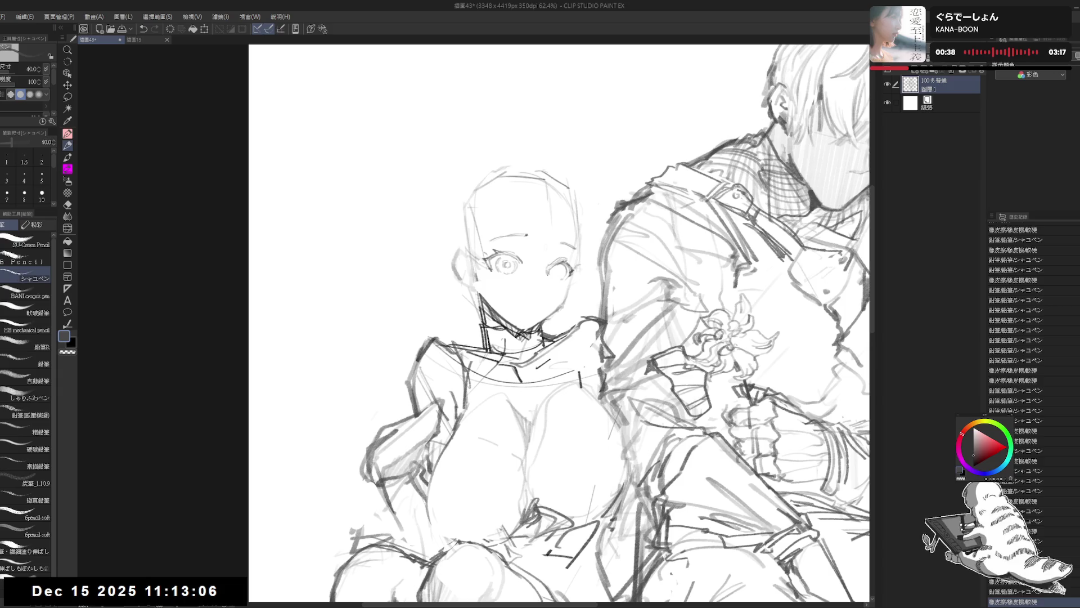
click(548, 280)
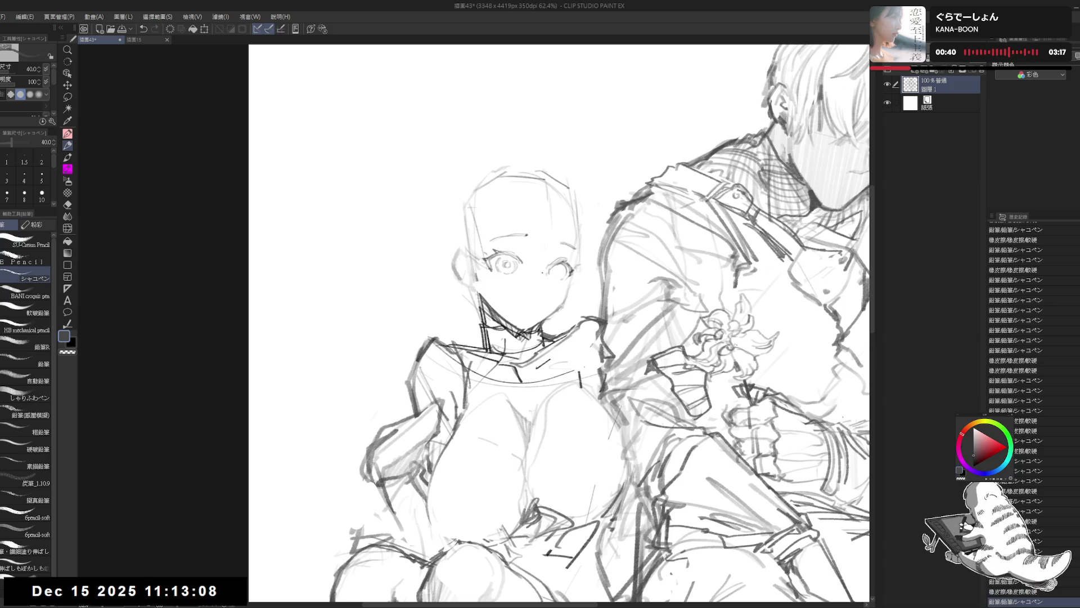
click(538, 281)
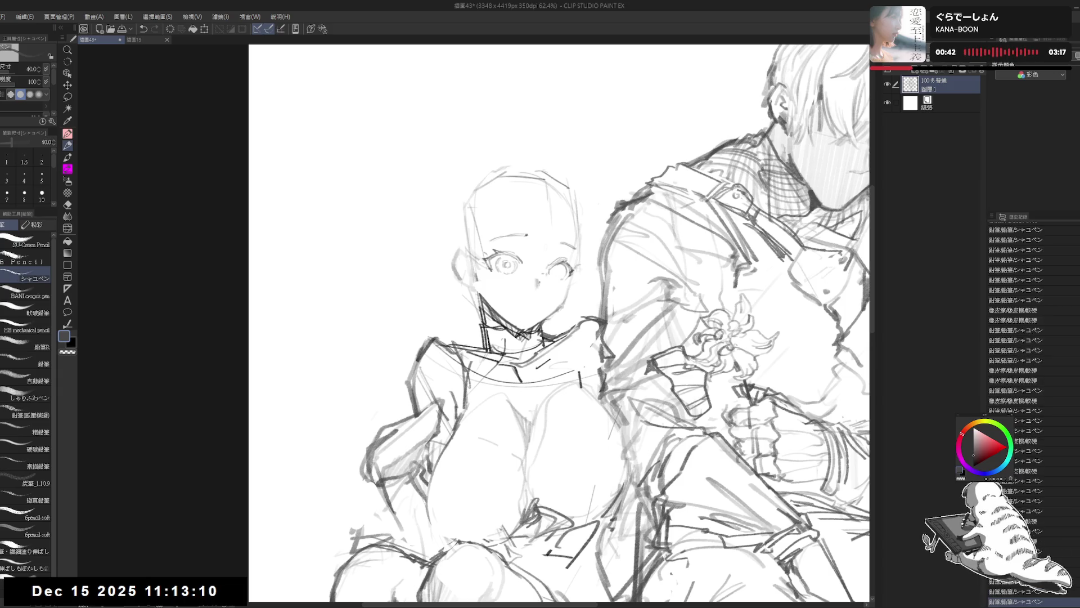
mouse_move(539, 271)
mouse_down()
mouse_move(538, 289)
mouse_move(560, 273)
mouse_up()
click(565, 288)
key(ctrl+z)
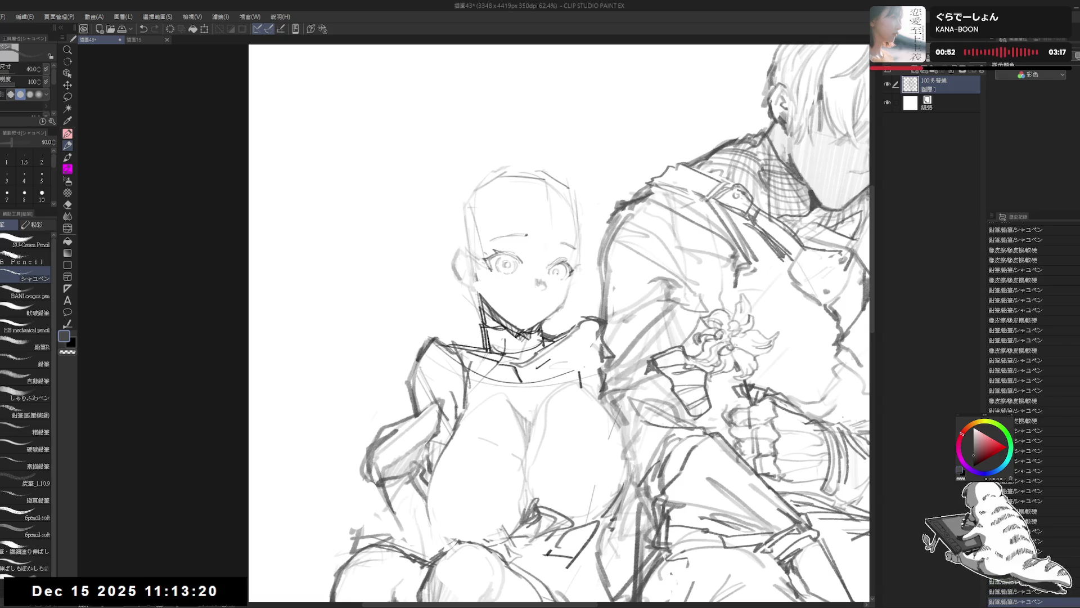
- Add small marks by the right eye and nose, erasing stray lines near the nose
click(550, 277)
click(554, 273)
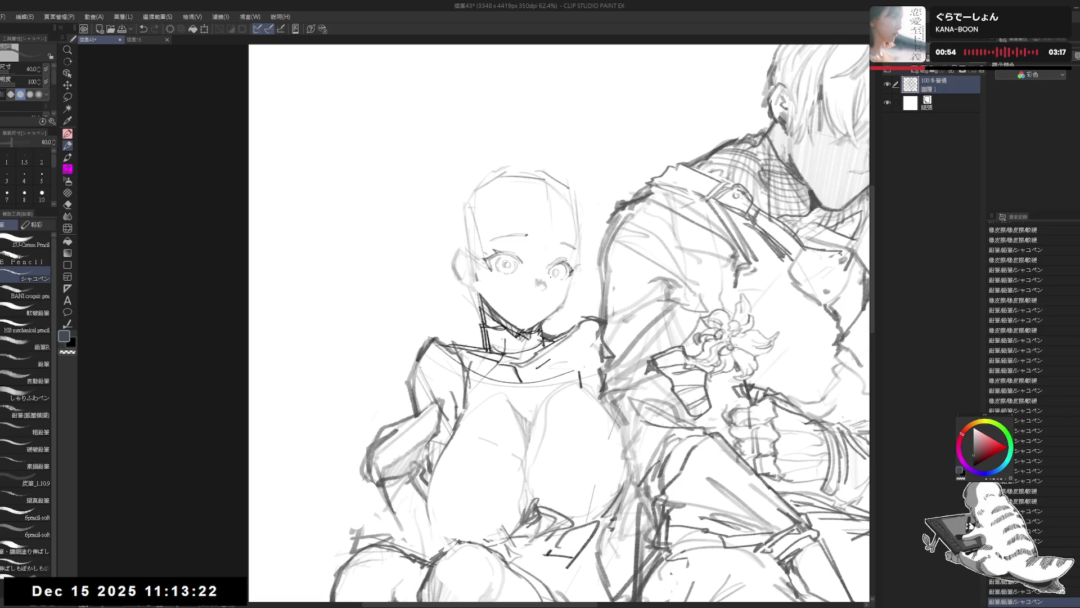
click(540, 284)
click(541, 284)
key(e)
drag(535, 286, 542, 289)
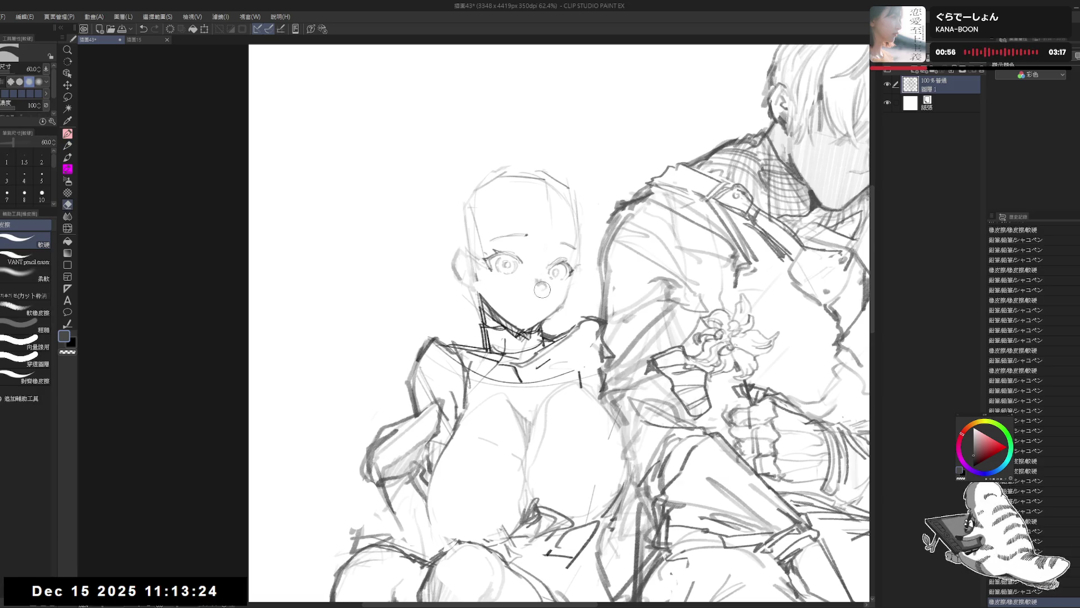
key(p)
- Dab pencil touches around the nose and cheek, undoing a trial cheek stroke
click(540, 282)
click(545, 284)
click(544, 284)
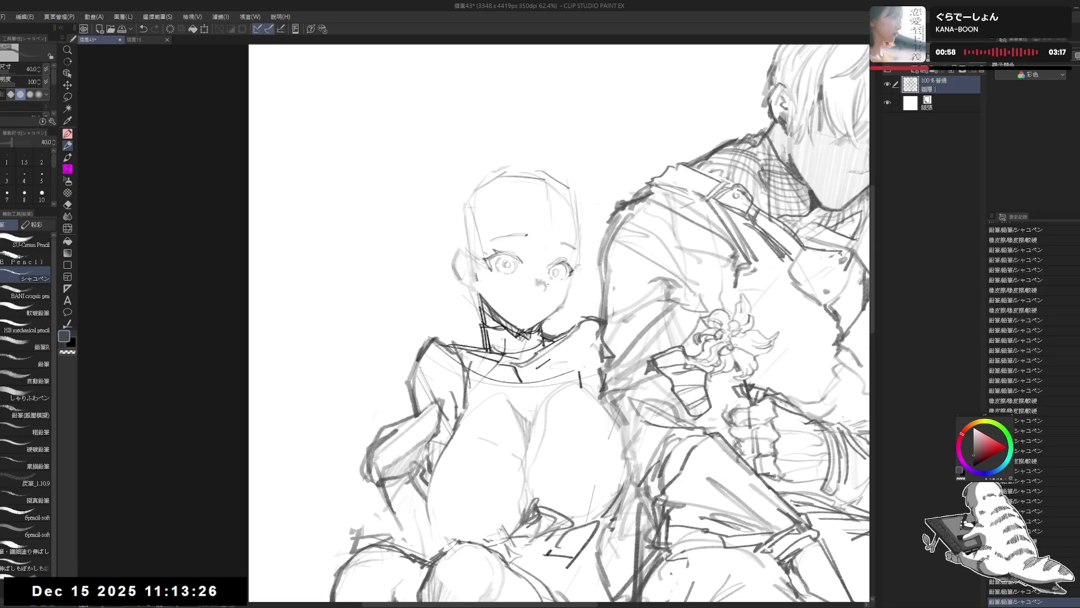
click(544, 285)
click(568, 285)
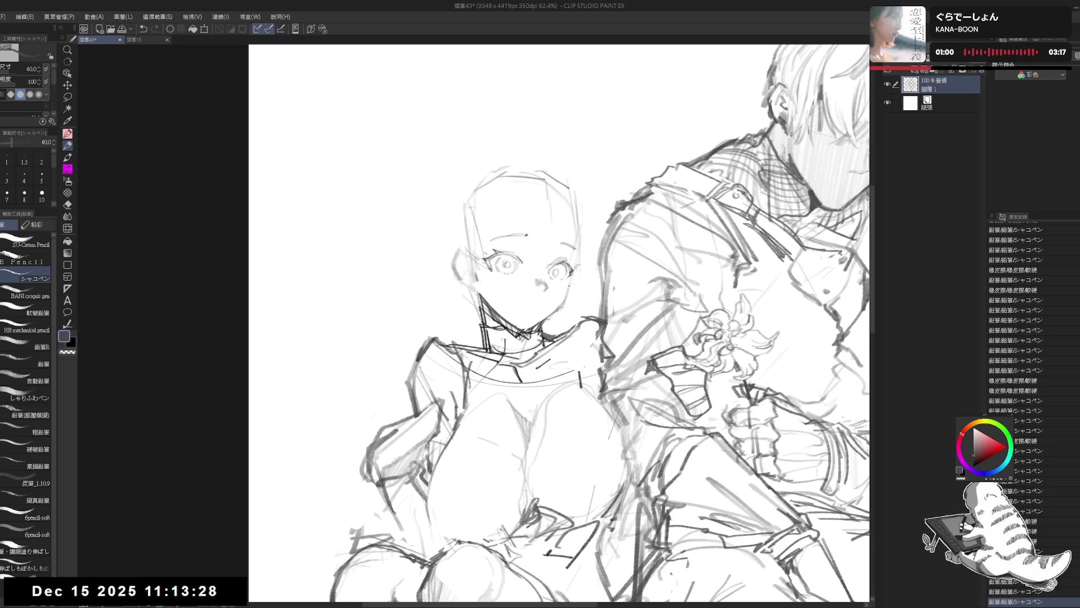
drag(568, 286, 567, 299)
key(ctrl+z)
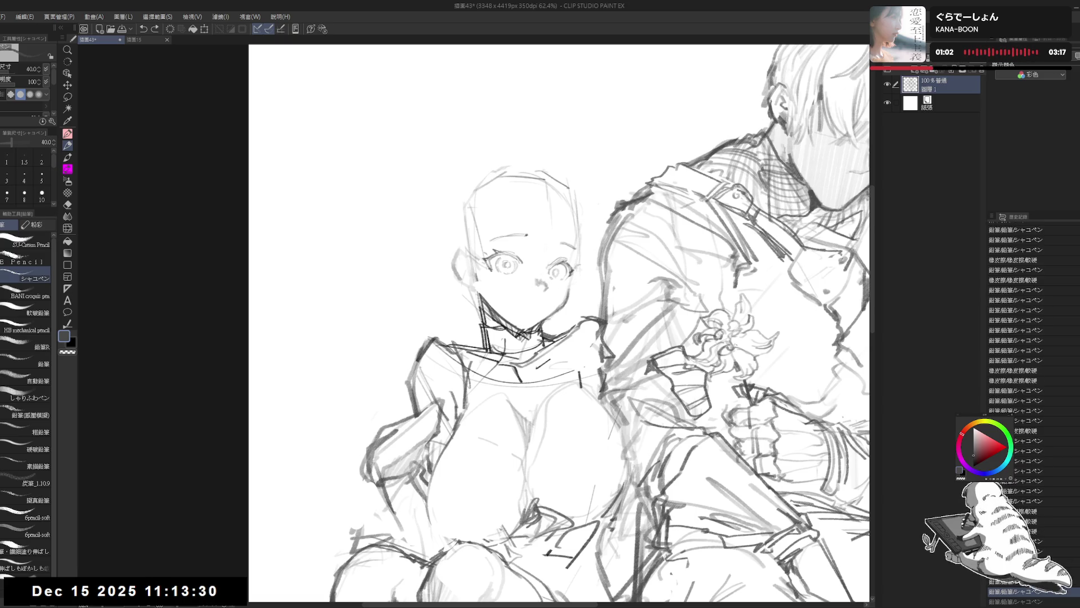
click(568, 311)
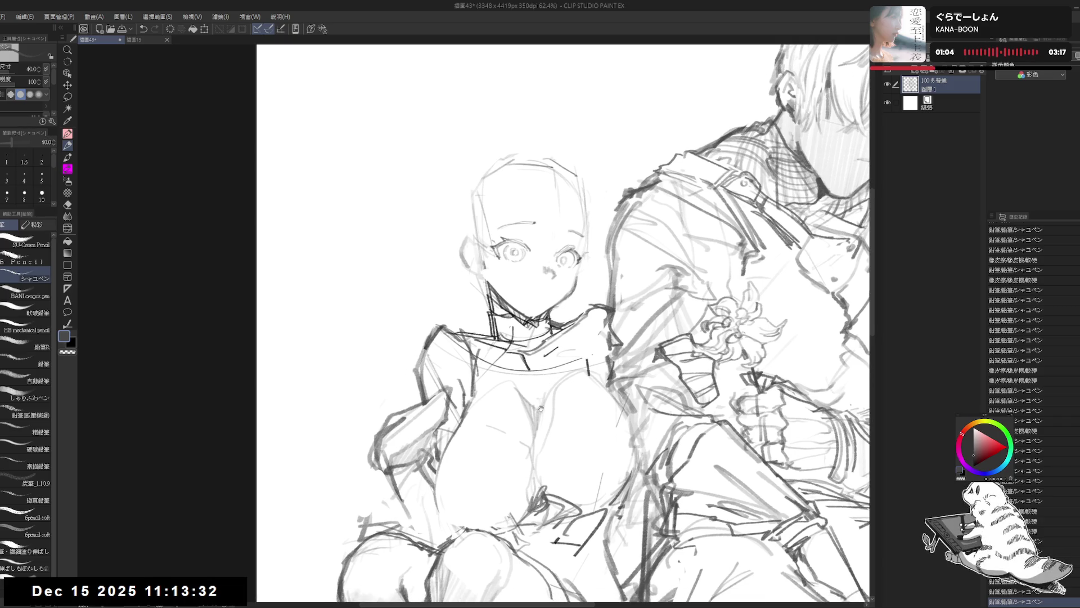
- Erase the old chin lines, undo trial chin strokes, and straighten the canvas upright
key(e)
mouse_move(534, 270)
mouse_down()
mouse_move(549, 248)
mouse_move(539, 270)
mouse_move(554, 253)
mouse_move(549, 273)
mouse_up()
key(p)
key(ctrl+z)
key(ctrl+z)
key(ctrl+z)
key(e)
mouse_move(548, 236)
mouse_down()
mouse_move(543, 282)
mouse_move(551, 268)
mouse_move(522, 297)
mouse_move(540, 369)
mouse_up()
key(p)
key(e)
key(p)
key(ctrl+z)
key(e)
key(p)
key(ctrl+z)
key(ctrl+@)
scroll(564, 324, down, 1)
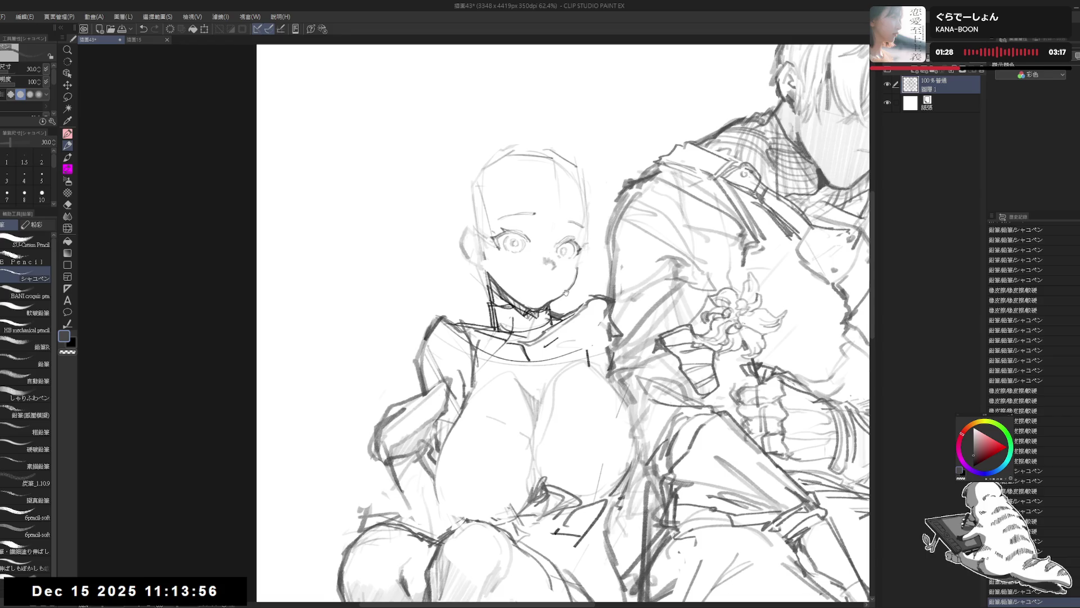
- Reframe both figures and erase stray lines near the girl's chin
scroll(557, 286, down, 3)
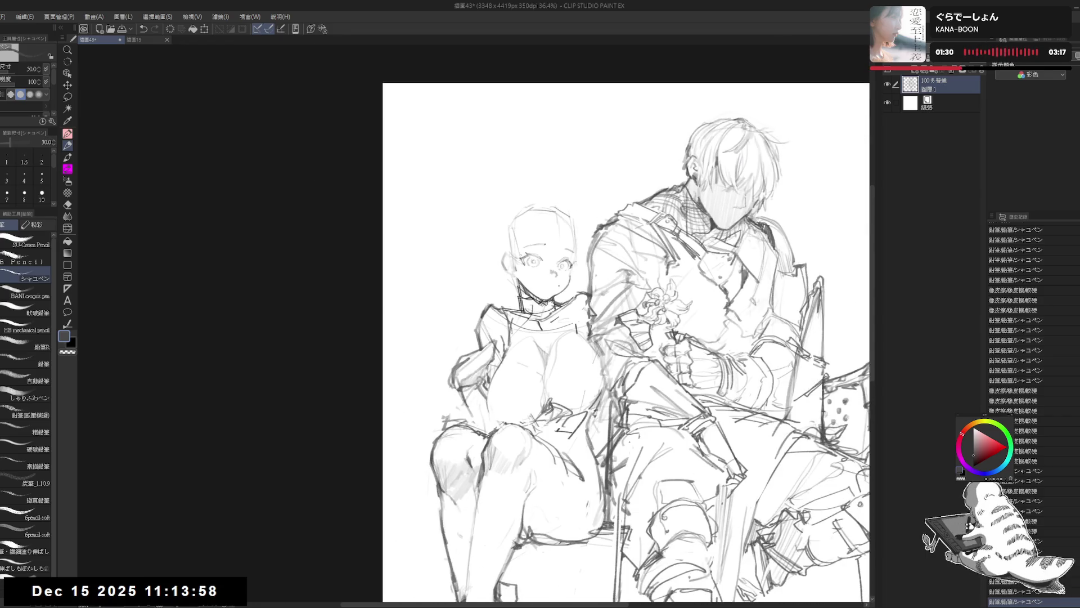
mouse_move(554, 292)
mouse_down()
mouse_move(519, 256)
mouse_move(536, 298)
mouse_move(501, 318)
mouse_up()
scroll(536, 298, up, 2)
key(e)
mouse_move(496, 310)
mouse_down()
mouse_move(513, 325)
mouse_move(491, 315)
mouse_up()
key(p)
- Clean up the head outline, erasing lines at the top, left edge, and a small mark
key(e)
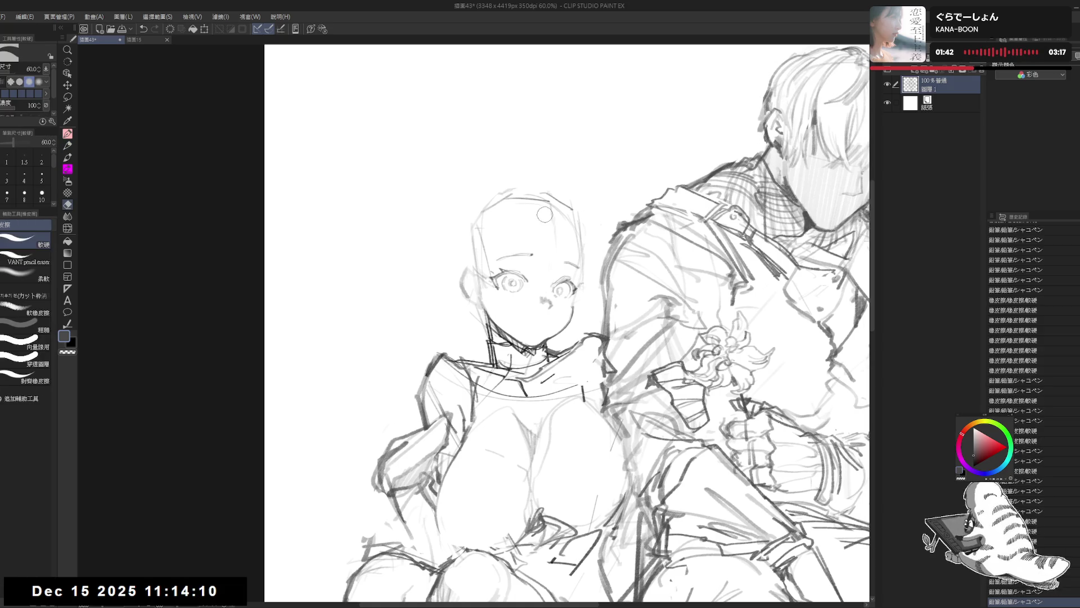
drag(537, 208, 562, 235)
key(p)
key(e)
drag(474, 260, 456, 276)
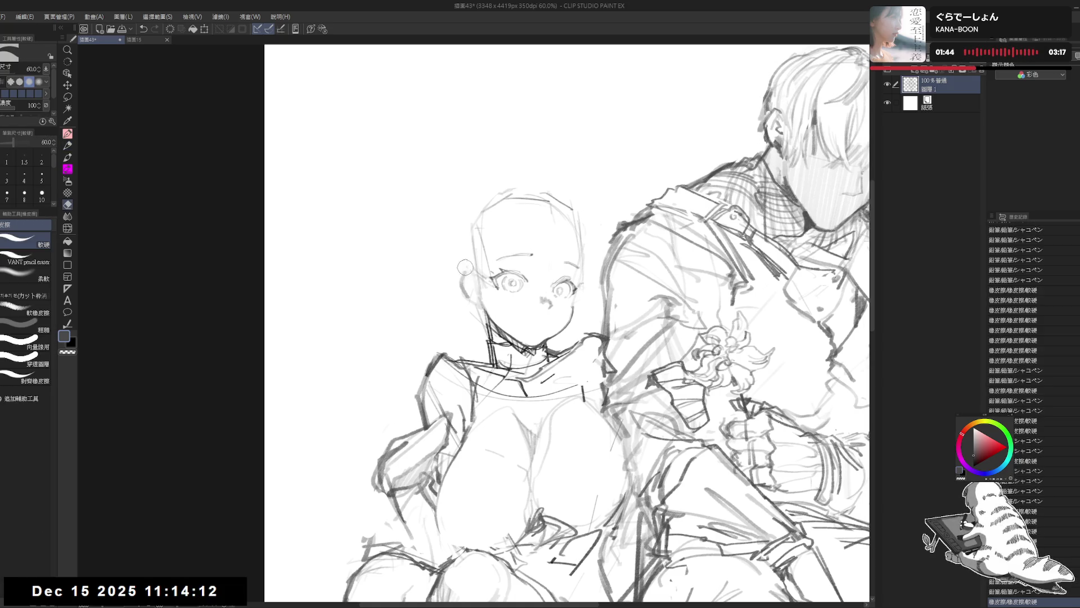
key(p)
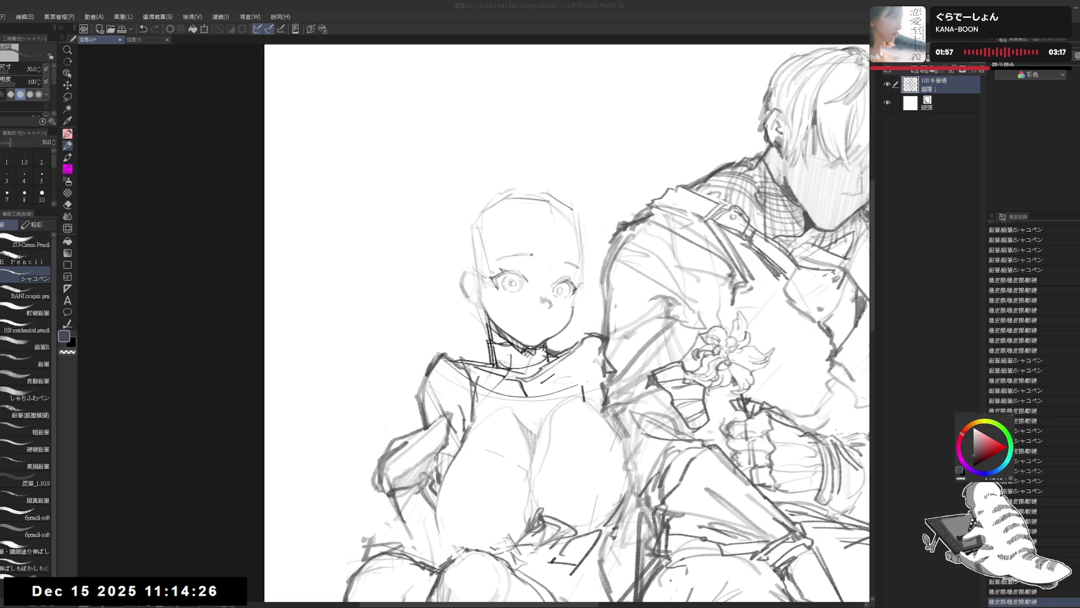
drag(505, 268, 492, 263)
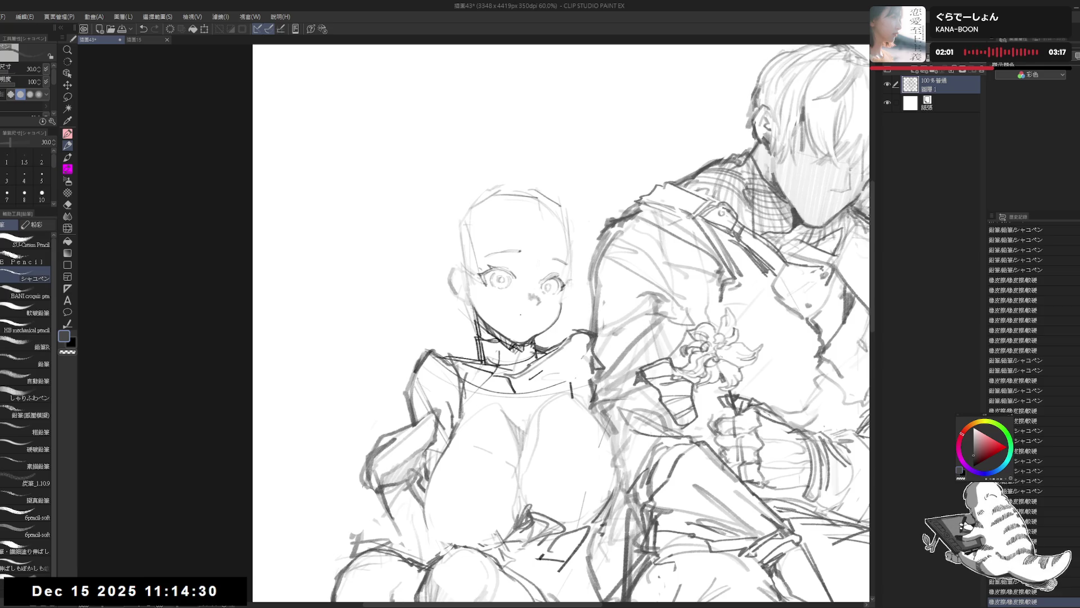
key(e)
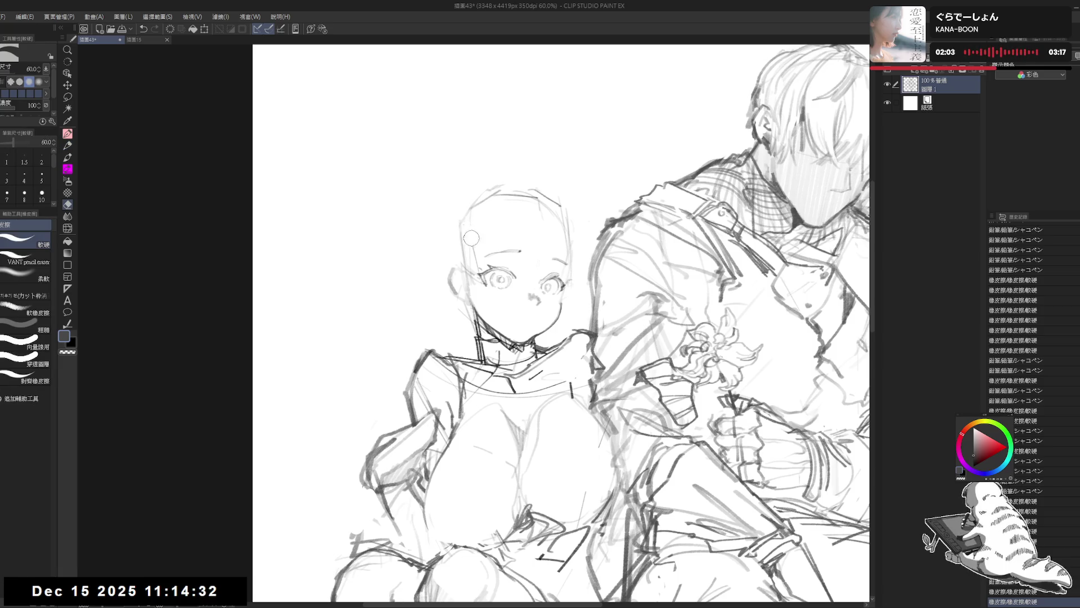
drag(474, 214, 479, 209)
key(p)
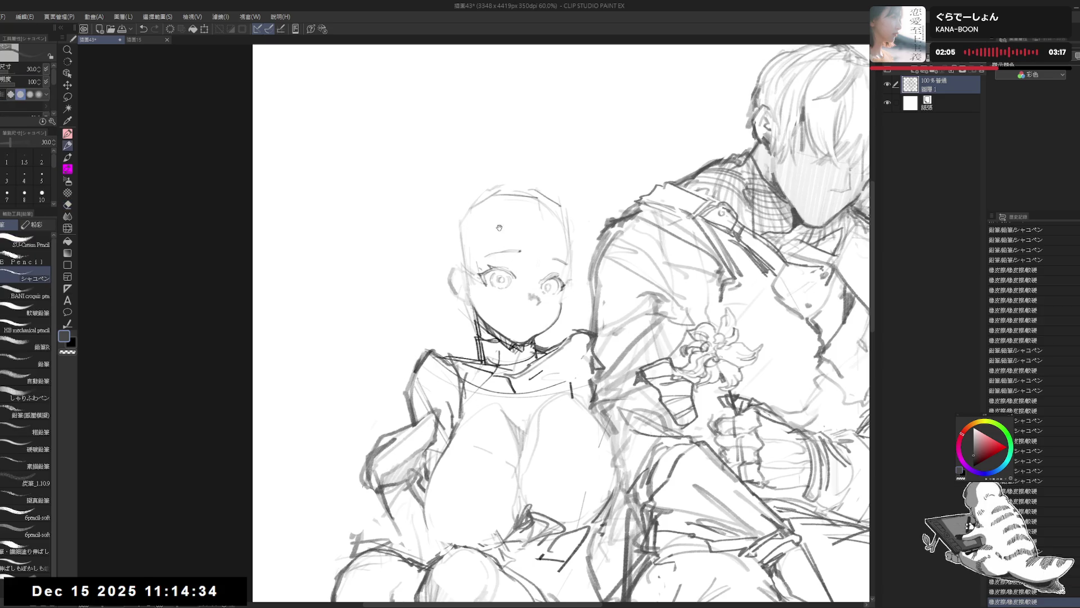
drag(512, 243, 509, 241)
scroll(532, 234, down, 2)
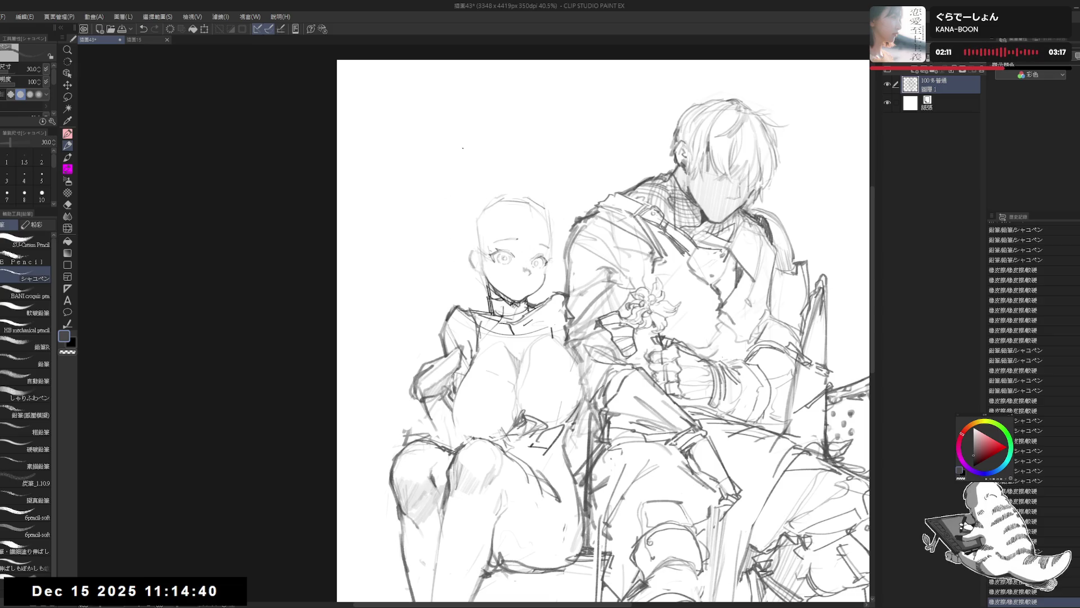
- Erase the girl's open eyes and their leftover strokes with the eraser
key(e)
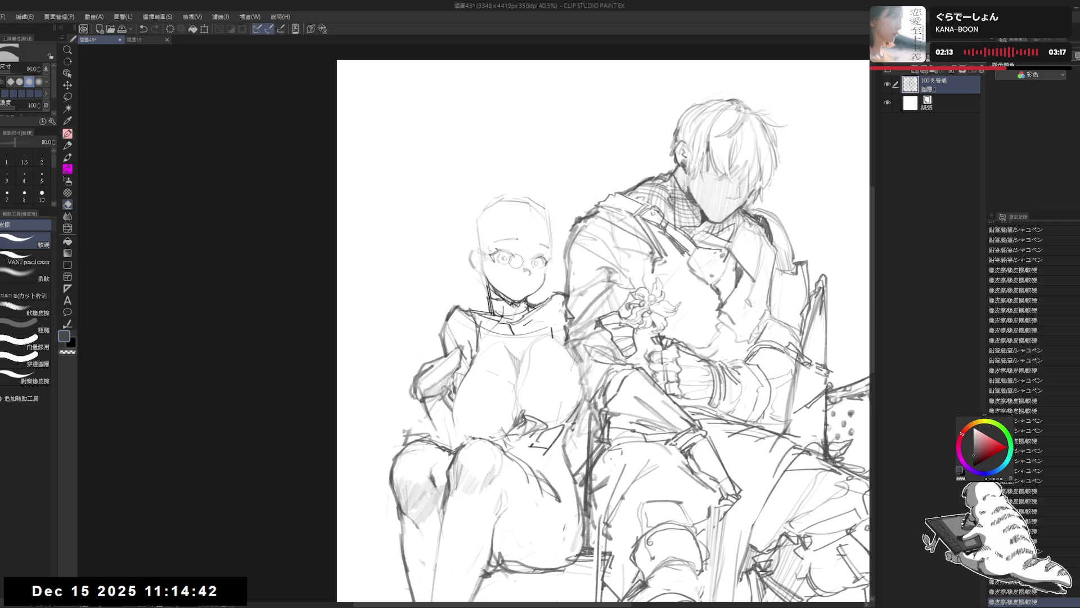
mouse_move(515, 260)
mouse_down()
mouse_move(490, 254)
mouse_move(549, 261)
mouse_move(505, 259)
mouse_up()
key(p)
key(e)
key(p)
key(e)
key(p)
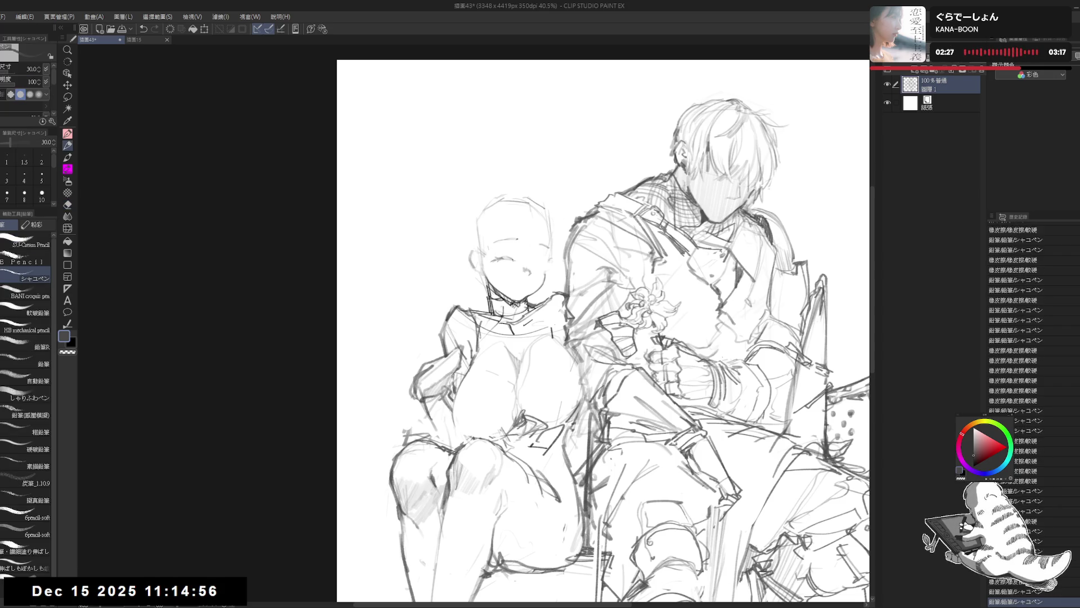
- Redraw her eyes as closed smiling arcs with the pencil
click(540, 263)
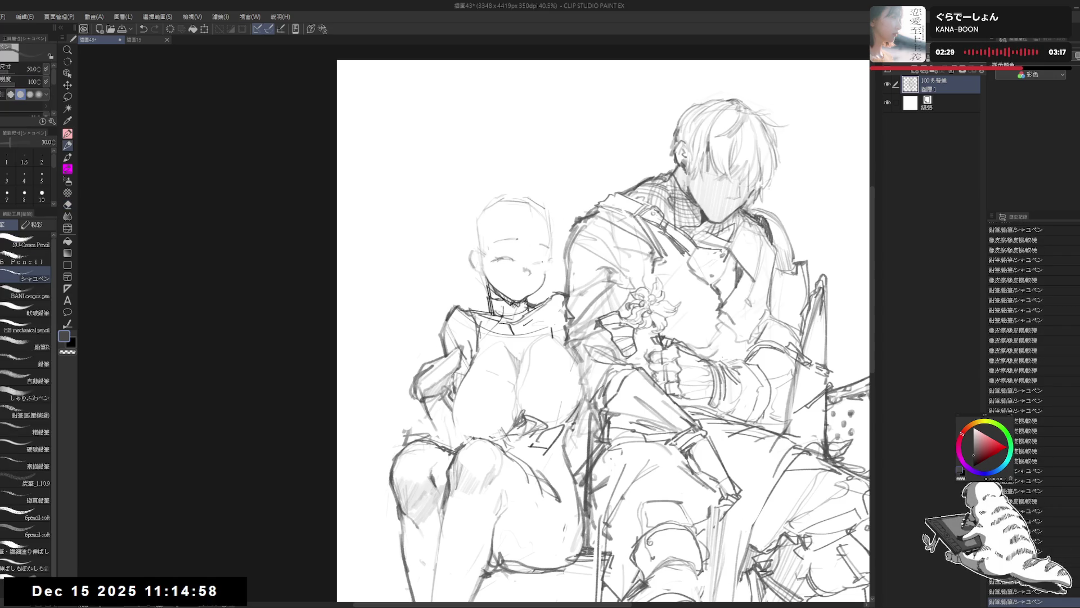
click(538, 263)
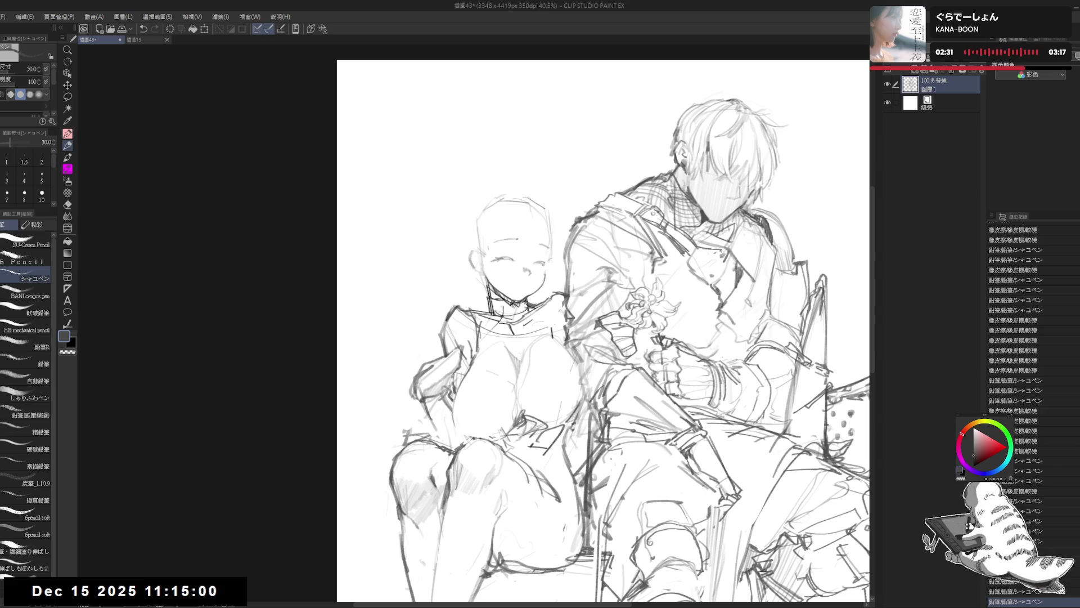
click(538, 262)
click(538, 263)
click(538, 263)
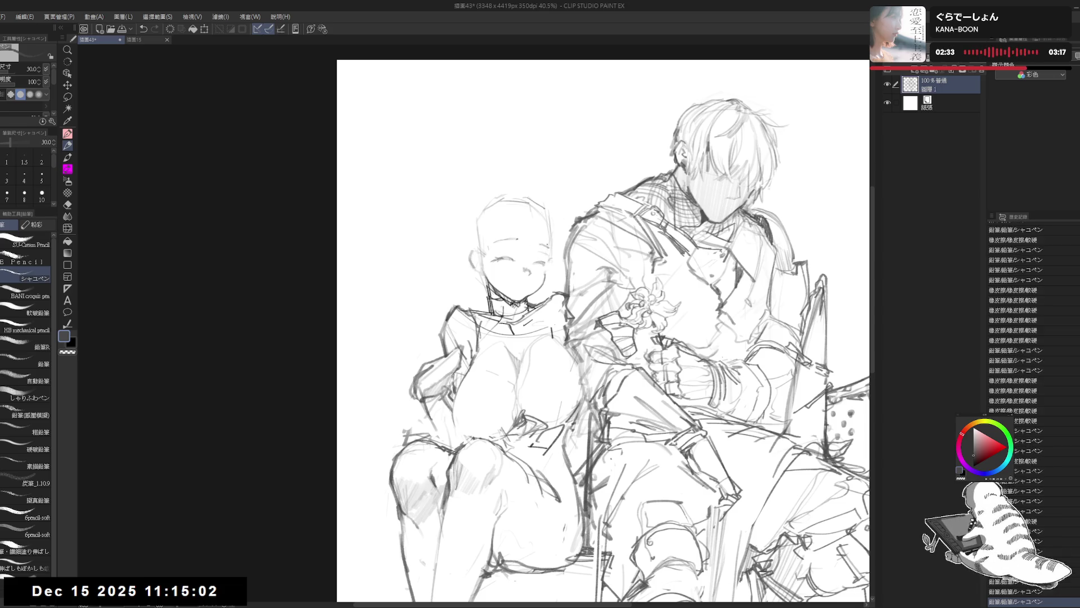
- Sketch small marks around the top of her head, erasing one stray mark
click(540, 245)
click(542, 248)
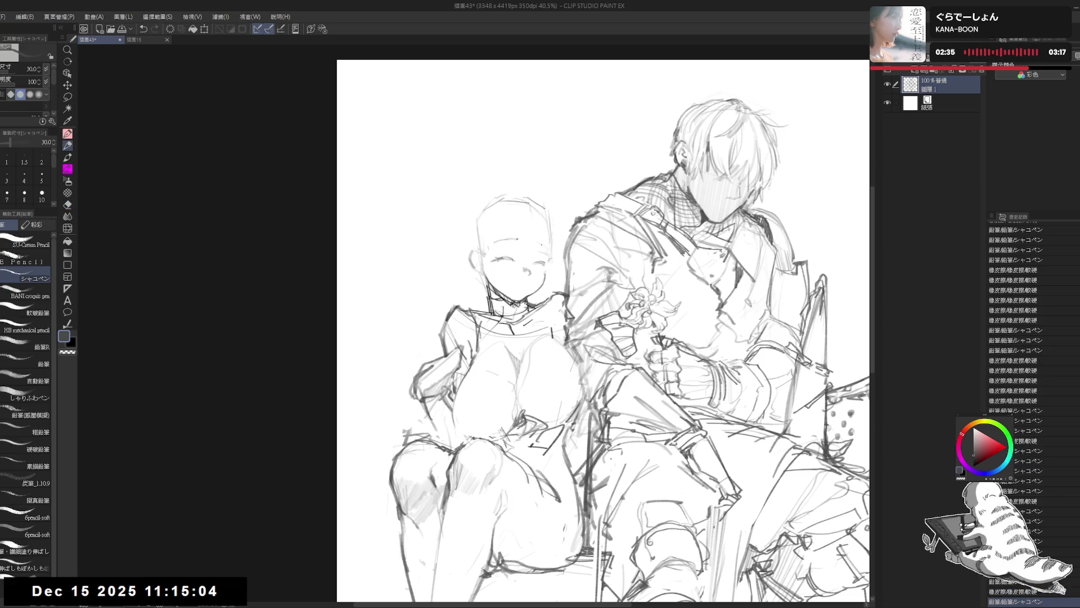
click(540, 246)
click(541, 247)
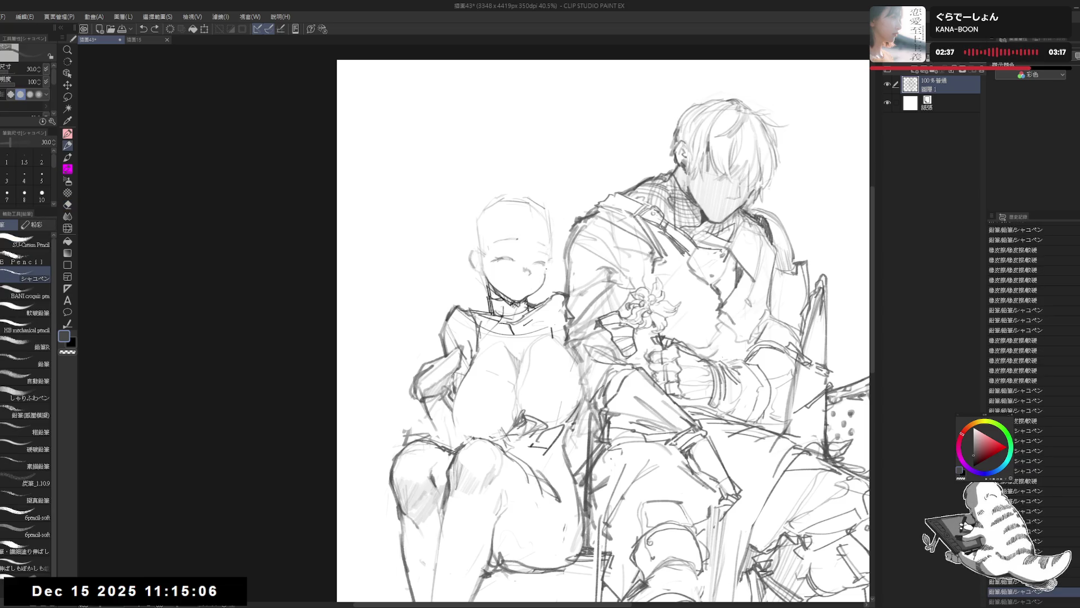
click(540, 247)
click(541, 247)
click(540, 246)
click(540, 246)
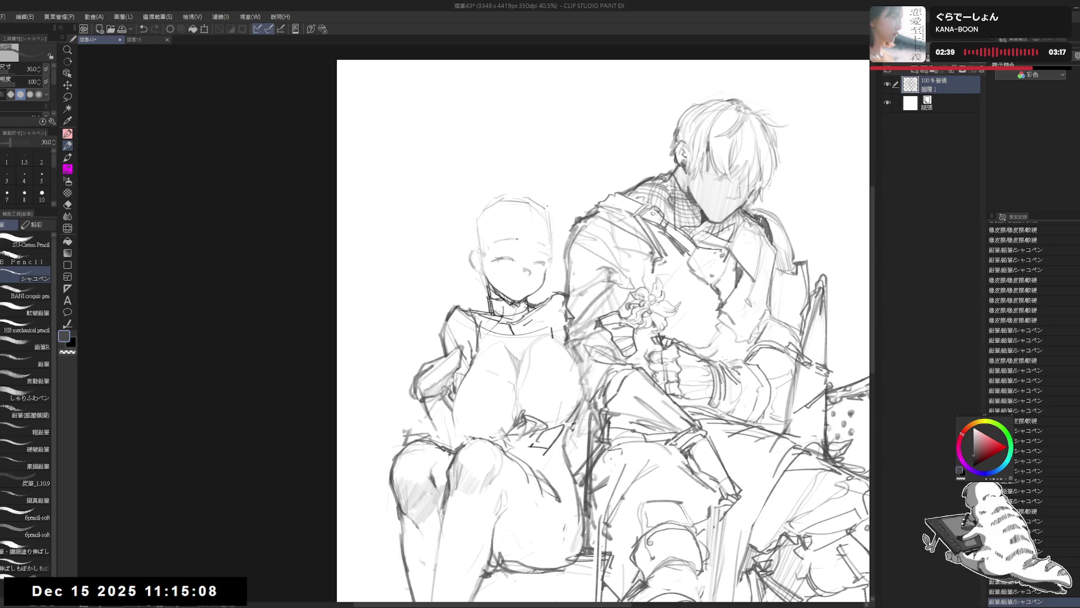
key(e)
click(551, 230)
key(p)
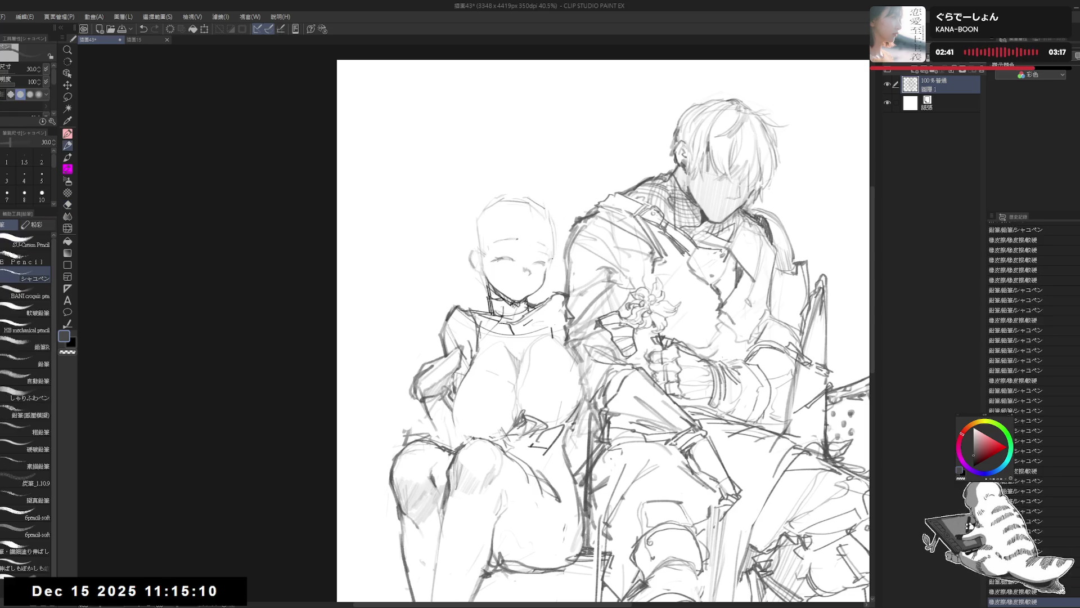
click(547, 215)
click(548, 214)
click(547, 214)
- Draw and retry head-top strokes to form a small rounded bun shape
drag(556, 227, 552, 280)
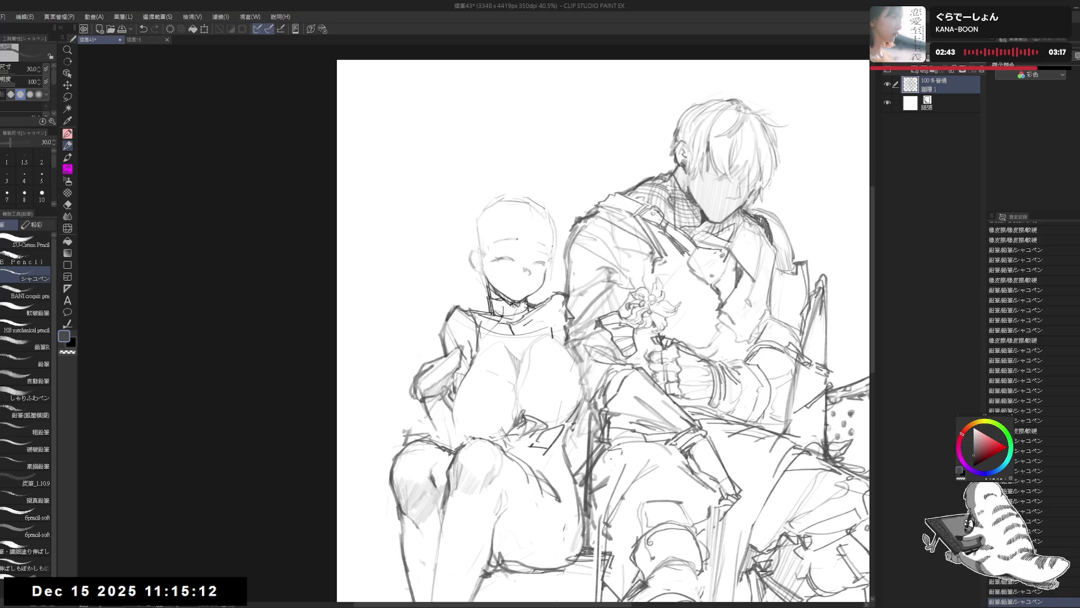
key(ctrl+z)
key(ctrl+y)
key(ctrl+z)
drag(553, 219, 552, 284)
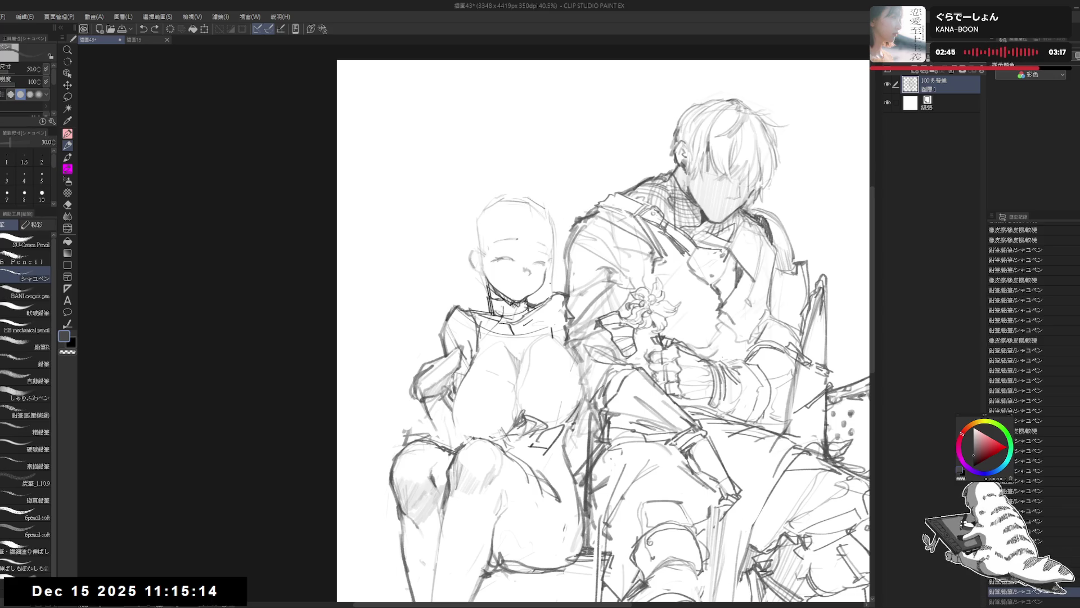
mouse_move(551, 240)
mouse_down()
mouse_move(552, 299)
mouse_move(531, 328)
mouse_up()
mouse_move(481, 209)
mouse_down()
mouse_move(489, 198)
mouse_move(490, 221)
mouse_move(507, 191)
mouse_move(484, 222)
mouse_move(517, 193)
mouse_up()
key(e)
key(p)
drag(513, 193, 543, 217)
key(e)
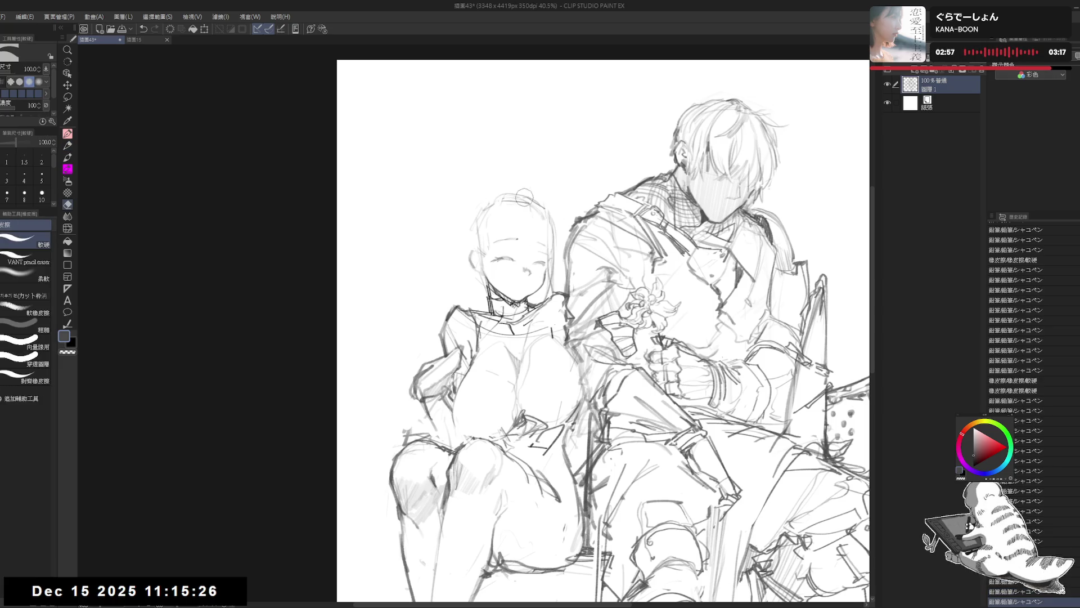
key(p)
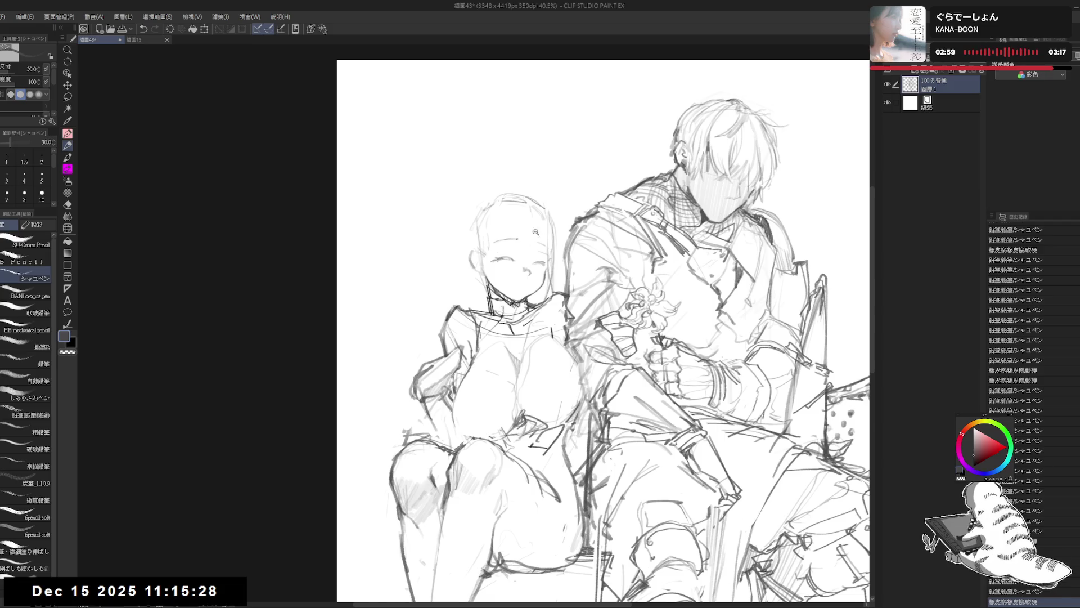
scroll(536, 231, up, 1)
scroll(536, 232, up, 1)
- Clean lines near her eyes and retry a short stroke at the head top
key(e)
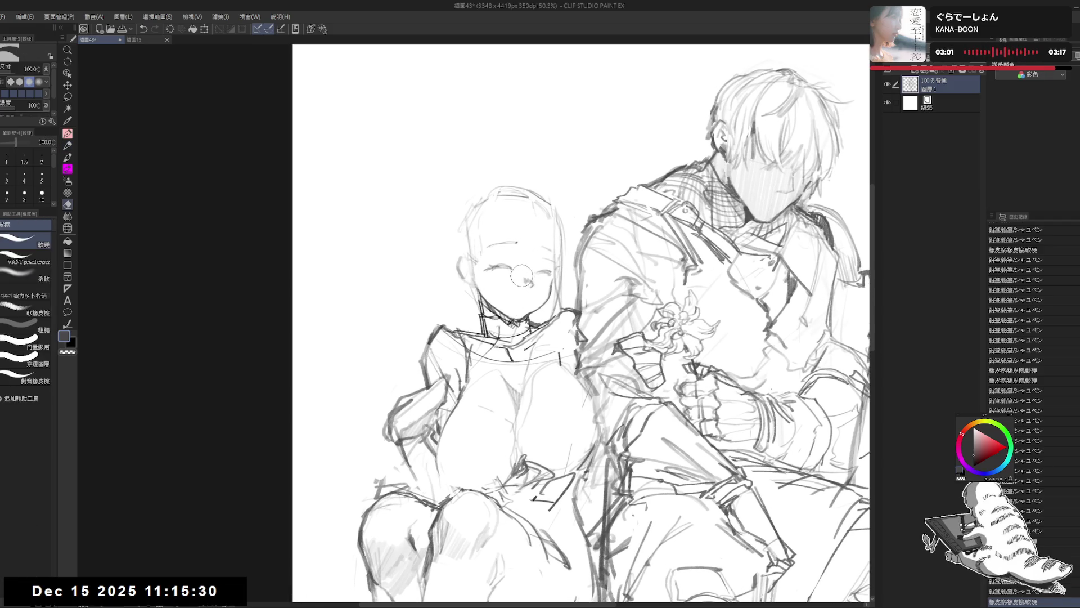
drag(521, 276, 527, 272)
key(p)
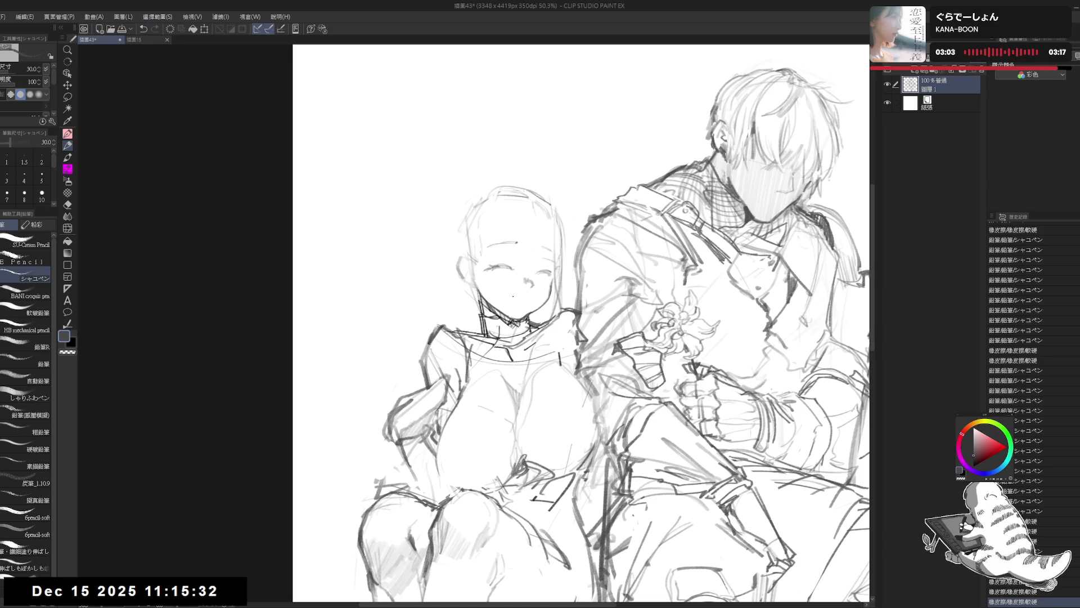
key(ctrl+z)
drag(496, 182, 494, 224)
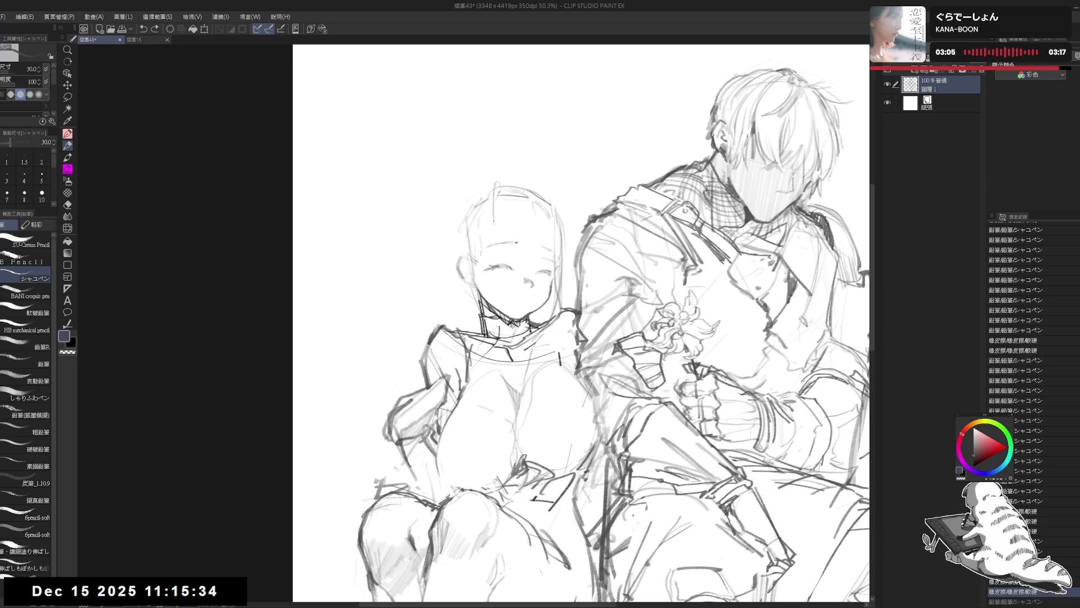
key(ctrl+z)
drag(500, 181, 488, 206)
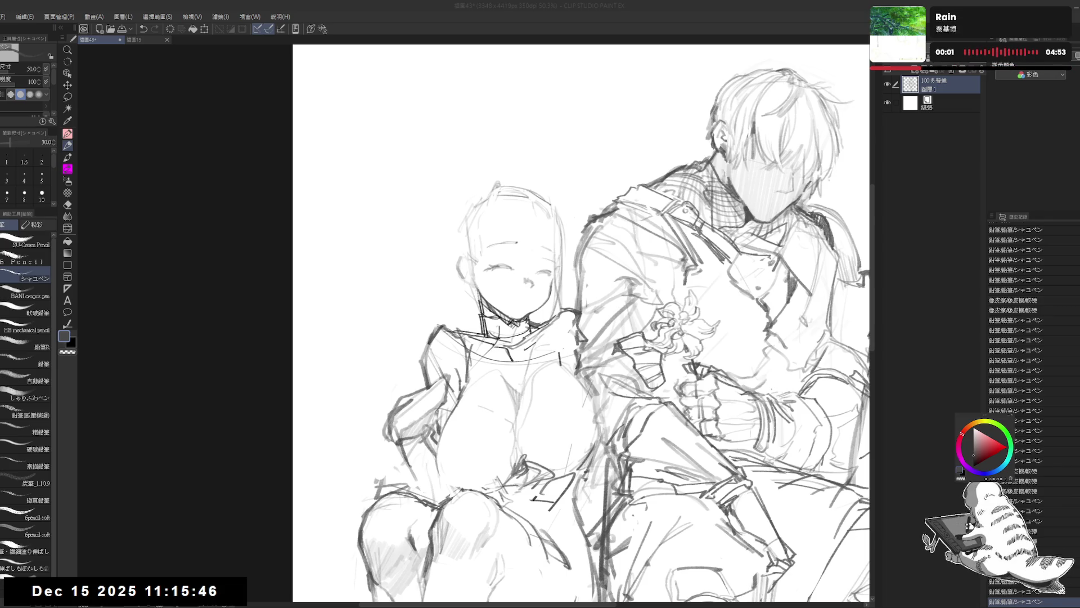
- Erase the rough strokes across the top of her head
click(545, 210)
key(e)
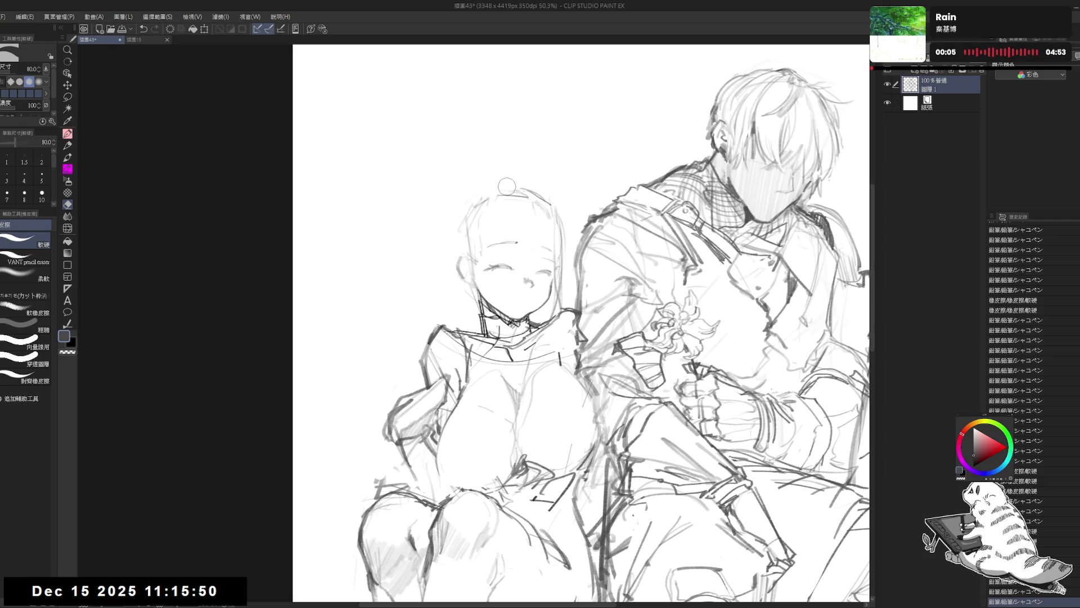
mouse_move(506, 181)
mouse_down()
mouse_move(516, 186)
mouse_move(499, 197)
mouse_move(511, 186)
mouse_move(555, 205)
mouse_up()
key(p)
key(e)
key(p)
key(e)
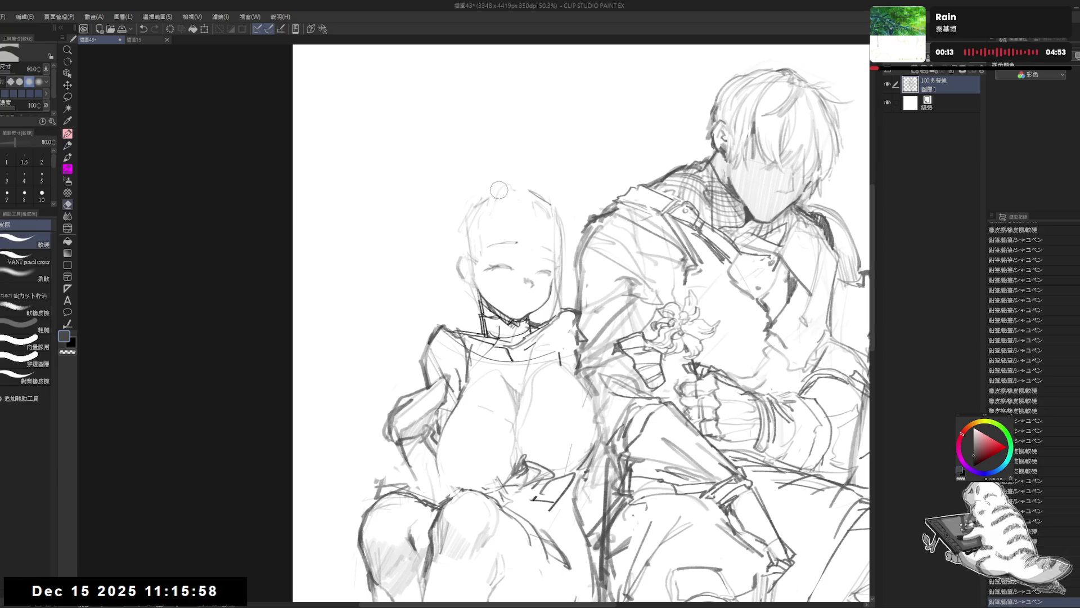
mouse_move(492, 183)
mouse_down()
mouse_move(507, 200)
mouse_move(498, 203)
mouse_move(504, 188)
mouse_up()
key(p)
- Redraw small strokes atop her head and add a longer line down its side
key(ctrl+z)
key(ctrl+y)
key(ctrl+z)
drag(495, 197, 512, 186)
drag(493, 200, 504, 191)
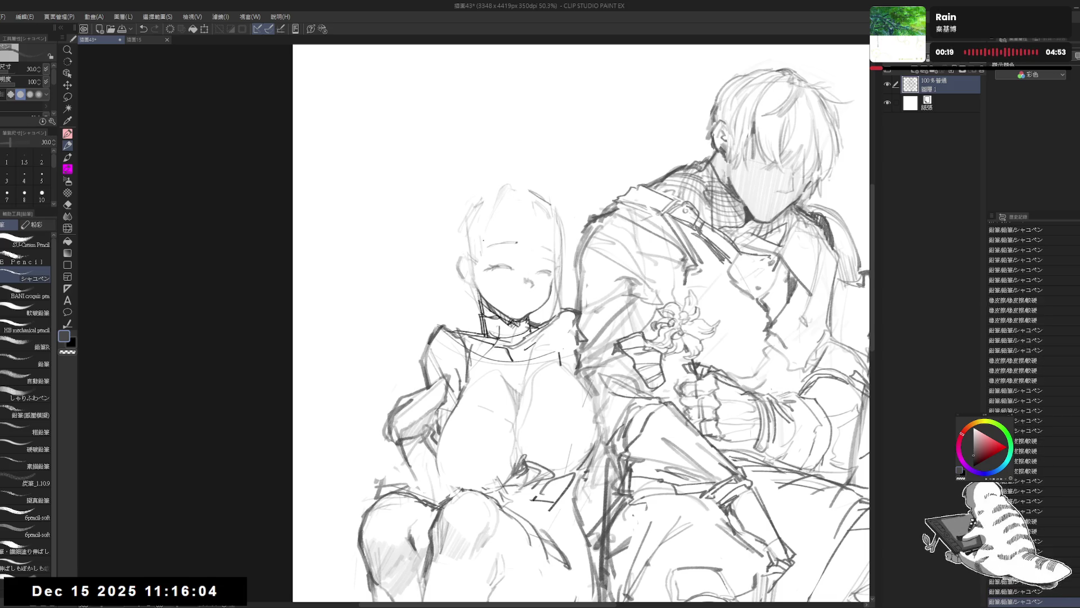
key(r)
drag(487, 235, 424, 373)
- Erase stray strokes near her head, then flip the canvas to check proportions
key(e)
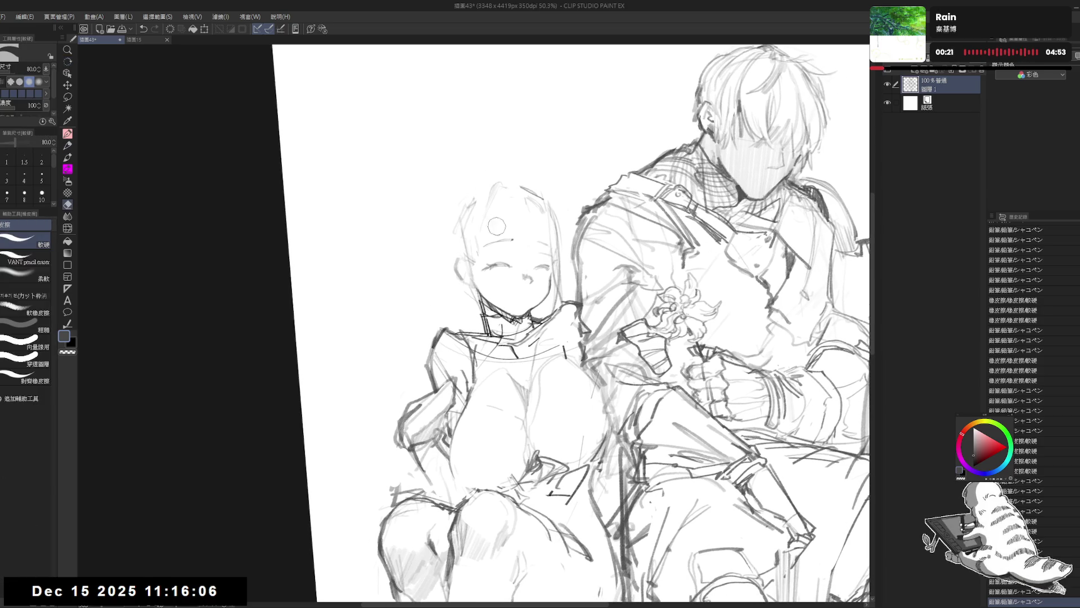
drag(495, 225, 478, 196)
mouse_move(472, 217)
mouse_down()
mouse_move(486, 231)
mouse_move(483, 206)
mouse_move(483, 235)
mouse_move(483, 225)
mouse_up()
key(p)
key(ctrl+z)
key(ctrl+z)
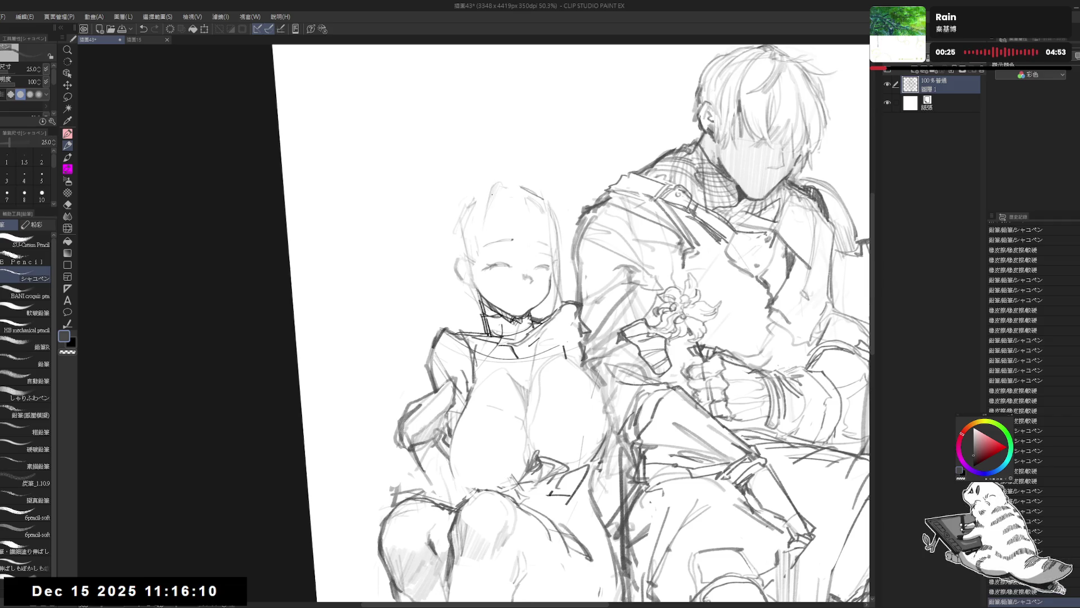
key(shift+r)
key(h)
key(h)
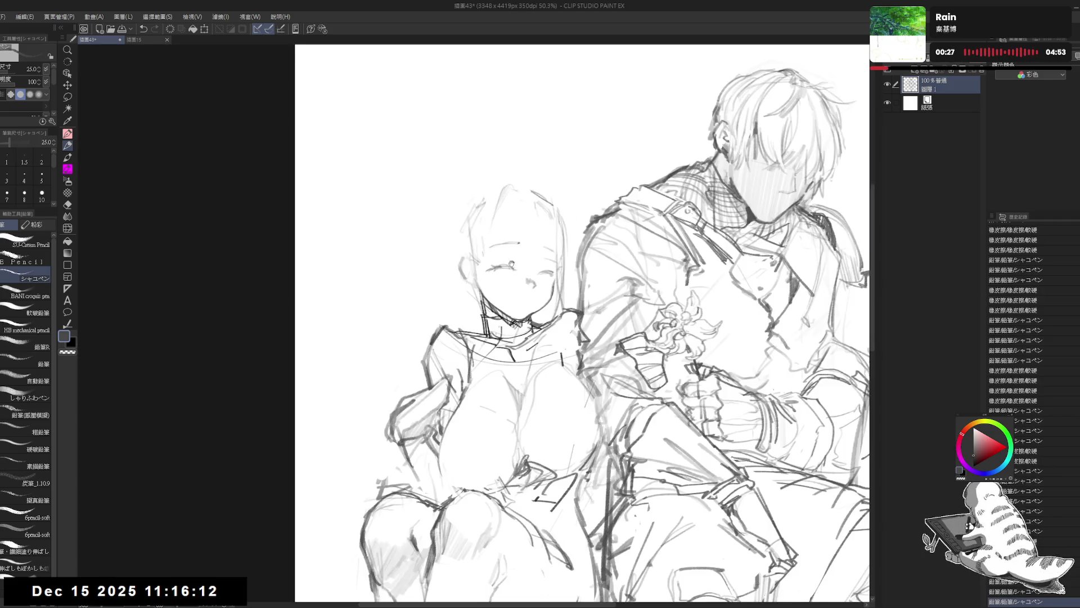
- Redraw the head-top outline with neater strokes at pencil size 20
drag(494, 197, 499, 190)
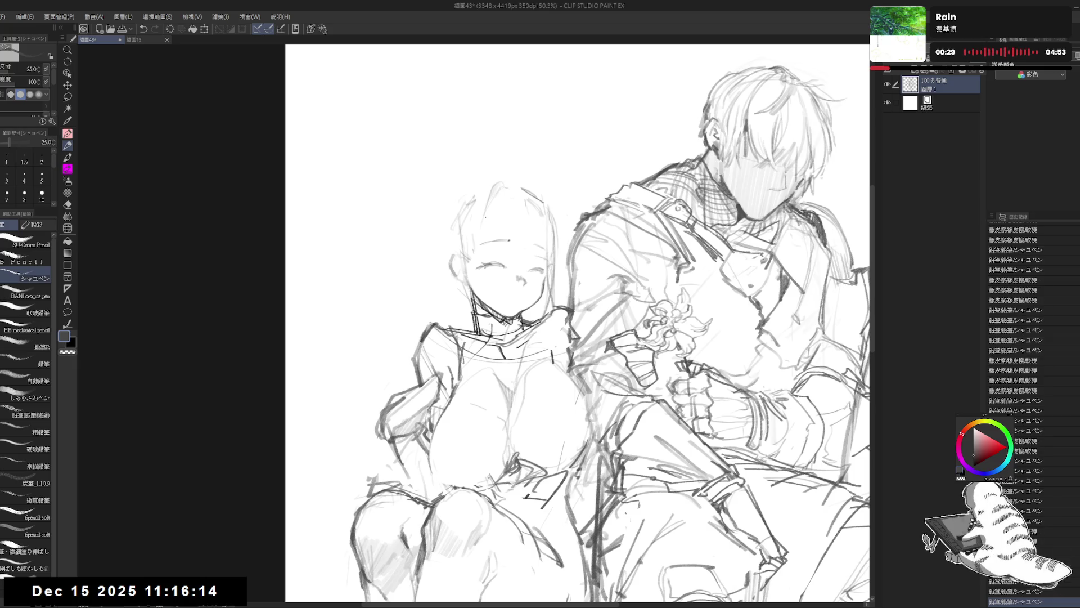
key(ctrl+z)
key(ctrl+y)
key(ctrl+z)
key(ctrl+y)
key(ctrl+z)
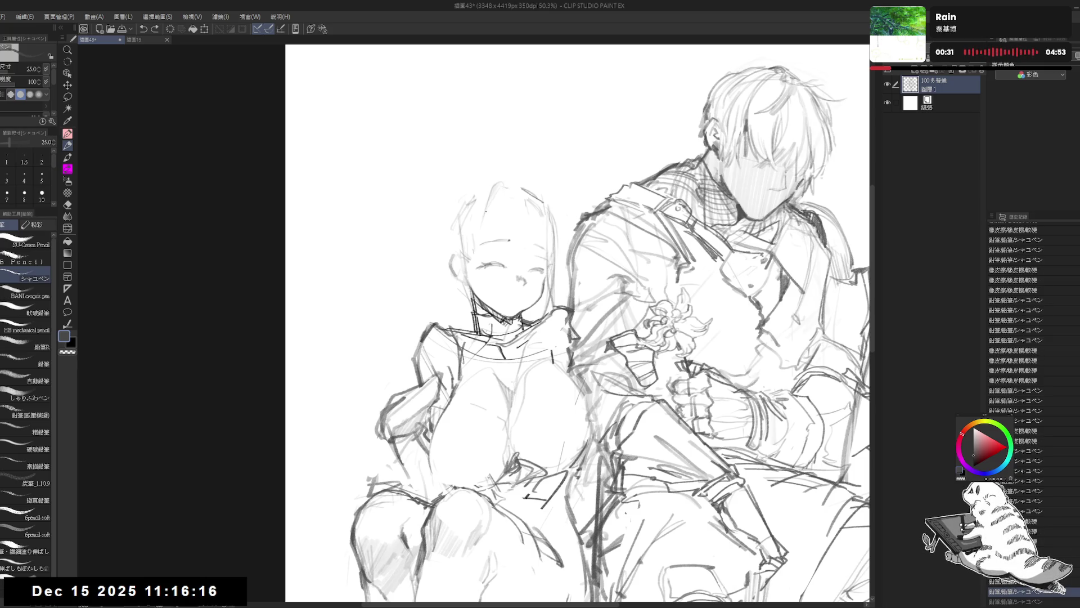
key(bracketleft)
drag(489, 209, 510, 194)
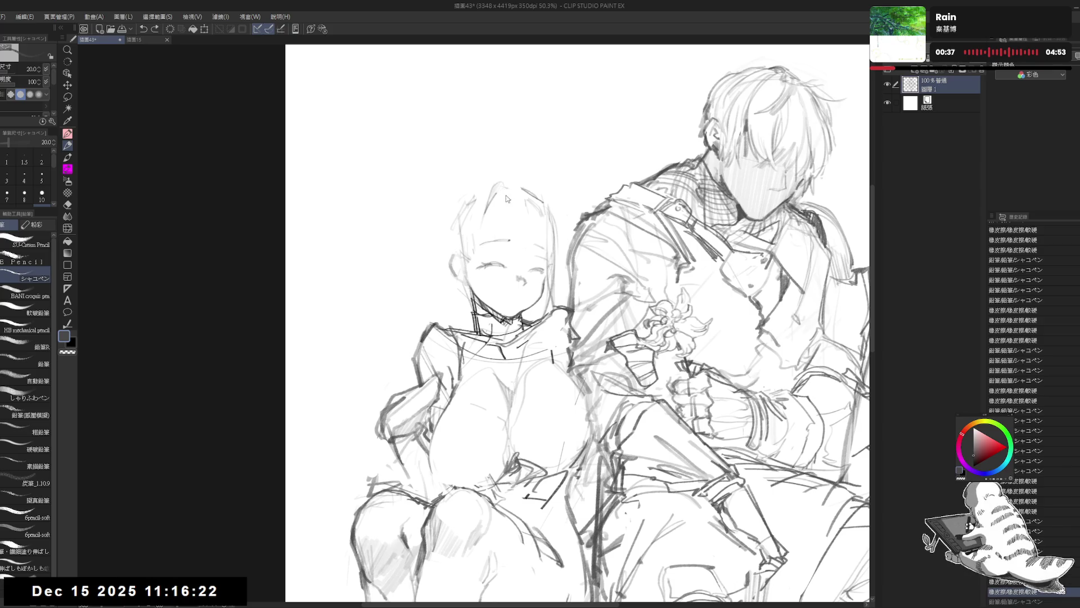
key(ctrl+y)
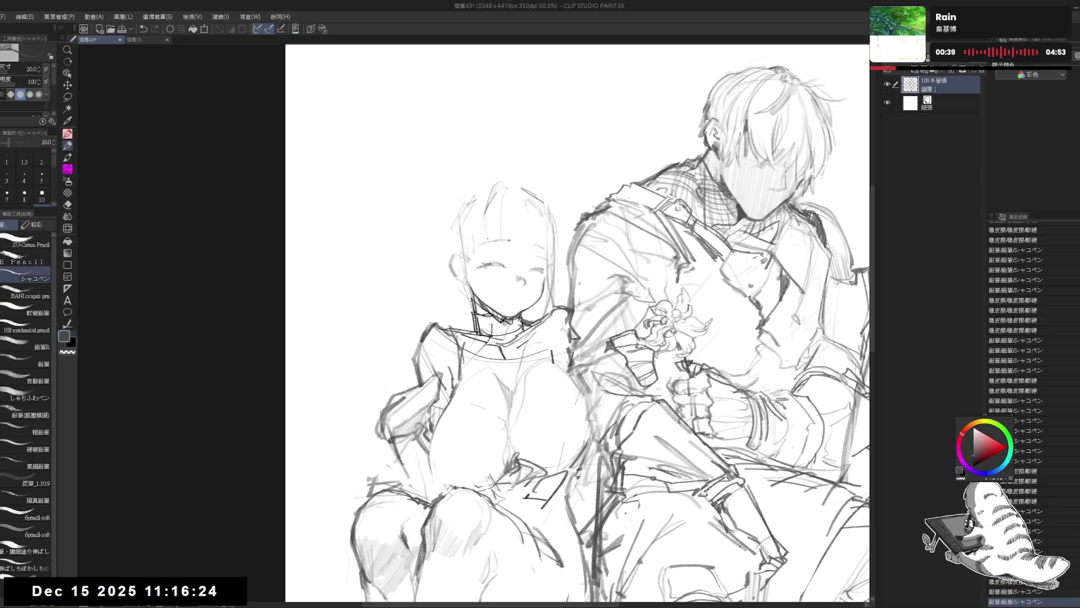
mouse_move(501, 210)
mouse_down()
mouse_move(506, 230)
mouse_move(490, 232)
mouse_move(499, 245)
mouse_up()
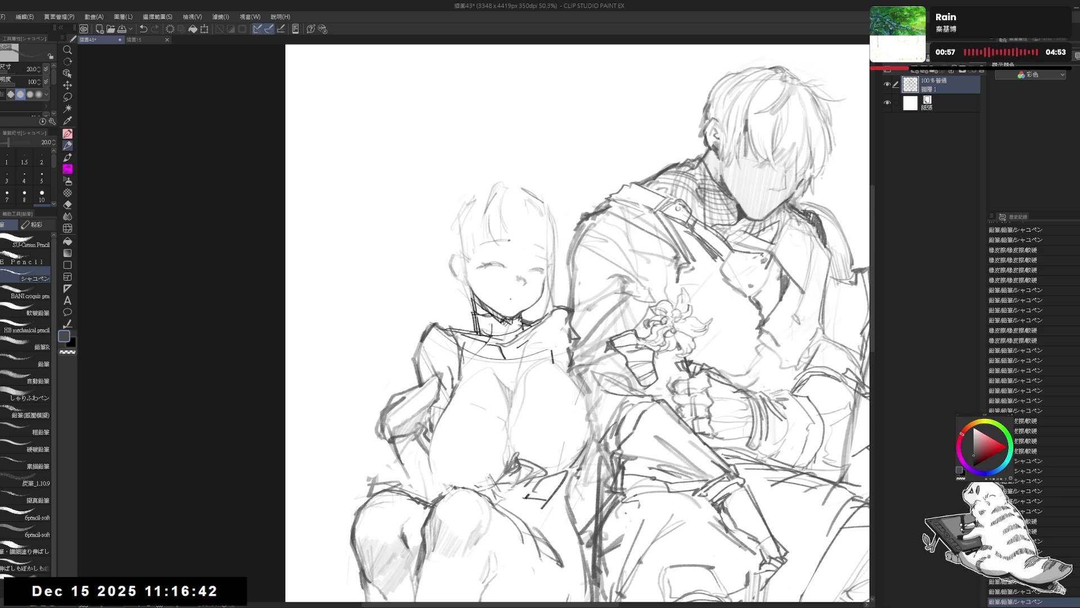
drag(549, 141, 543, 143)
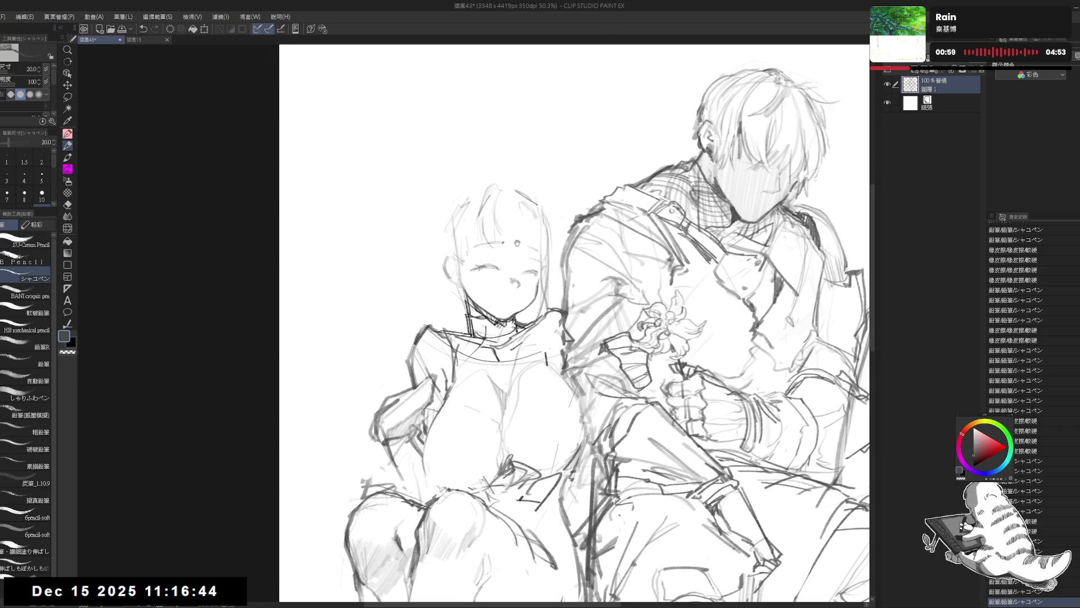
- Remove a mark on her head and try a first hair strand, retrying it
key(e)
click(495, 194)
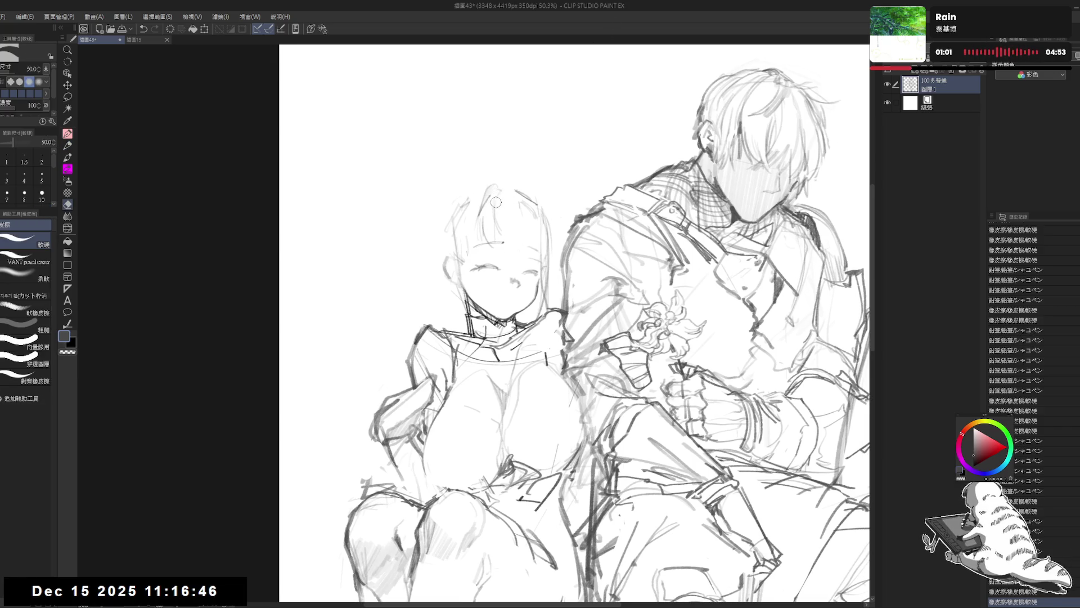
key(p)
drag(515, 228, 524, 223)
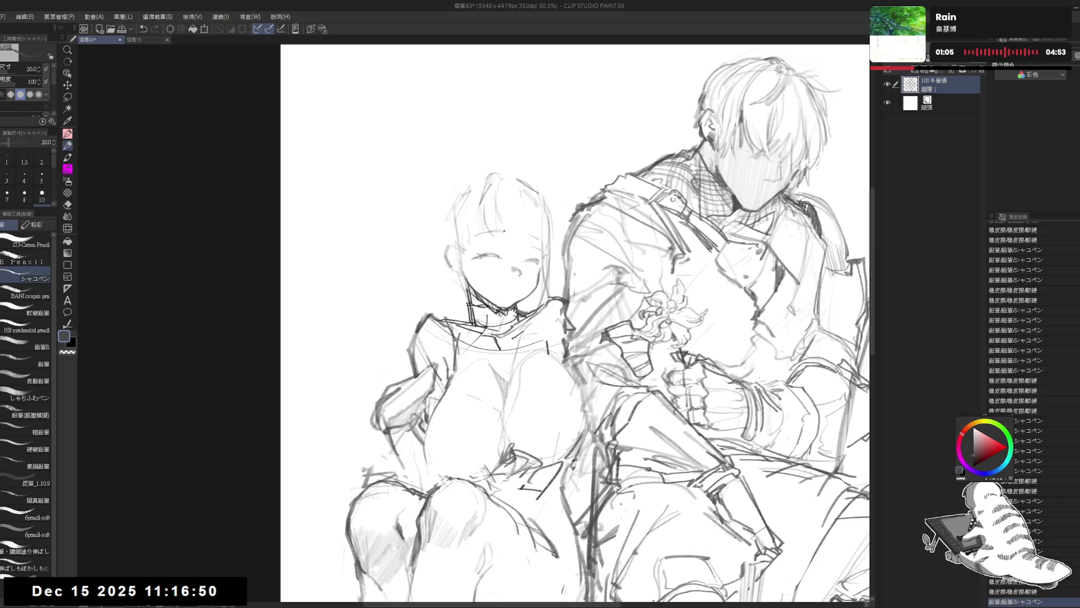
mouse_move(469, 196)
mouse_down()
mouse_move(487, 175)
mouse_move(459, 224)
mouse_move(479, 202)
mouse_move(465, 256)
mouse_up()
key(e)
key(p)
key(ctrl+z)
key(e)
key(p)
mouse_move(456, 218)
mouse_down()
mouse_move(457, 242)
mouse_move(458, 233)
mouse_move(476, 253)
mouse_move(477, 239)
mouse_move(474, 250)
mouse_up()
key(ctrl+z)
- Draw the bangs strands at the top and sides of her face
key(ctrl+z)
key(e)
key(p)
key(e)
key(p)
key(ctrl+z)
drag(485, 181, 491, 191)
drag(475, 230, 480, 242)
drag(487, 184, 492, 192)
drag(473, 234, 478, 247)
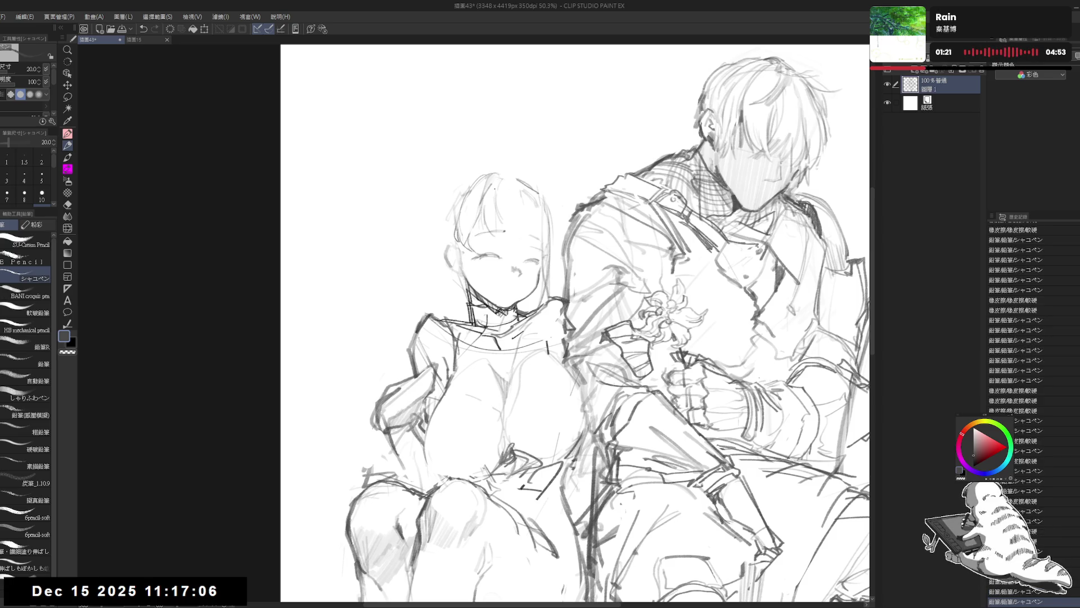
key(ctrl+minus)
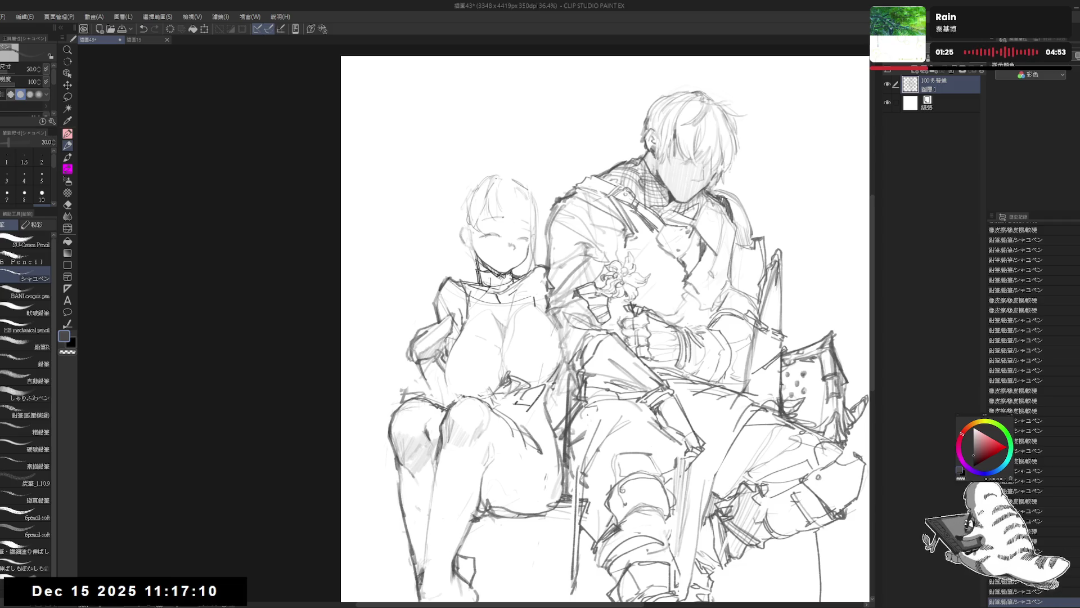
- Zoom in and erase stray marks on the girl's hair and head top
scroll(462, 265, up, 1)
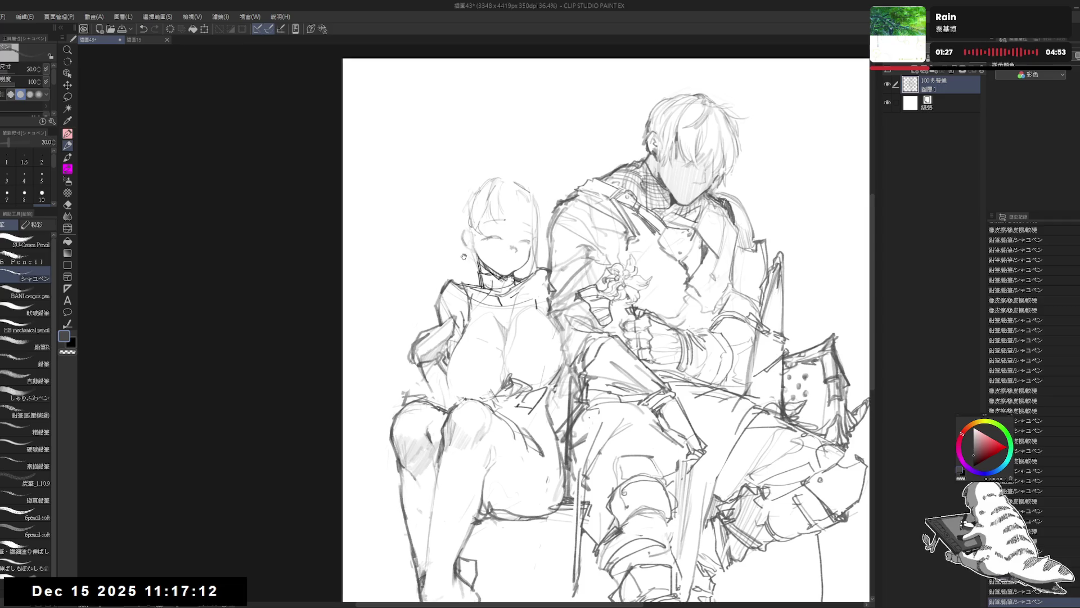
scroll(464, 258, up, 1)
key(e)
drag(476, 236, 467, 227)
key(p)
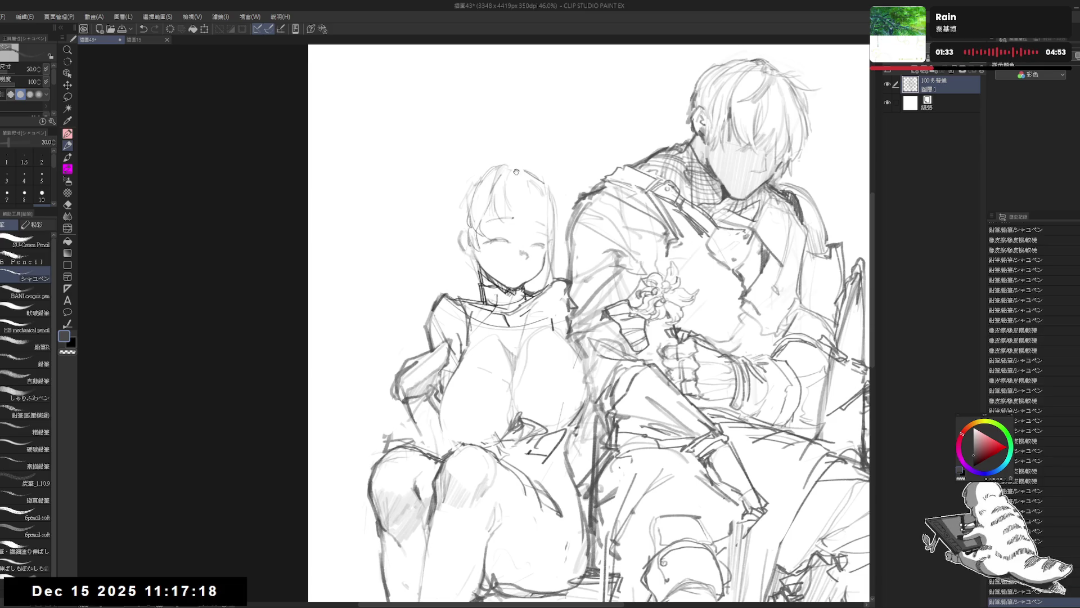
key(e)
key(p)
mouse_move(513, 171)
mouse_down()
mouse_move(518, 162)
mouse_move(535, 186)
mouse_move(528, 217)
mouse_up()
- Erase the remaining mark beside her head, undoing the last misplaced stroke
key(e)
key(p)
key(e)
key(p)
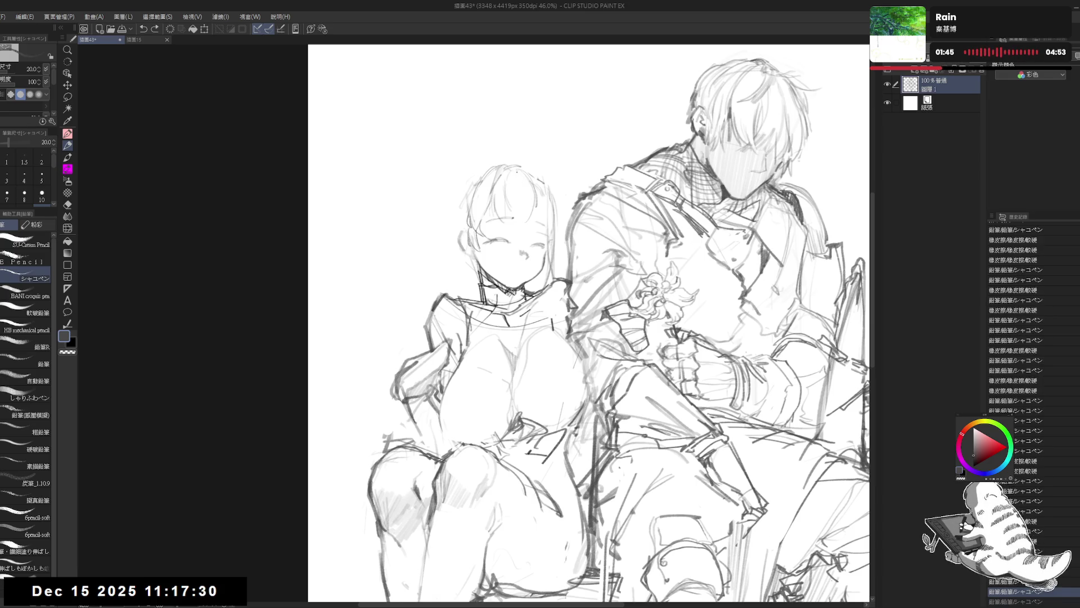
key(e)
drag(518, 177, 518, 233)
key(p)
key(ctrl+z)
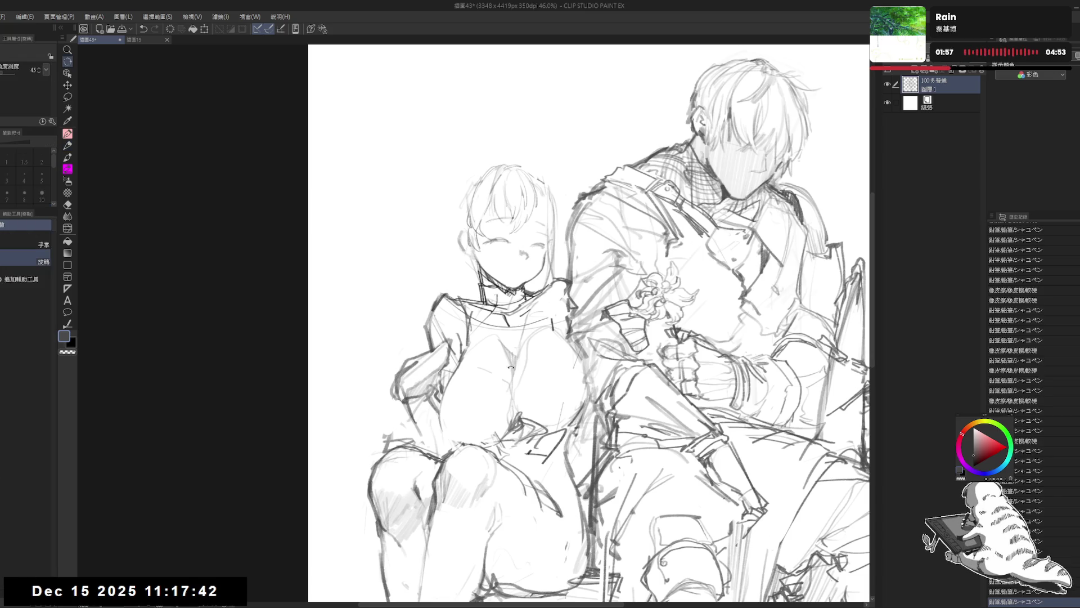
- Erase the stray lines around the girl's mouth with the Eraser
key(minus)
key(asciicircum)
key(e)
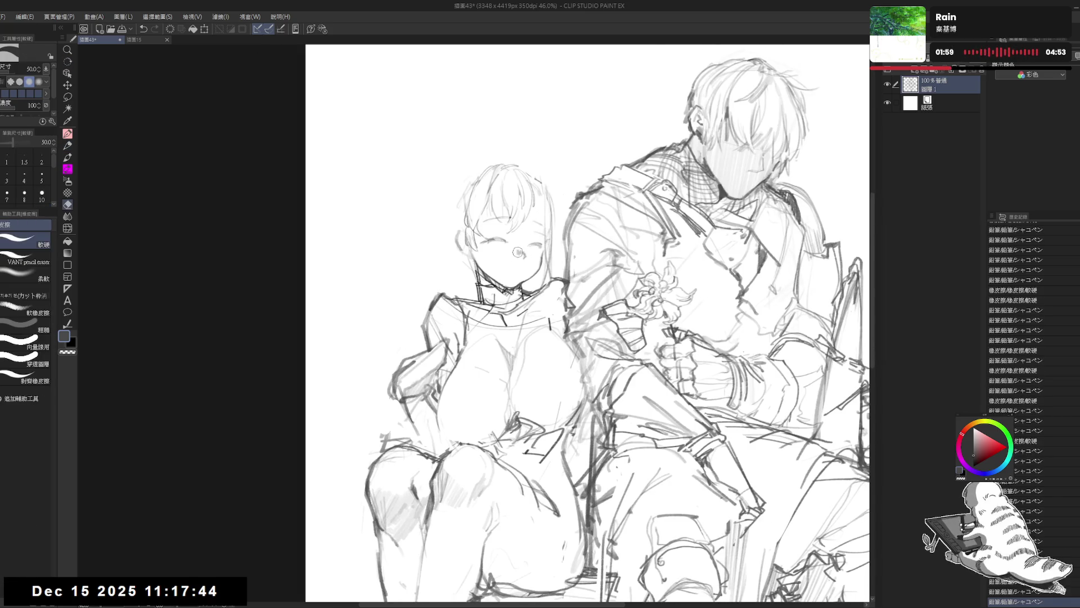
drag(515, 253, 525, 256)
key(p)
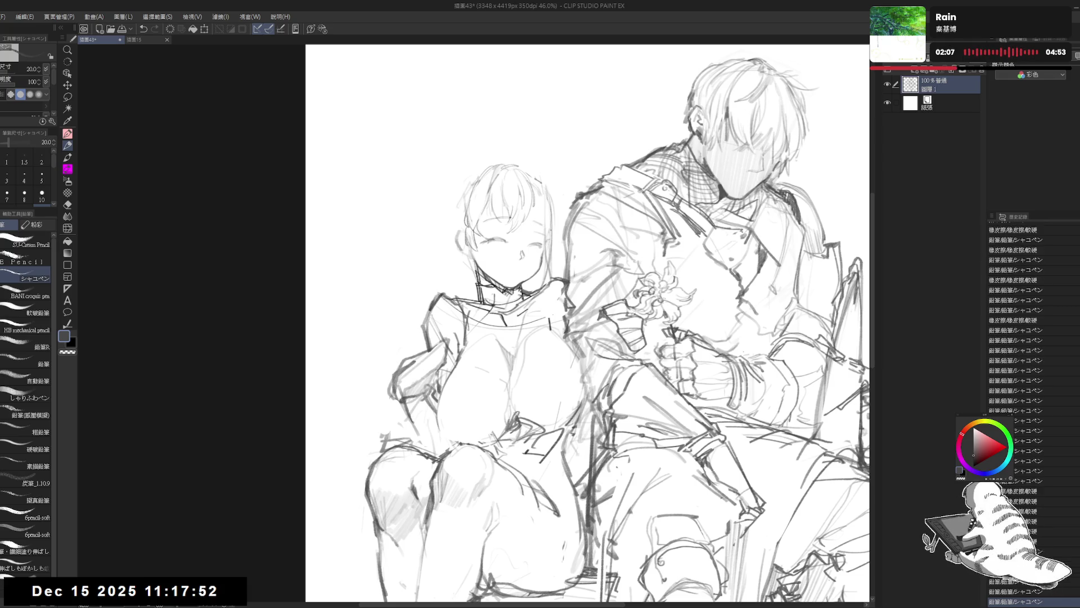
- Try a Mechanical pencil strand along the girl's right hair edge, then undo it
key(e)
key(p)
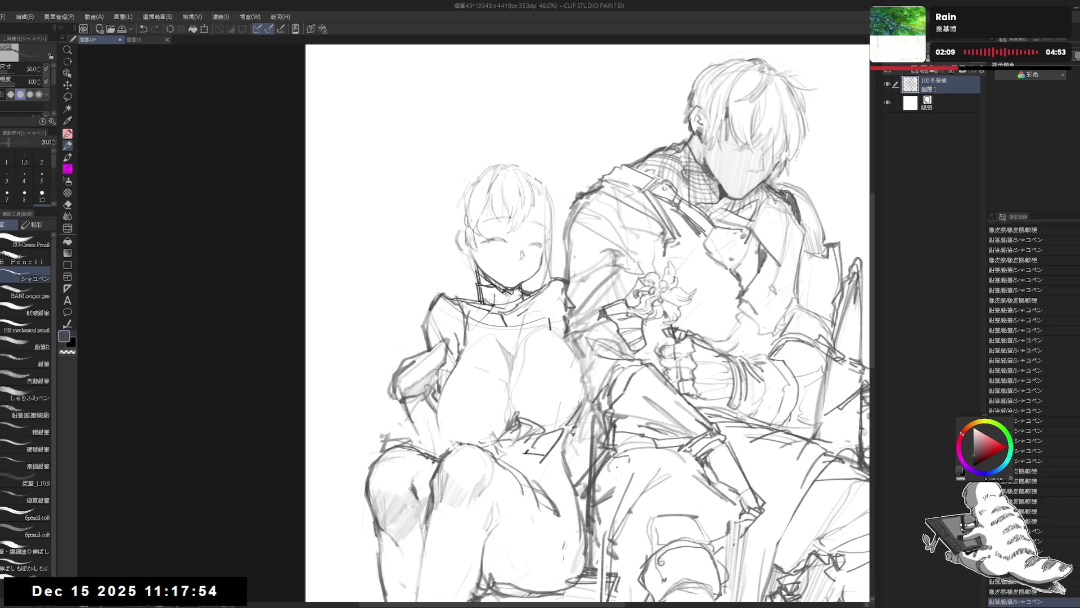
mouse_move(533, 195)
mouse_down()
mouse_move(535, 224)
mouse_move(545, 186)
mouse_move(537, 230)
mouse_move(548, 225)
mouse_move(558, 270)
mouse_up()
key(ctrl+z)
key(ctrl+z)
key(e)
key(p)
key(ctrl+z)
key(e)
key(p)
- Rework the small pencil marks near the girl's chin and face
click(534, 273)
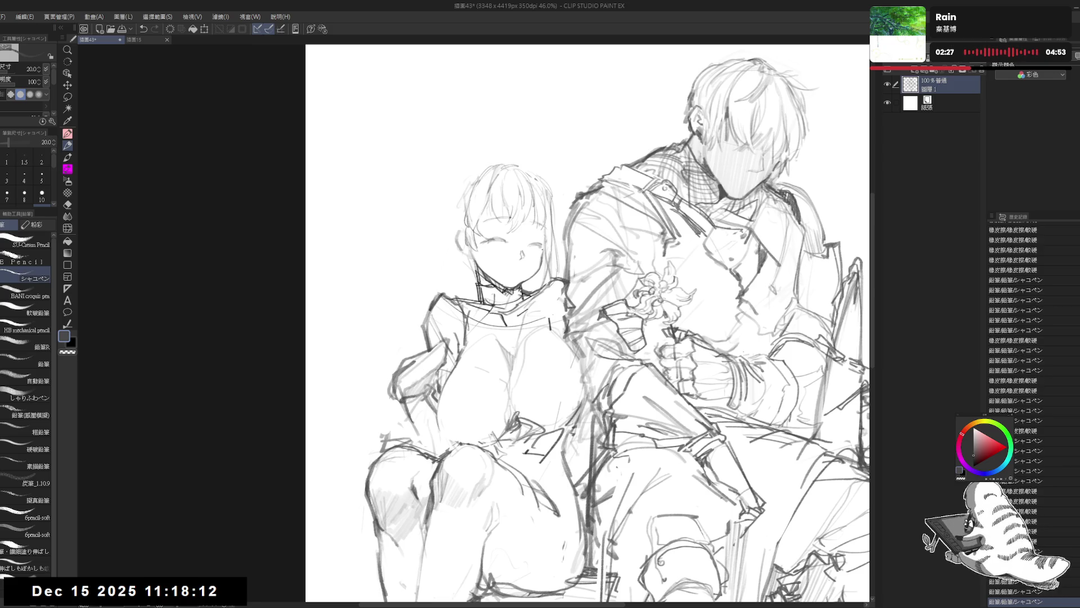
click(540, 253)
key(e)
click(541, 253)
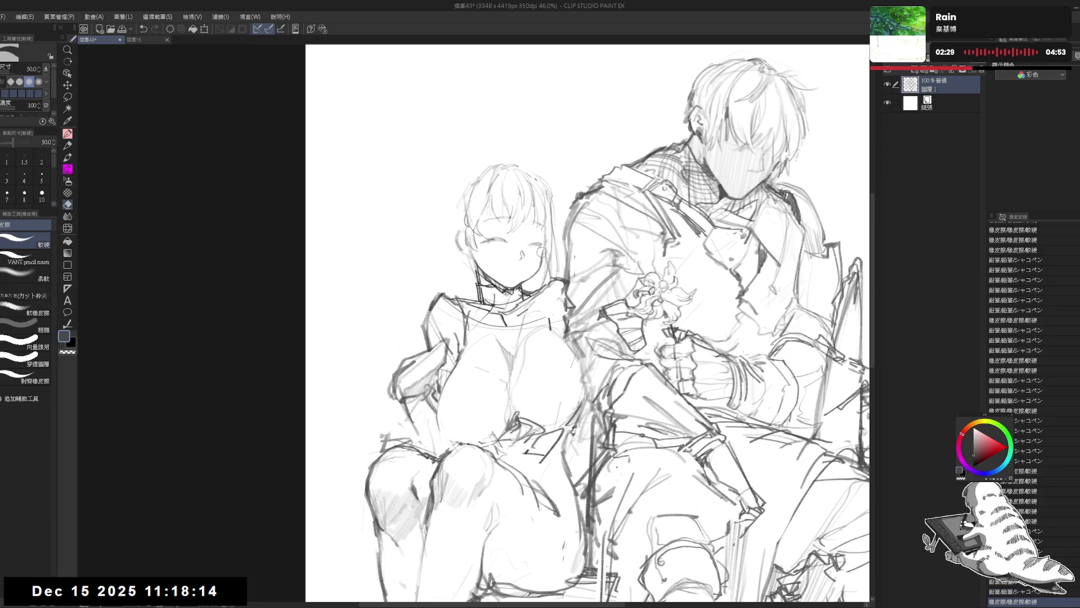
click(541, 252)
key(p)
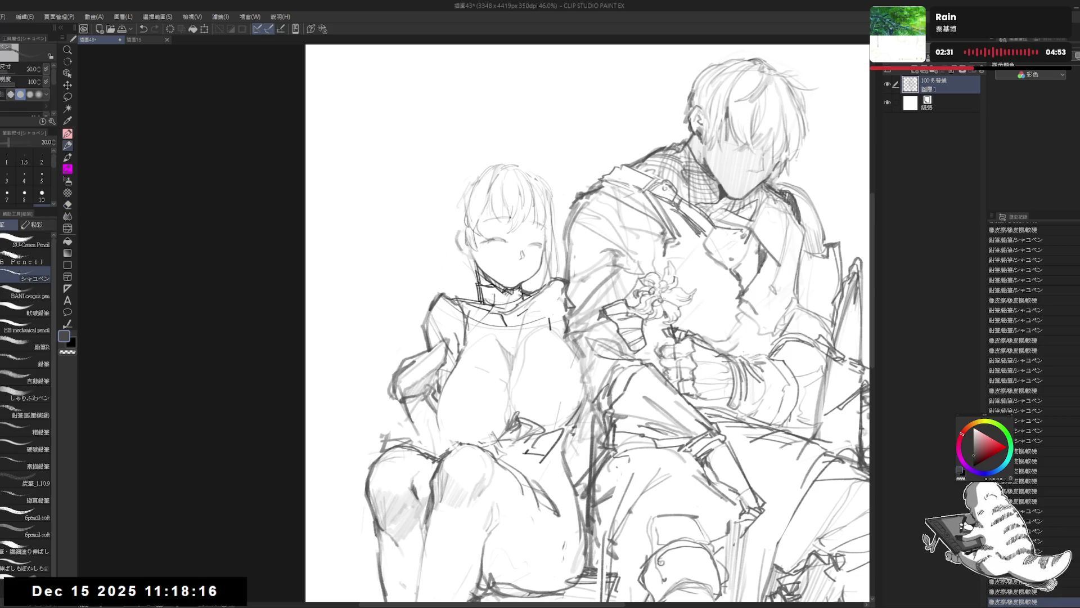
click(541, 253)
click(541, 252)
- Erase along the right edge of the girl's hair, then undo that erasure
drag(564, 142, 568, 141)
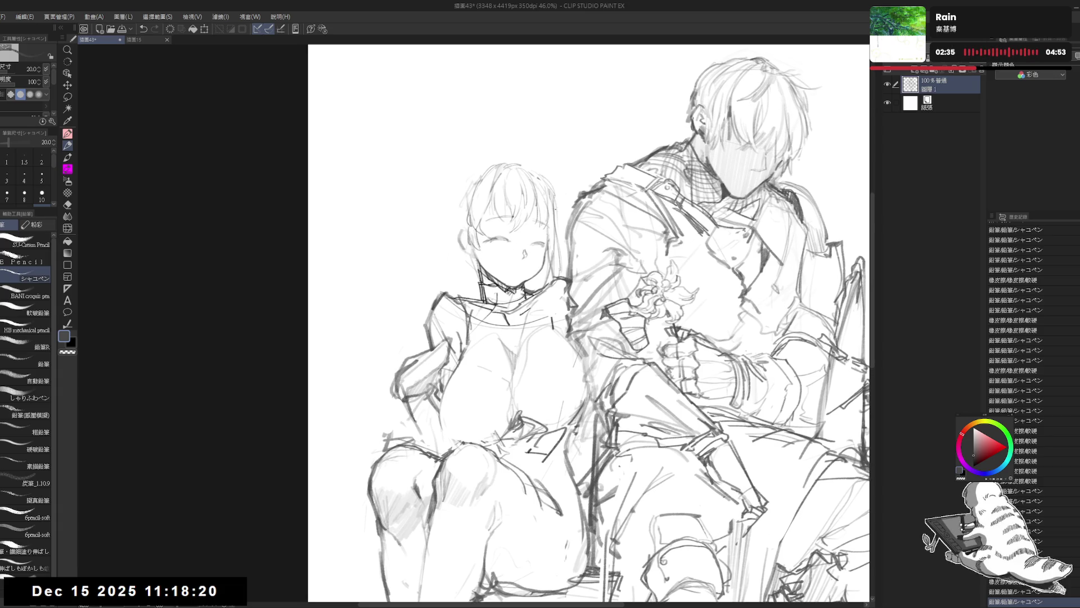
key(e)
drag(549, 194, 563, 253)
key(p)
key(ctrl+z)
key(e)
key(p)
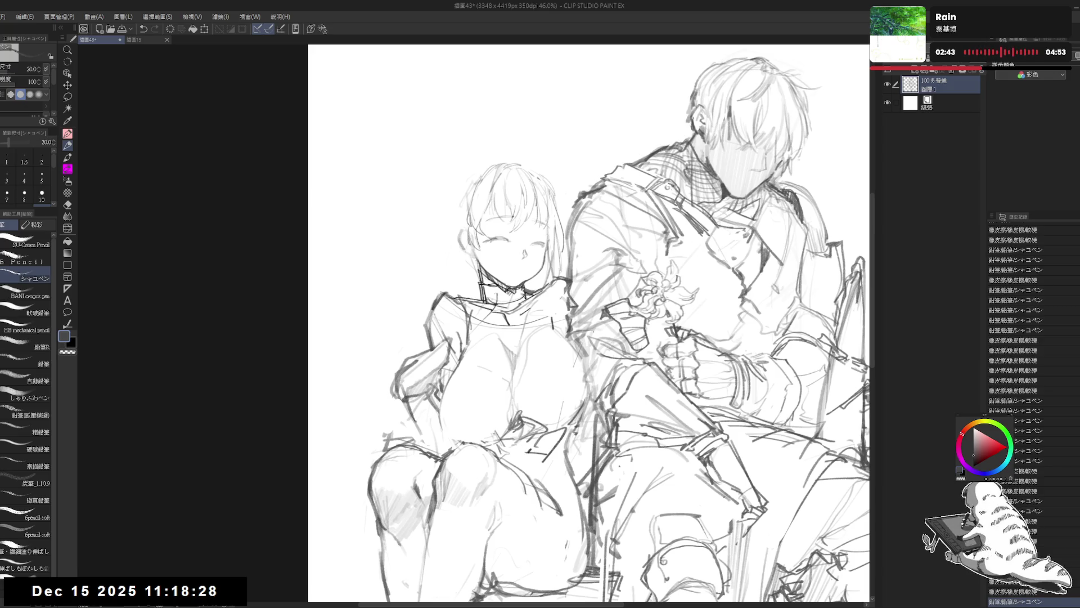
drag(536, 273, 537, 281)
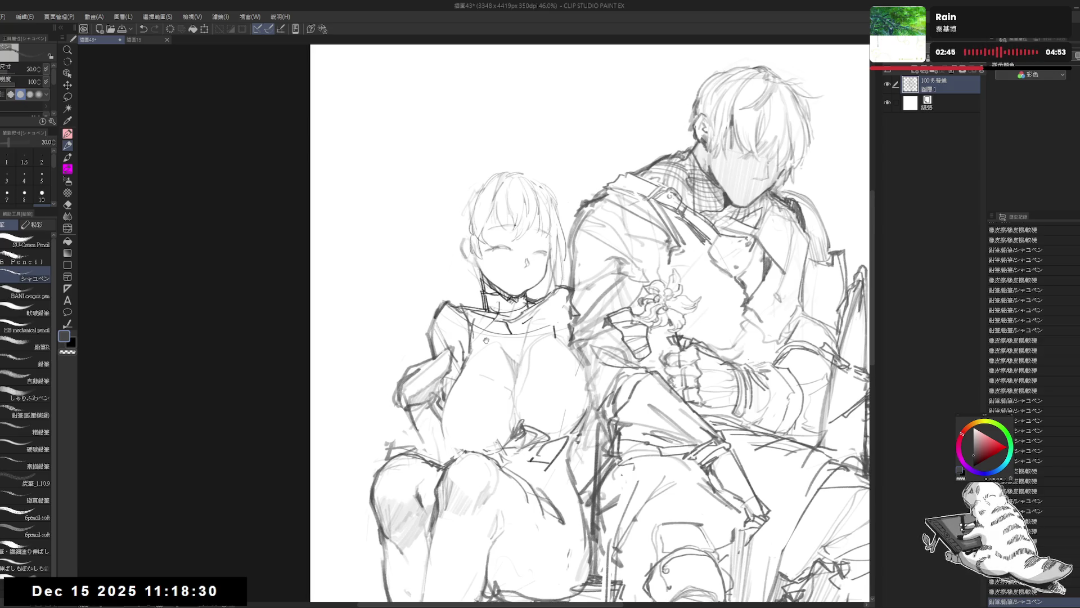
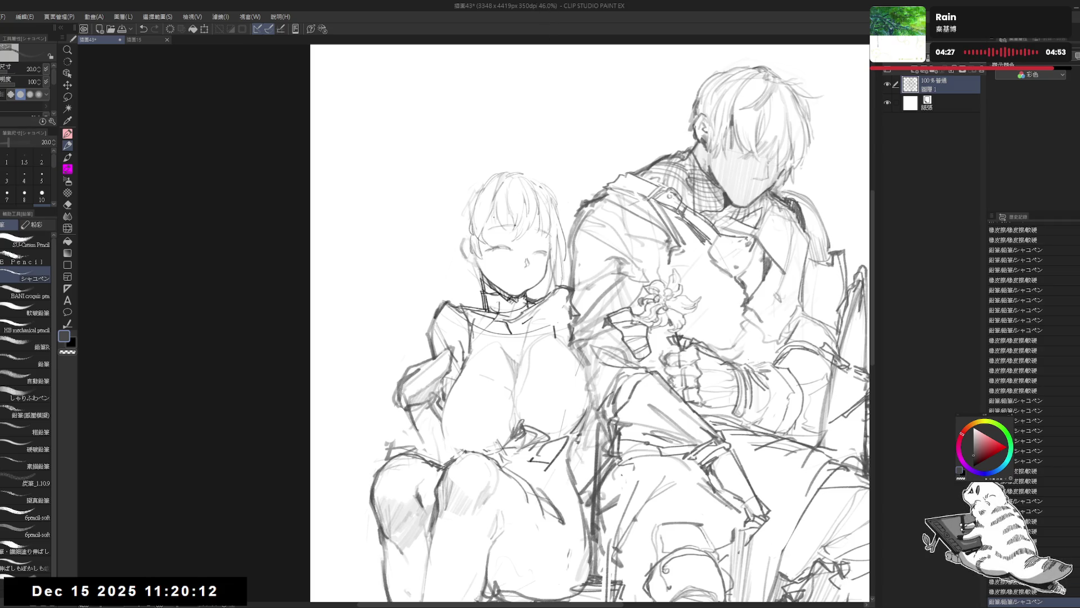
- Add small pencil marks above and atop the girl's head, undoing stray hair strokes
mouse_move(456, 214)
mouse_down()
mouse_move(487, 183)
mouse_move(469, 206)
mouse_up()
key(ctrl+z)
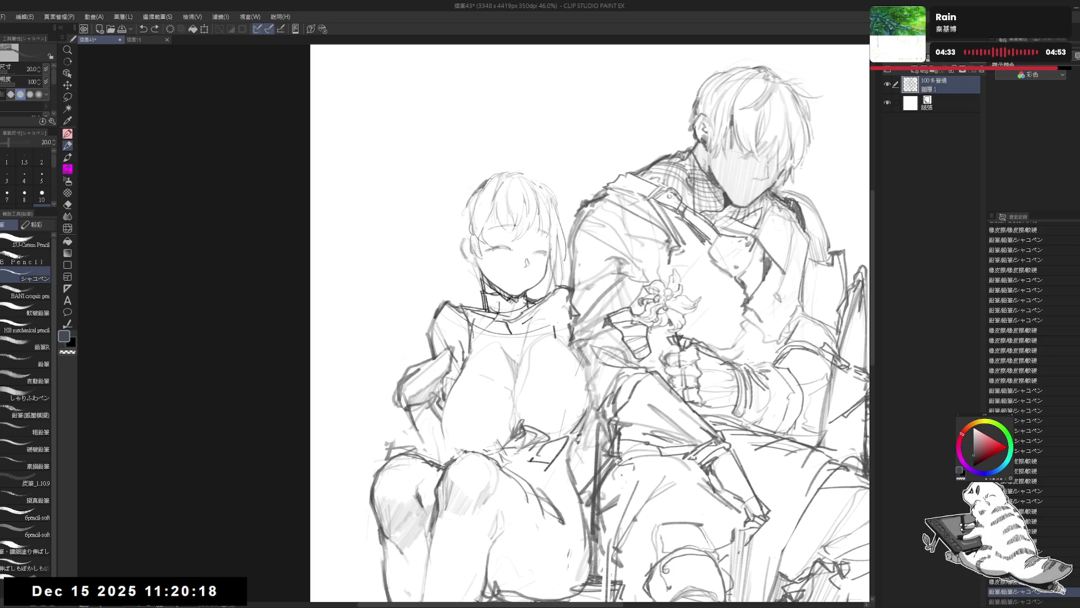
click(491, 172)
click(524, 176)
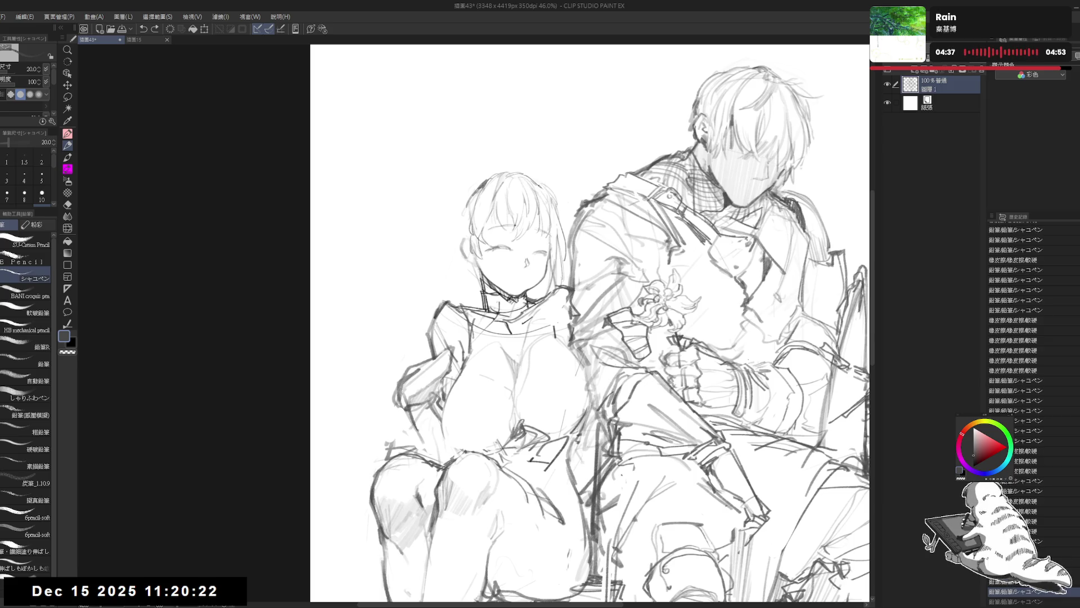
click(530, 180)
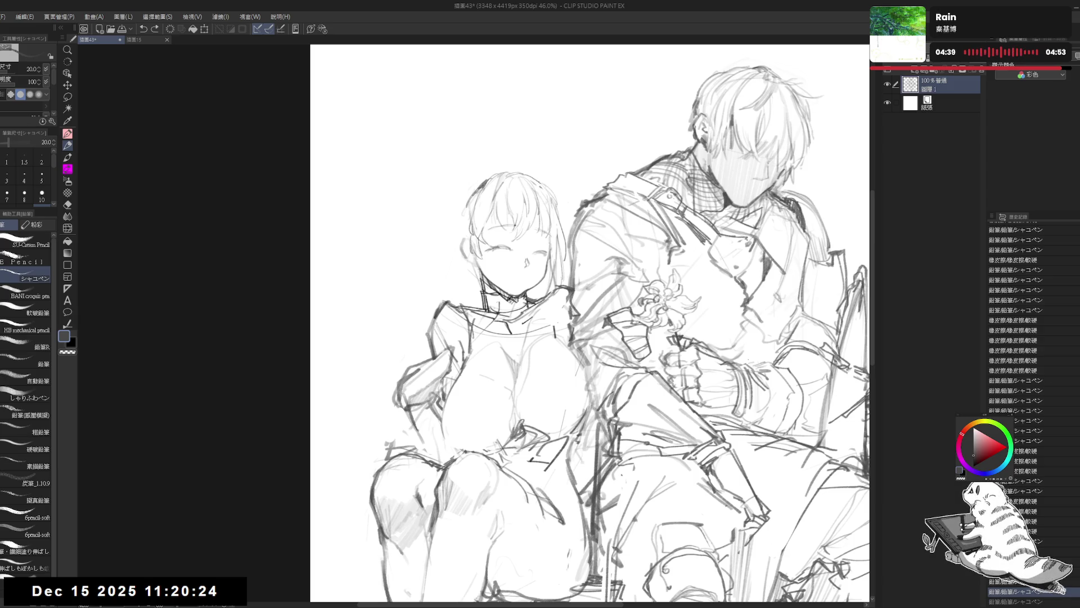
click(532, 179)
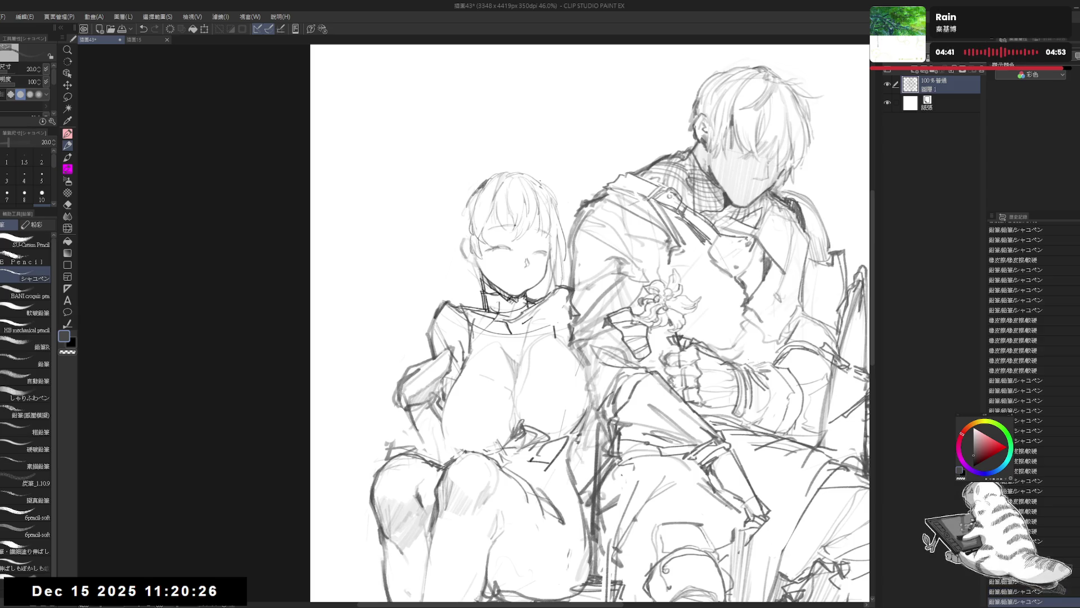
drag(537, 180, 560, 215)
key(ctrl+z)
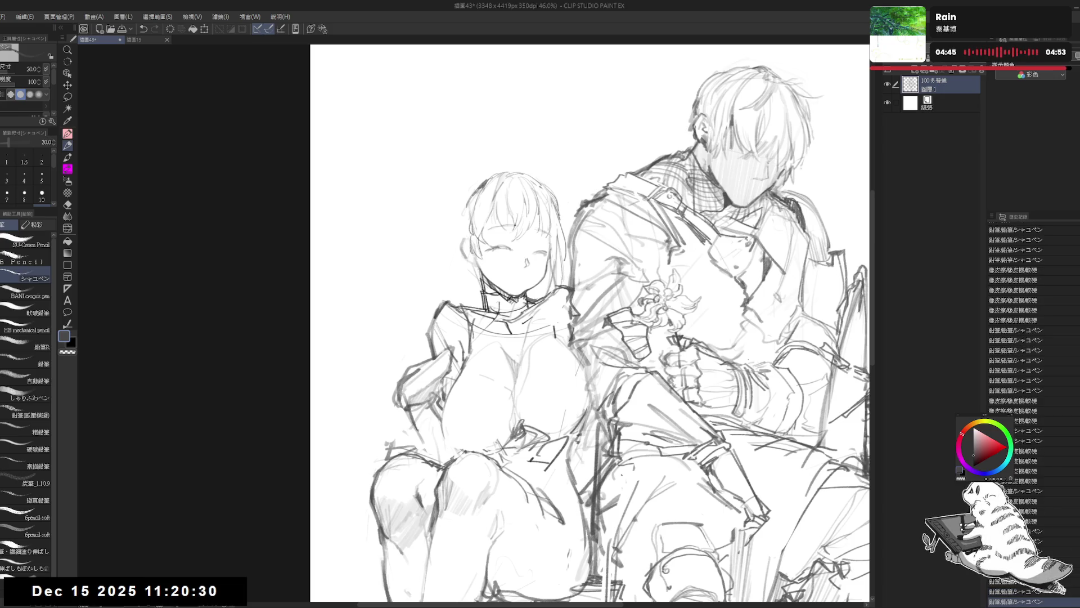
- With the canvas rotated, redraw the left edge of the girl's hair, then reset rotation upright
drag(492, 225, 506, 232)
drag(482, 284, 507, 349)
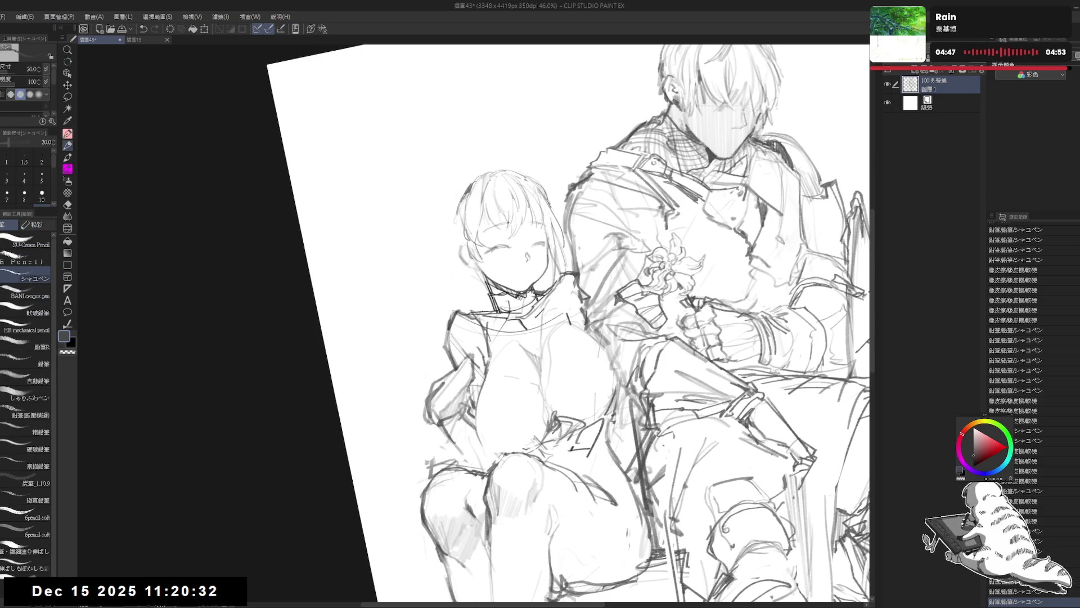
drag(475, 179, 450, 217)
key(ctrl+z)
drag(473, 179, 453, 222)
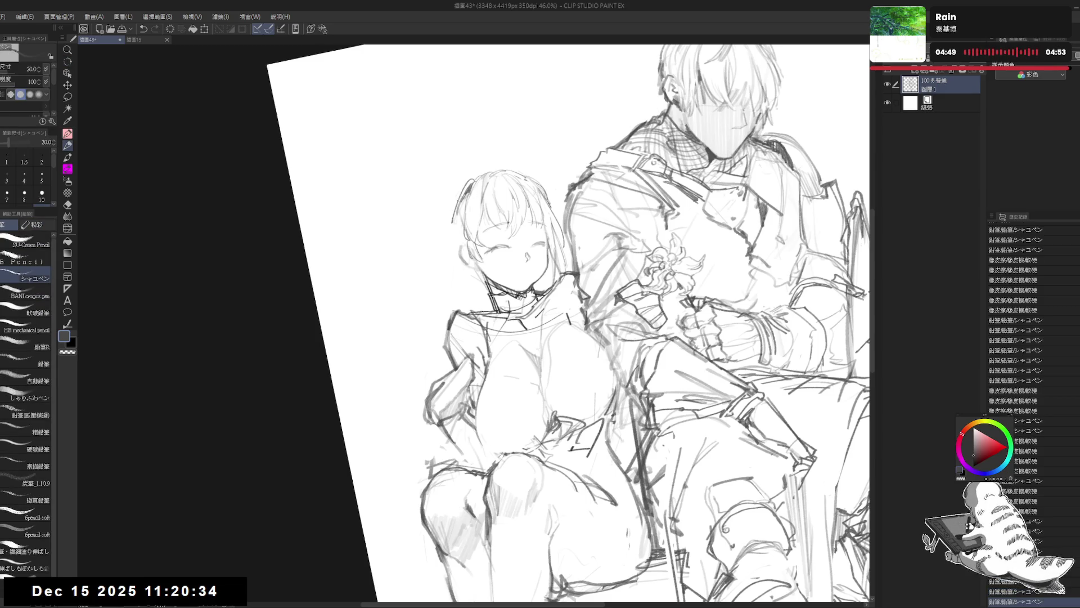
key(ctrl+z)
drag(472, 180, 455, 216)
drag(562, 281, 596, 360)
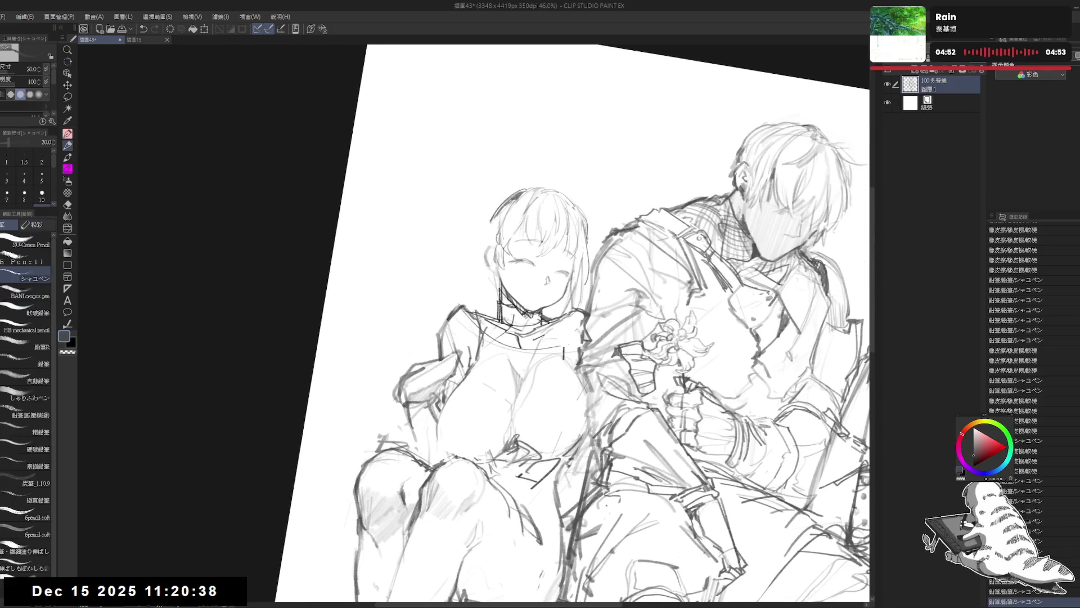
key(ctrl+at)
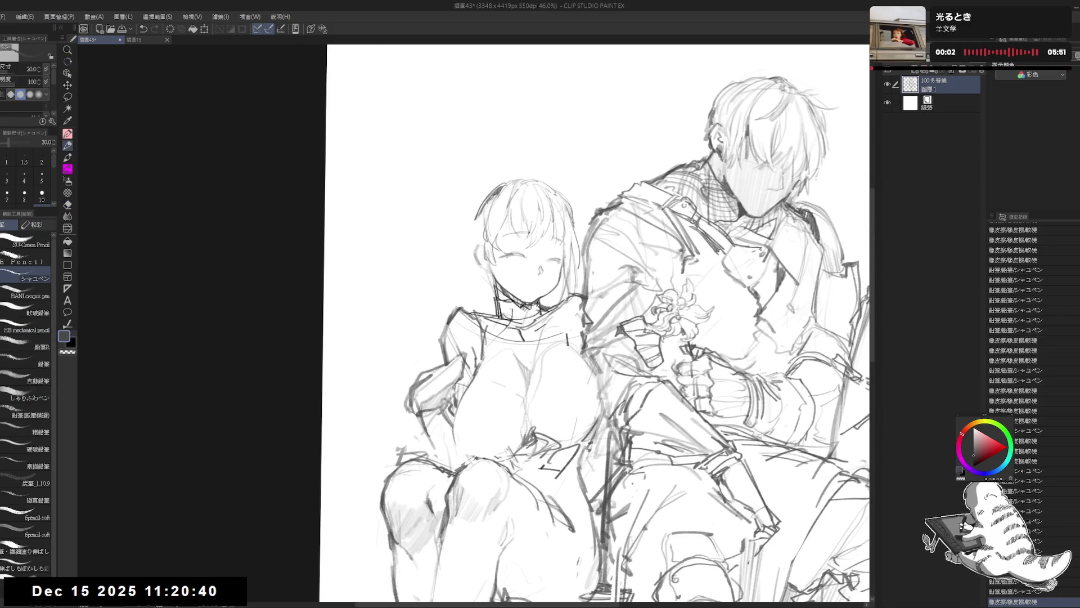
- Refine the girl's left hair edge with short pencil strokes
drag(489, 200, 480, 246)
key(ctrl+z)
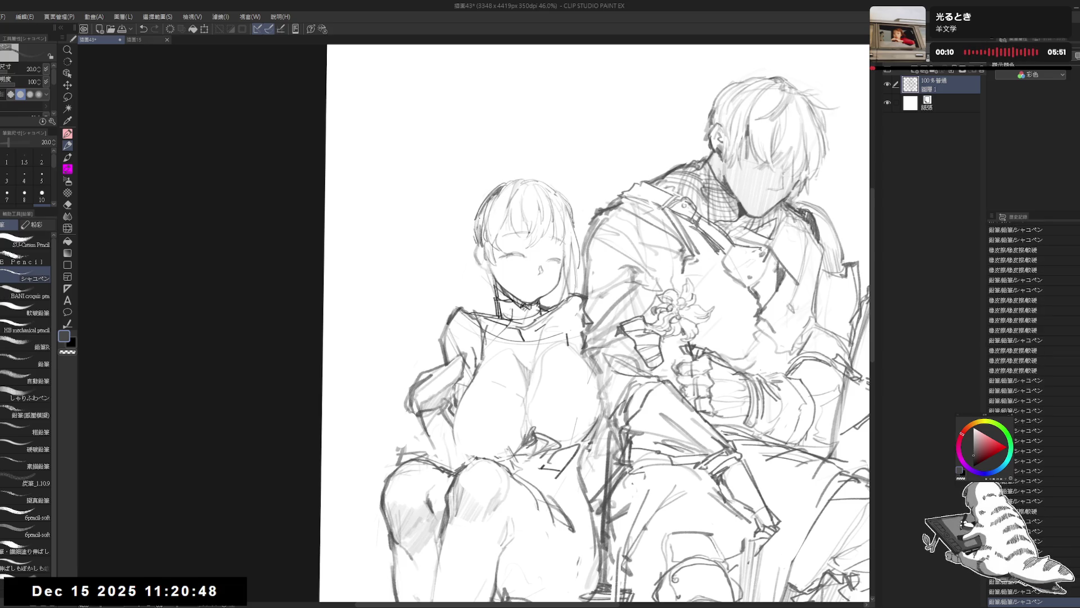
drag(481, 215, 480, 227)
drag(485, 208, 482, 224)
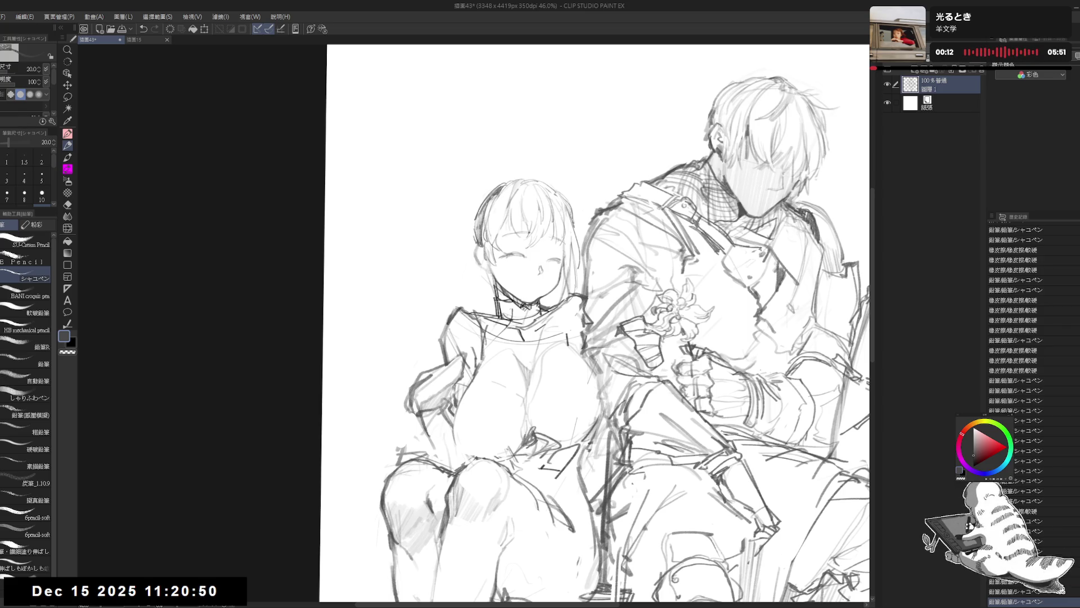
drag(591, 321, 582, 322)
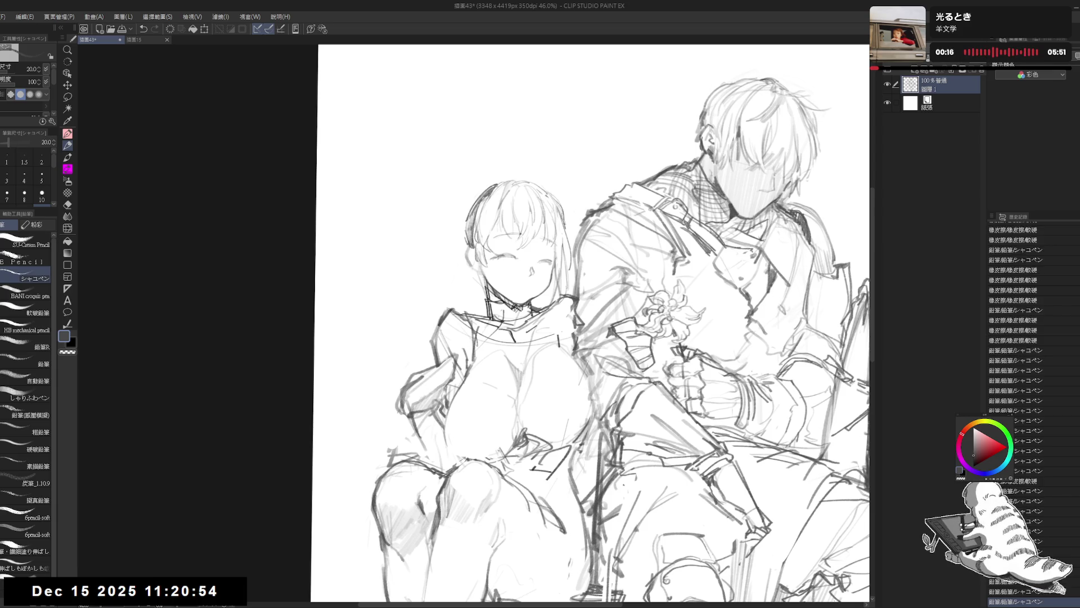
mouse_move(483, 245)
mouse_down()
mouse_move(483, 228)
mouse_move(500, 254)
mouse_move(488, 268)
mouse_up()
- Erase and redraw small marks near the girl's hair, checking the sketch mirrored
key(e)
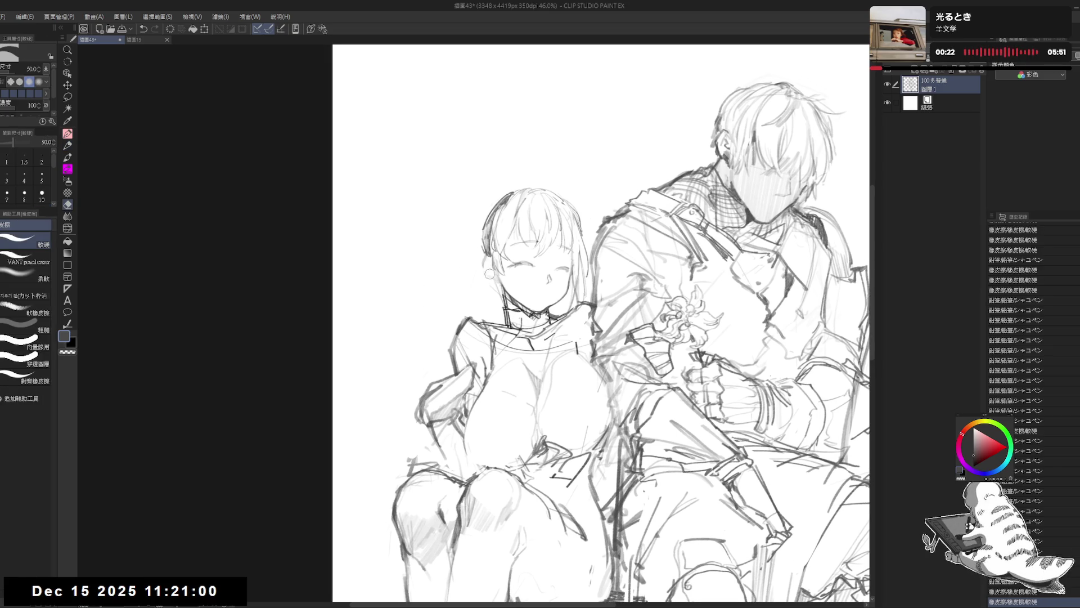
key(p)
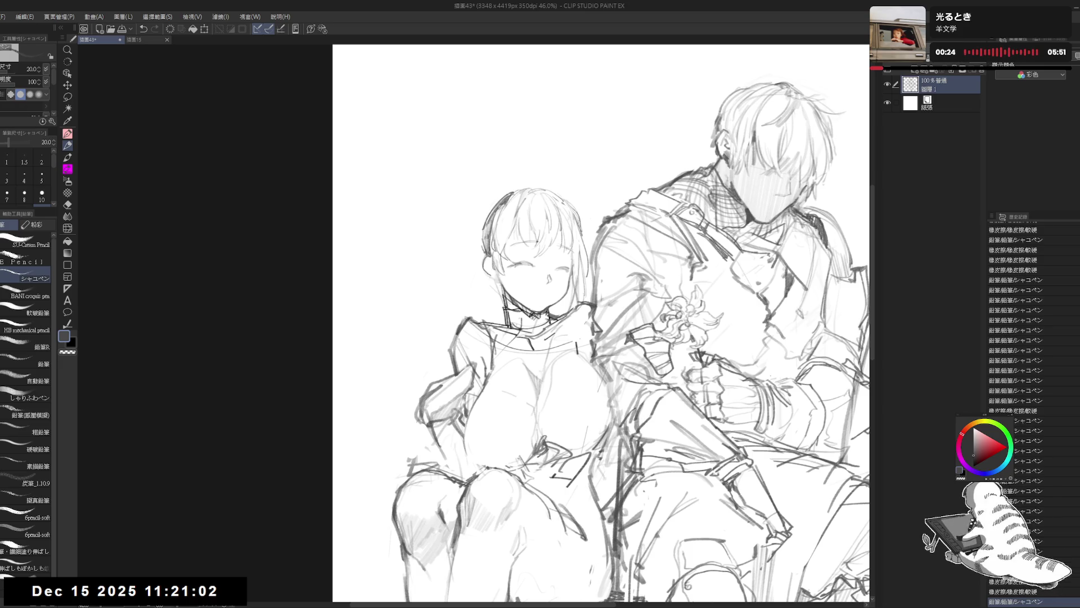
key(e)
drag(484, 264, 492, 276)
key(p)
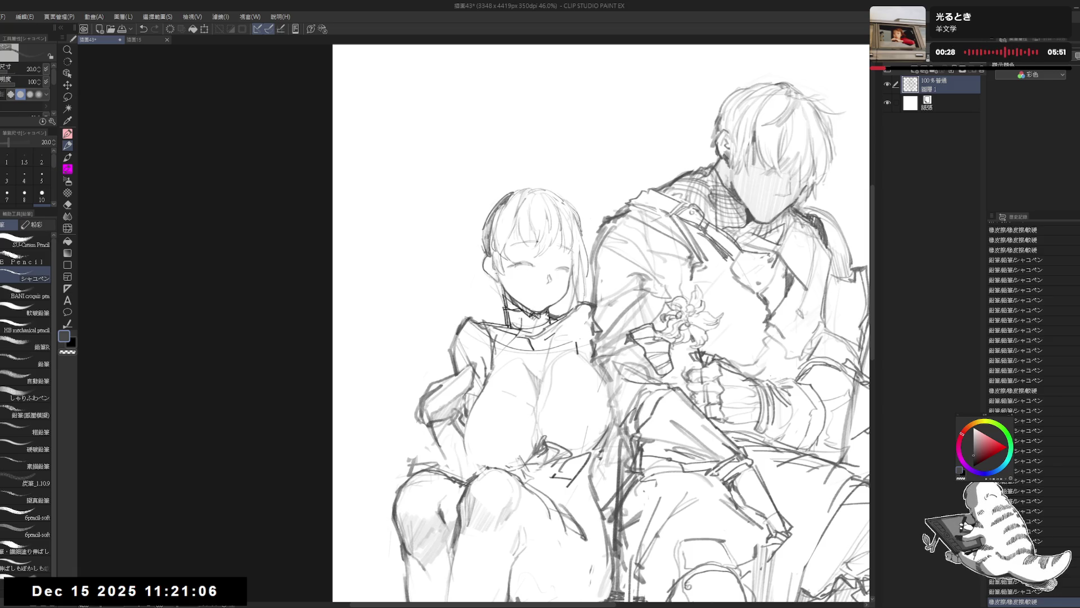
drag(491, 272, 493, 281)
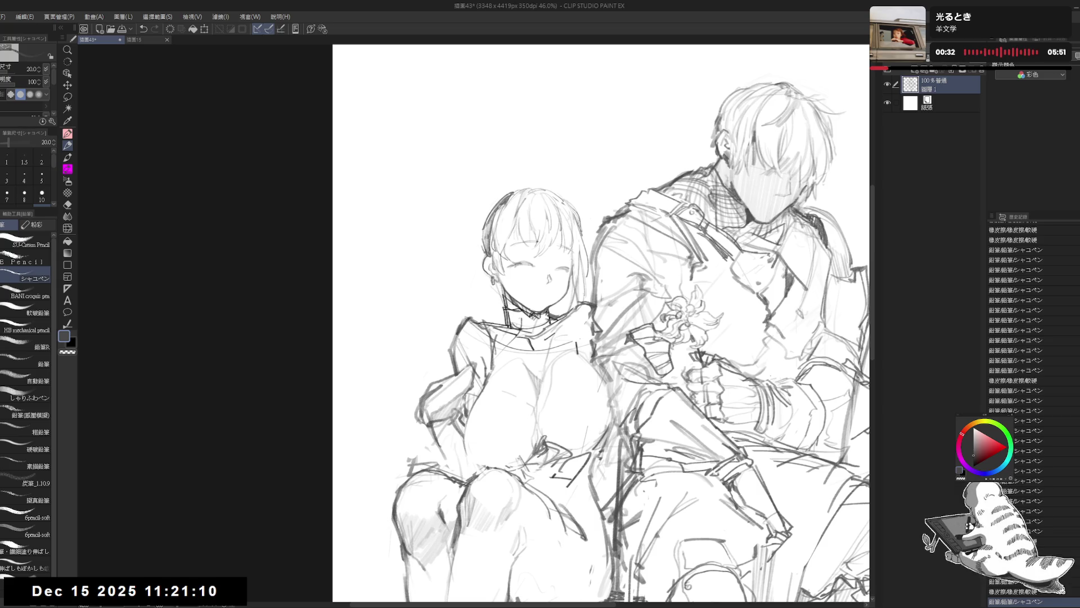
drag(493, 273, 495, 284)
key(h)
key(h)
mouse_move(512, 239)
mouse_down()
mouse_move(525, 239)
mouse_move(501, 247)
mouse_up()
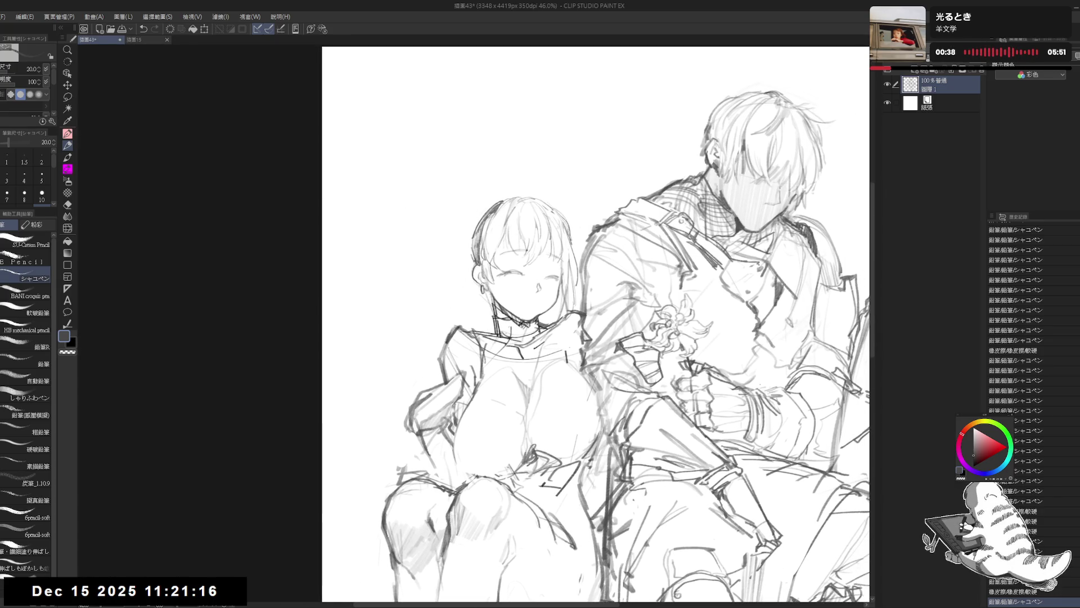
click(484, 212)
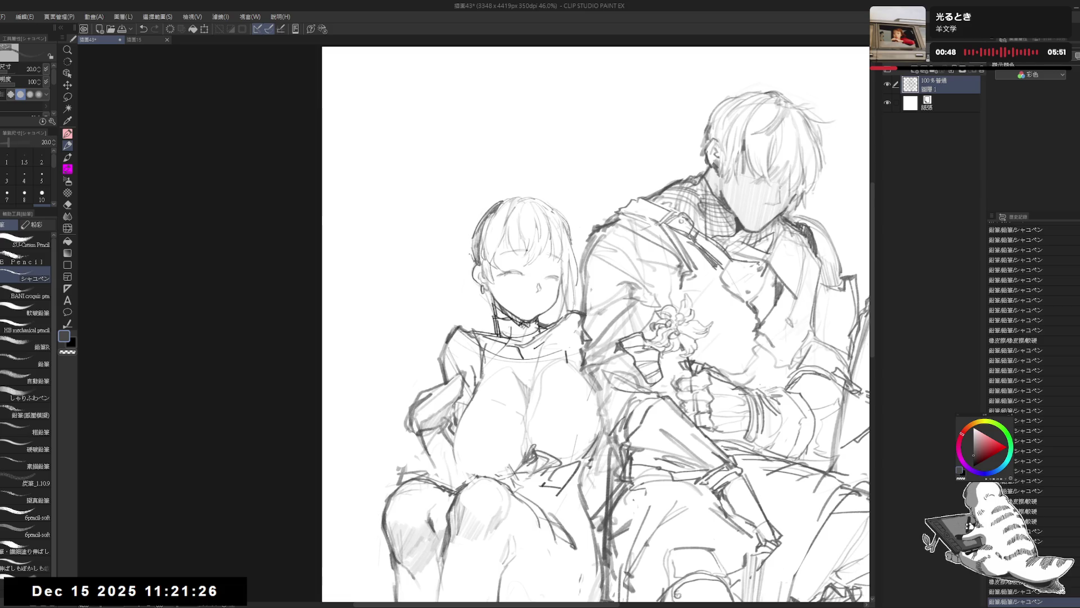
drag(596, 324, 608, 336)
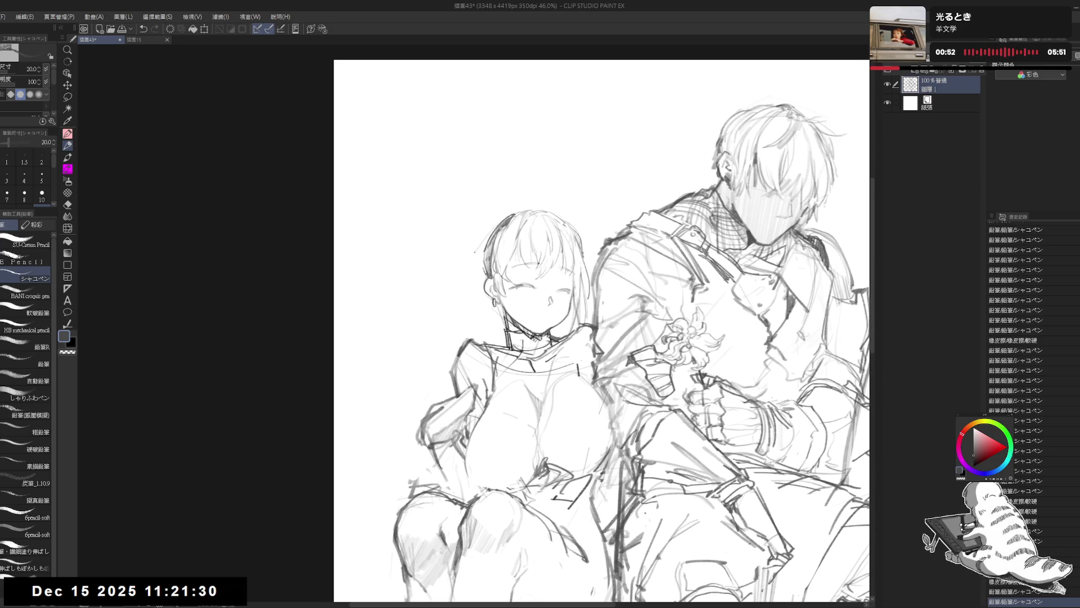
- Reinforce and darken the girl's left hair outline with heavier hatching strokes
drag(476, 252, 482, 279)
mouse_move(503, 219)
mouse_down()
mouse_move(466, 264)
mouse_move(484, 301)
mouse_up()
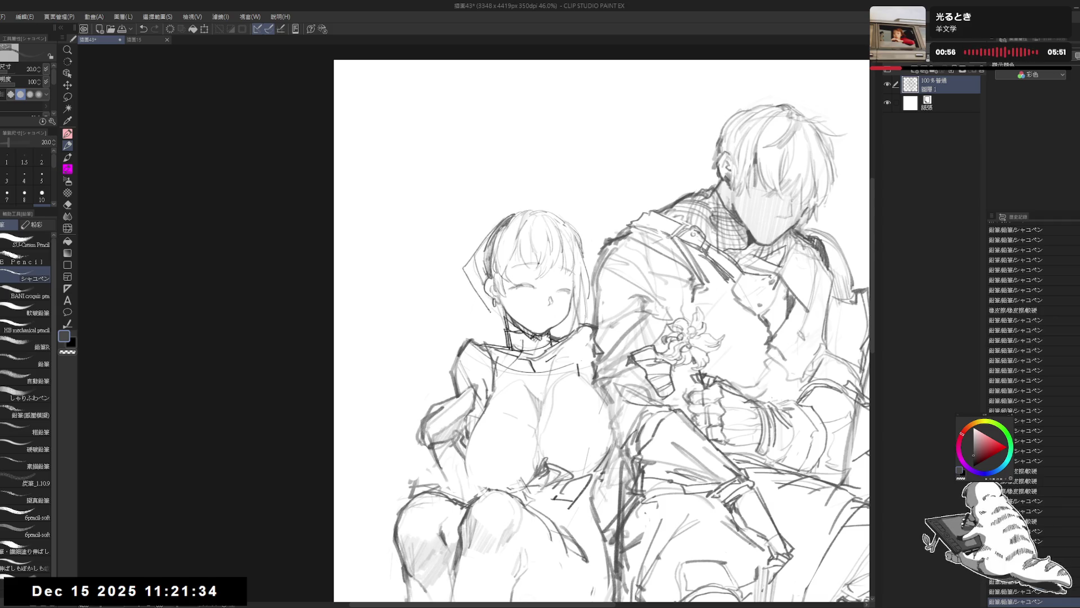
drag(461, 266, 485, 303)
mouse_move(487, 236)
mouse_down()
mouse_move(461, 268)
mouse_move(487, 236)
mouse_move(470, 278)
mouse_up()
drag(473, 252, 473, 282)
drag(476, 258, 475, 285)
drag(480, 267, 478, 288)
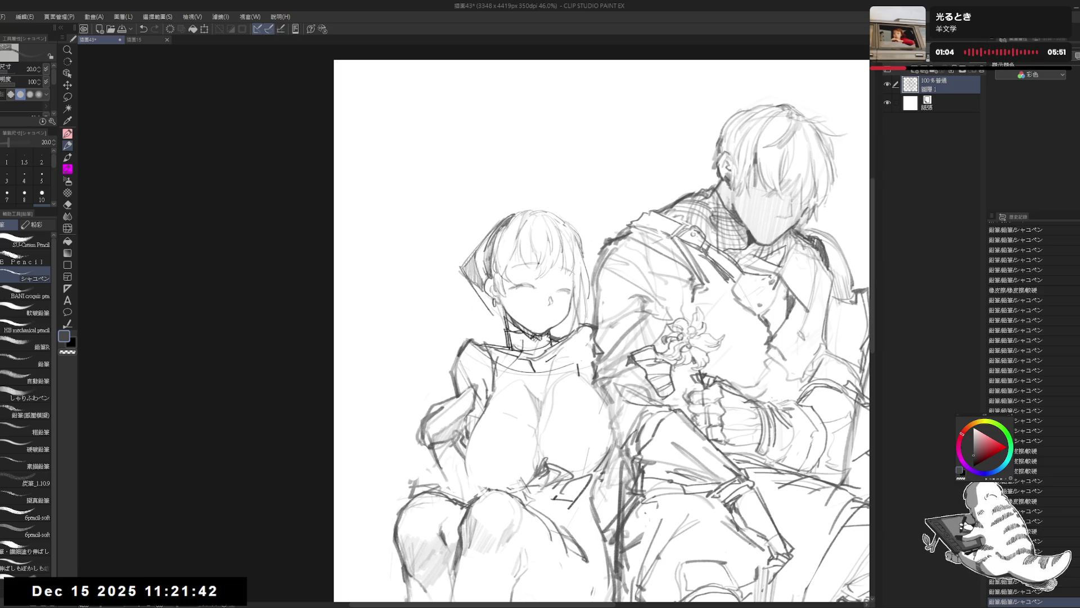
mouse_move(494, 226)
mouse_down()
mouse_move(462, 303)
mouse_move(497, 317)
mouse_up()
mouse_move(488, 236)
mouse_down()
mouse_move(472, 263)
mouse_move(485, 280)
mouse_move(481, 266)
mouse_up()
key(ctrl+z)
drag(563, 338, 546, 318)
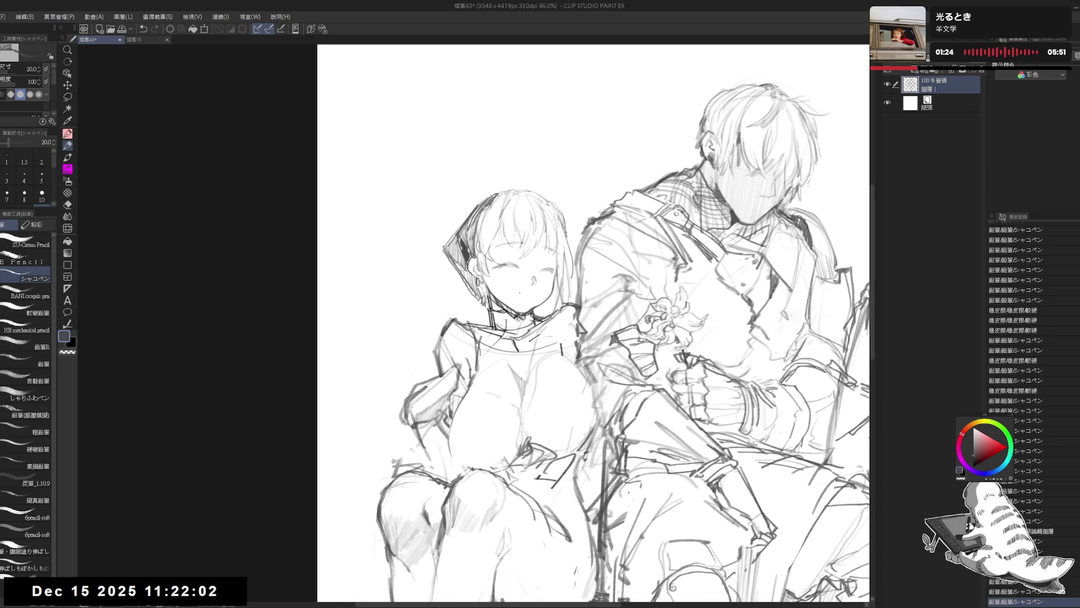
- Draw an open laughing mouth on the girl's face, then check it with a rotated view
click(535, 293)
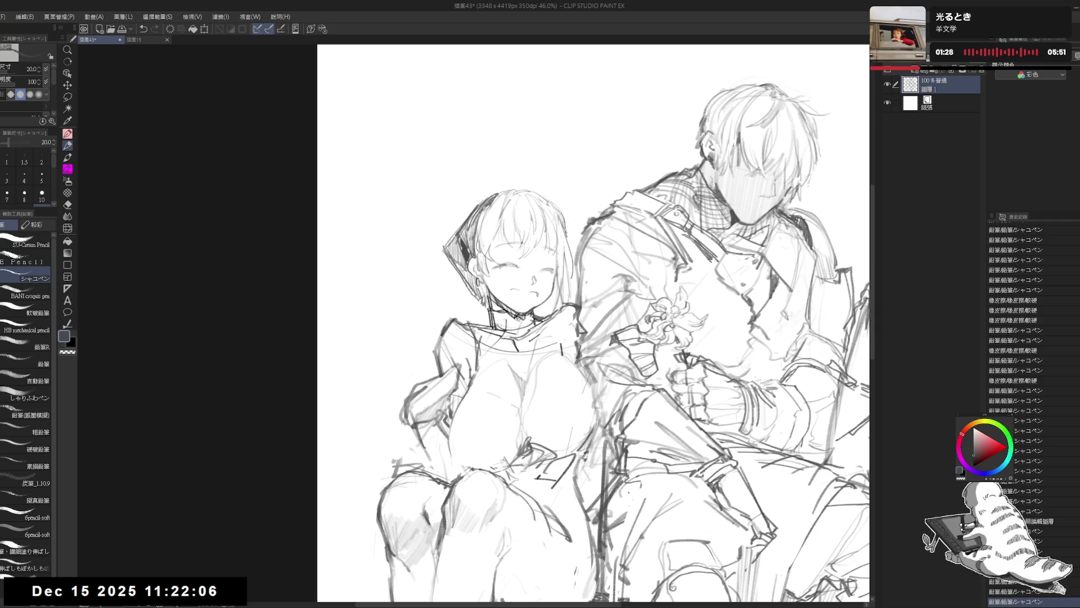
drag(511, 289, 530, 292)
mouse_move(513, 293)
mouse_down()
mouse_move(531, 293)
mouse_move(513, 290)
mouse_move(517, 301)
mouse_up()
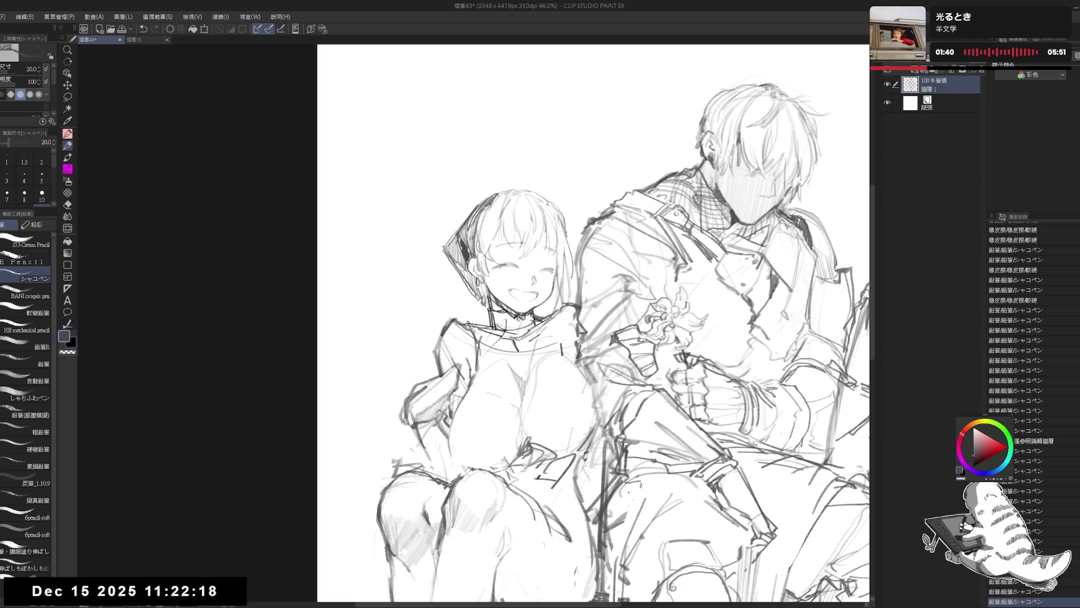
drag(519, 291, 522, 297)
drag(521, 292, 523, 295)
key(ctrl+z)
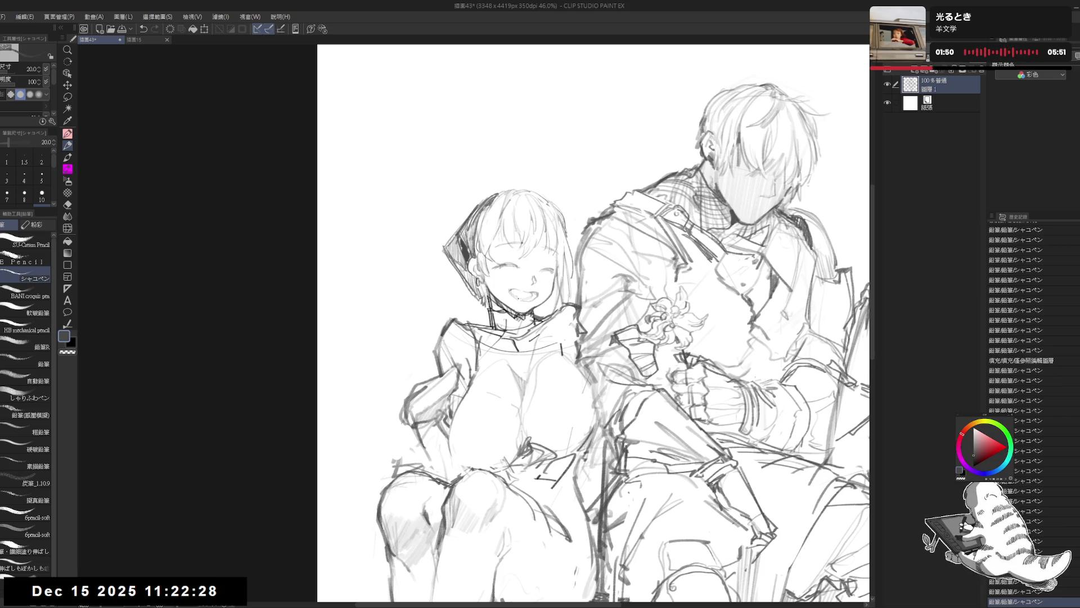
drag(859, 385, 864, 389)
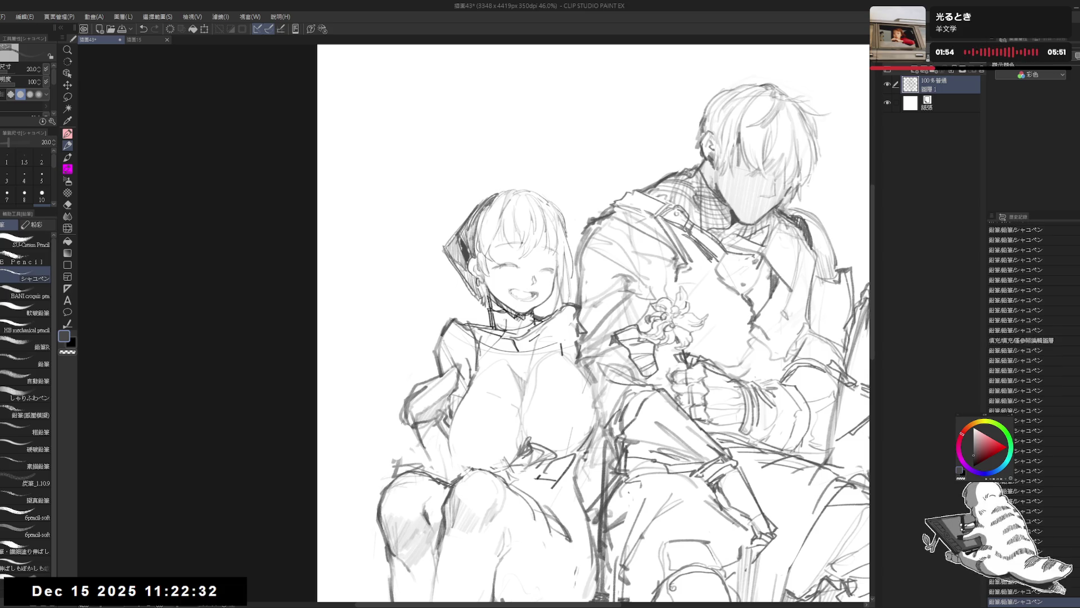
key(minus)
key(minus)
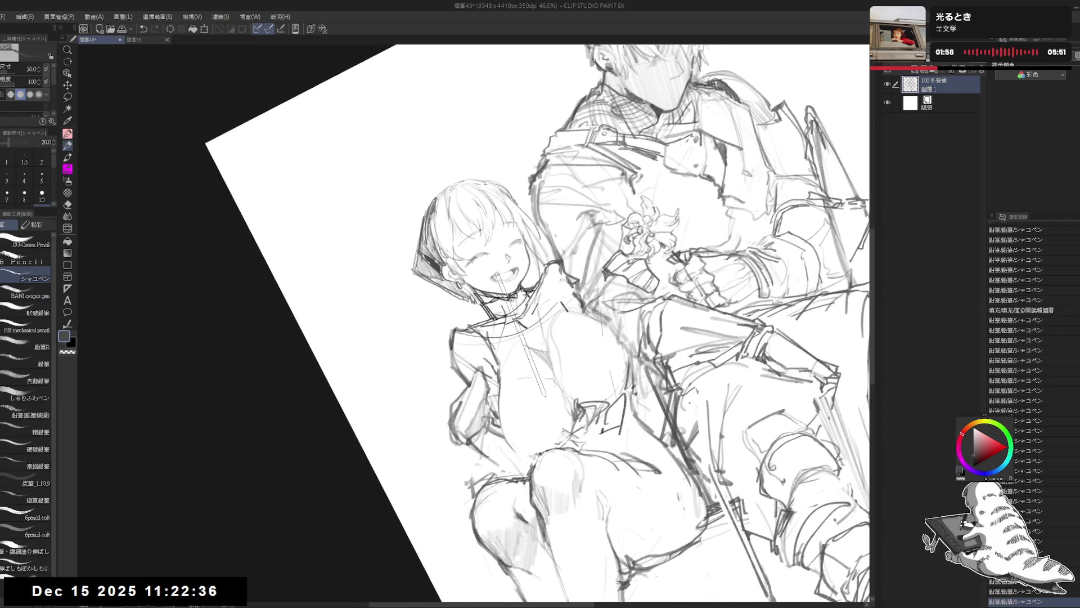
key(ctrl+at)
- Erase the stray pencil line in the sketch and zoom the canvas to 44.8%
drag(433, 191, 535, 237)
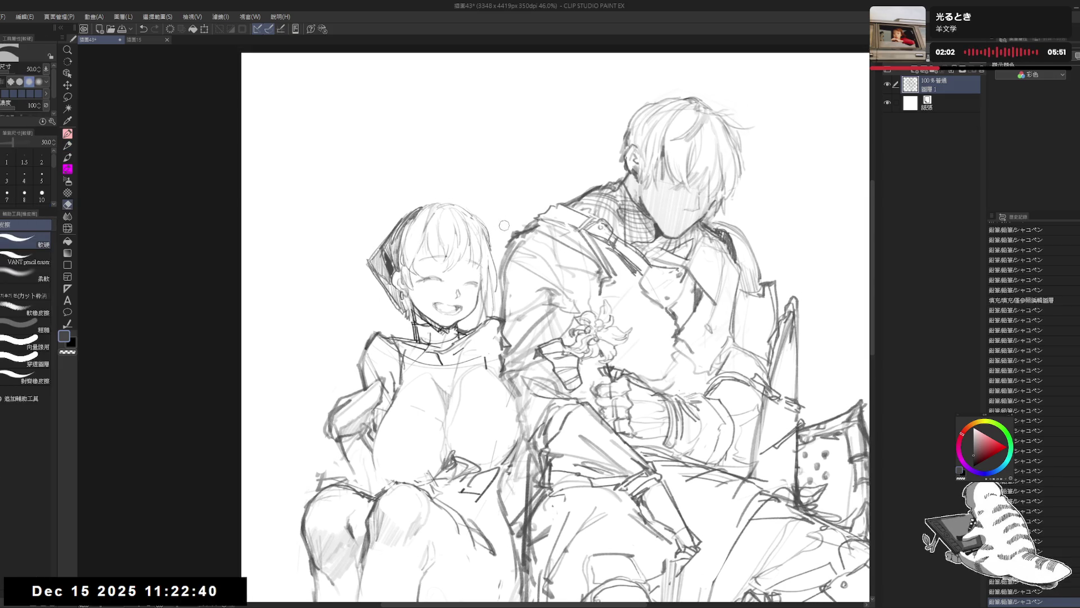
drag(522, 225, 501, 239)
scroll(499, 345, down, 1)
scroll(498, 345, down, 1)
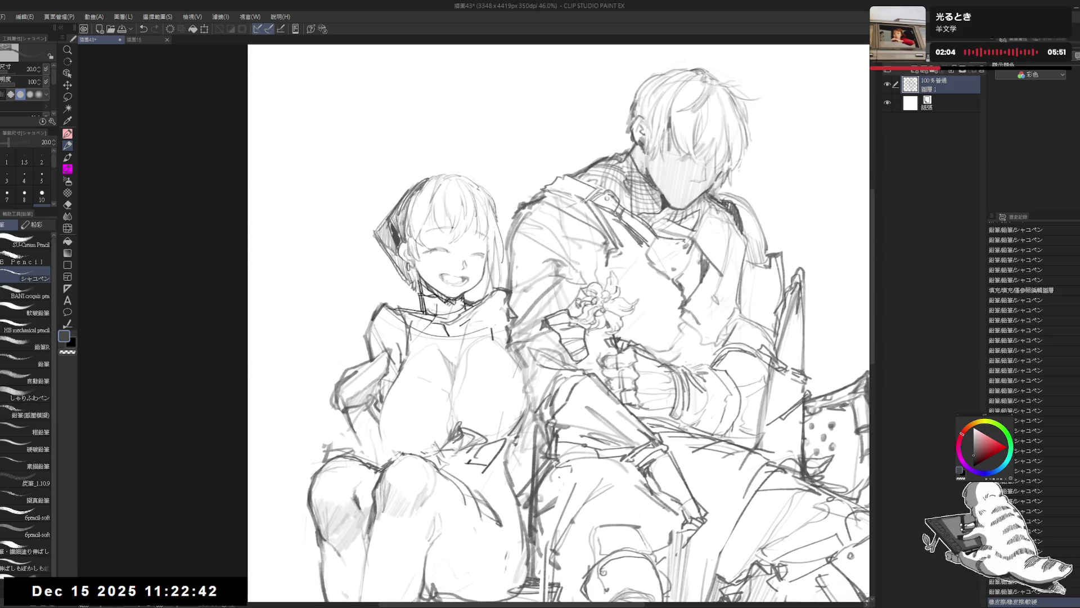
scroll(499, 345, down, 1)
scroll(570, 228, up, 1)
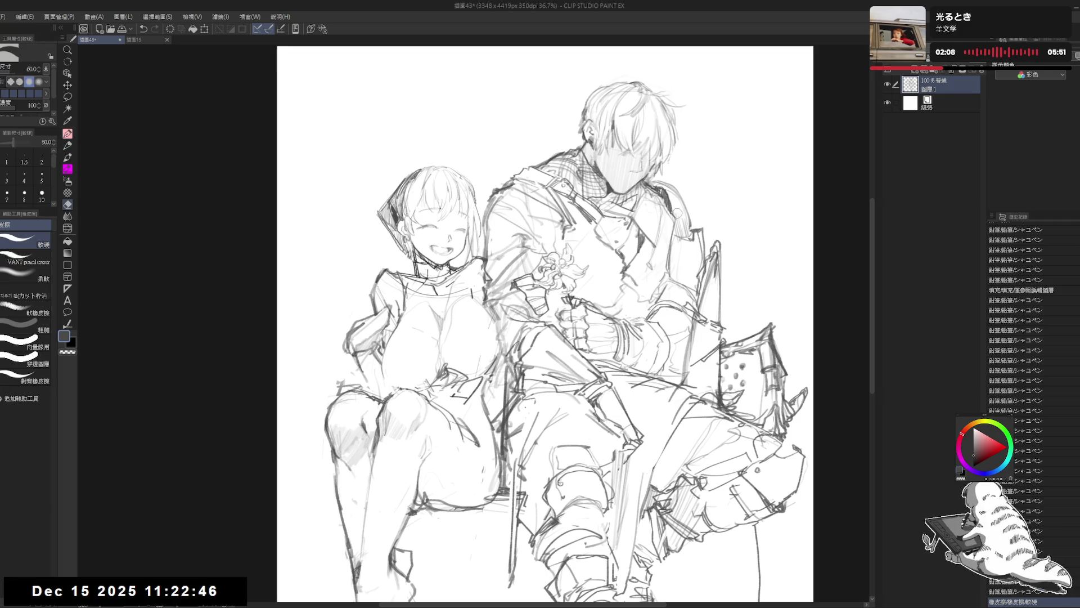
mouse_move(706, 208)
mouse_down()
mouse_move(715, 203)
mouse_move(547, 175)
mouse_up()
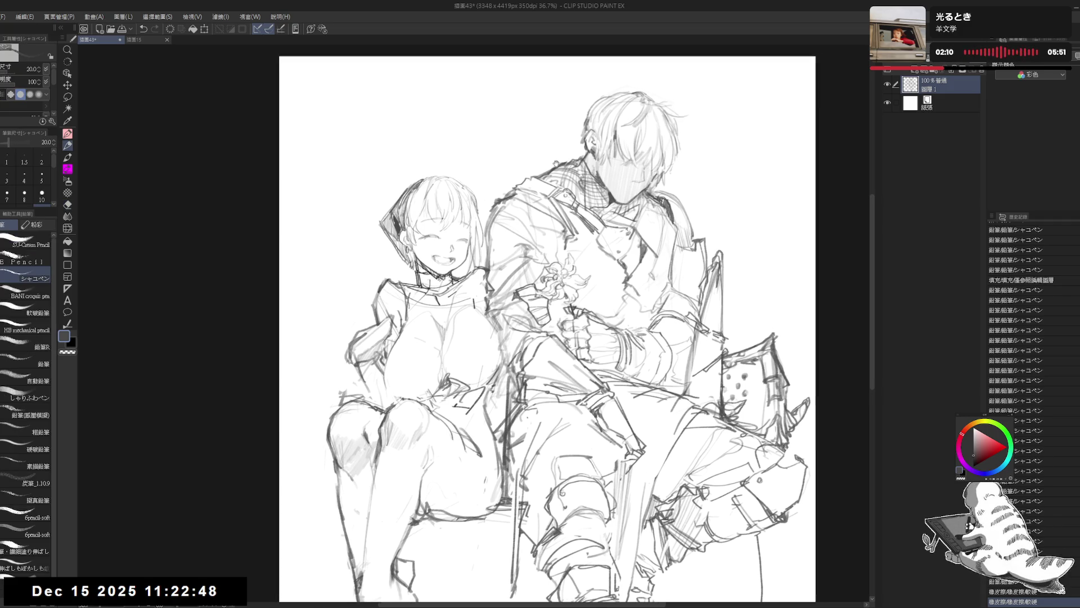
scroll(547, 176, up, 2)
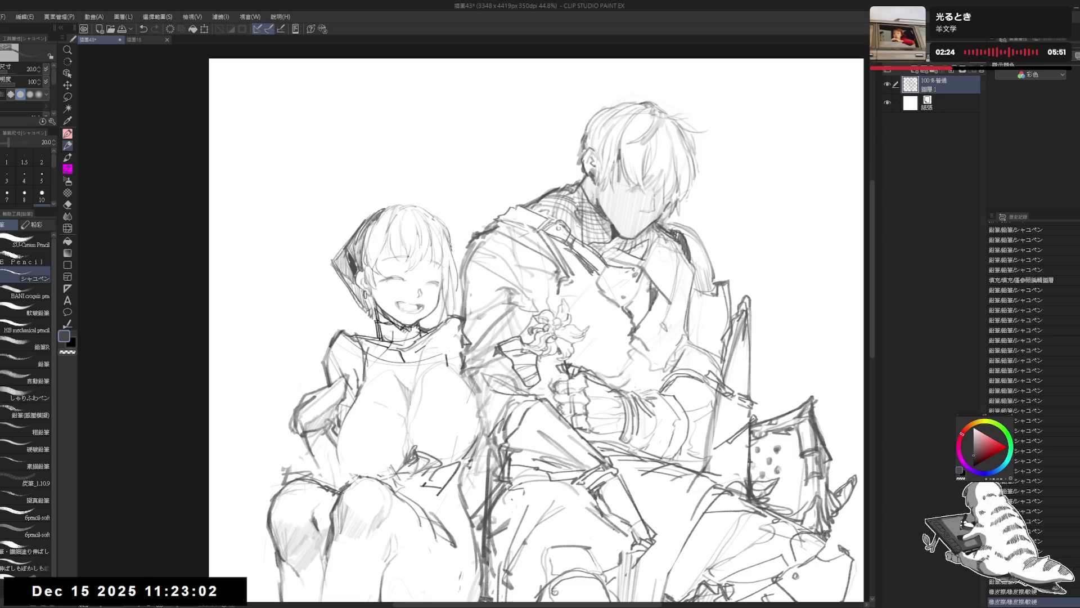
click(134, 40)
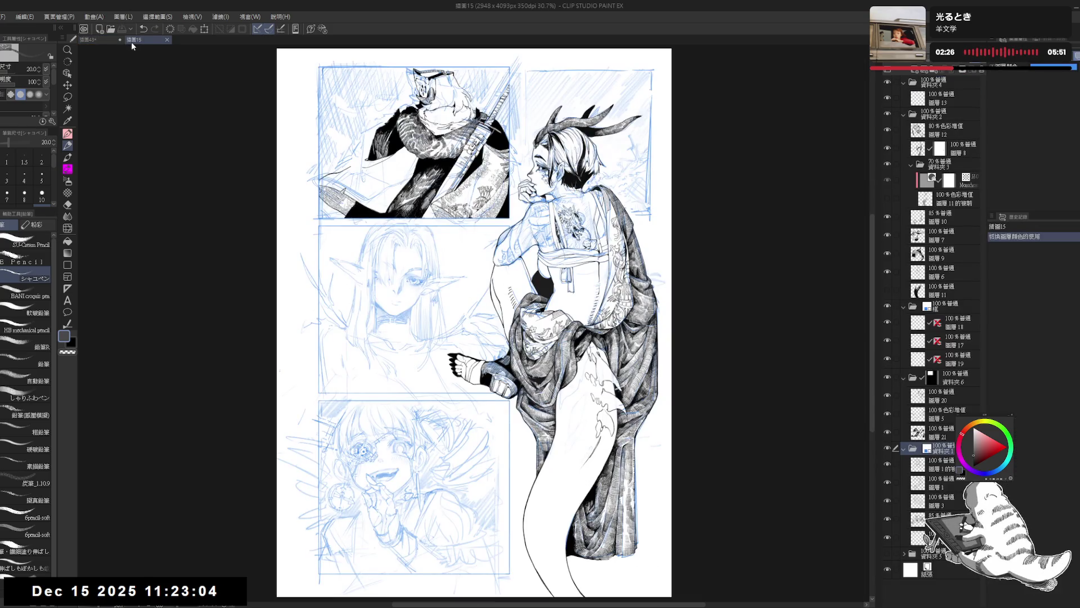
click(88, 40)
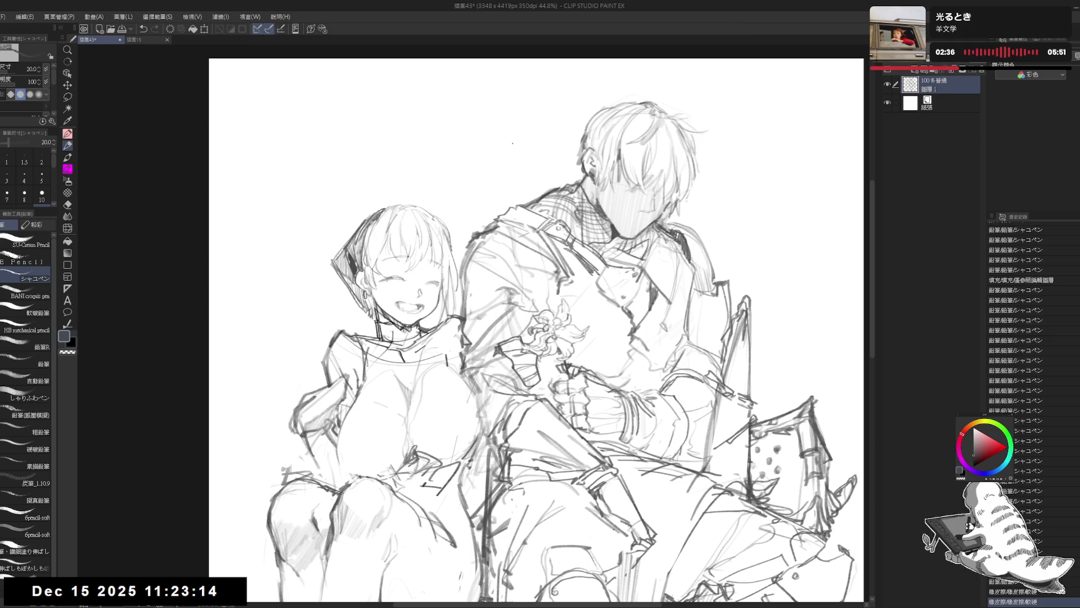
drag(510, 192, 527, 186)
mouse_move(491, 200)
mouse_down()
mouse_move(532, 182)
mouse_move(489, 216)
mouse_up()
key(ctrl+z)
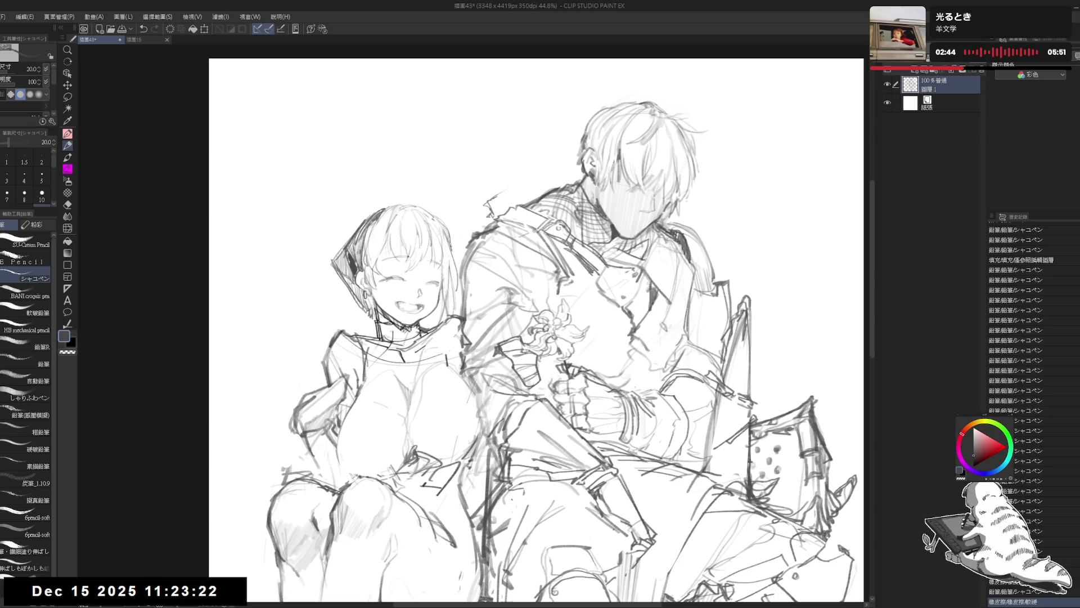
- Redraw the man's collar lines, erasing the left end and adding short strokes
drag(493, 214, 524, 193)
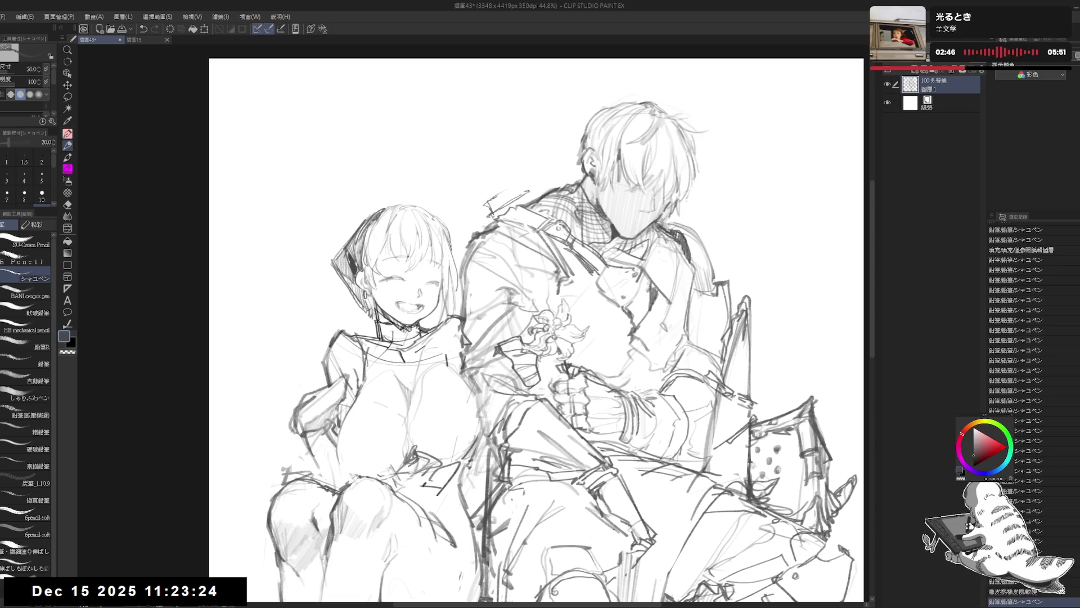
drag(479, 389, 486, 405)
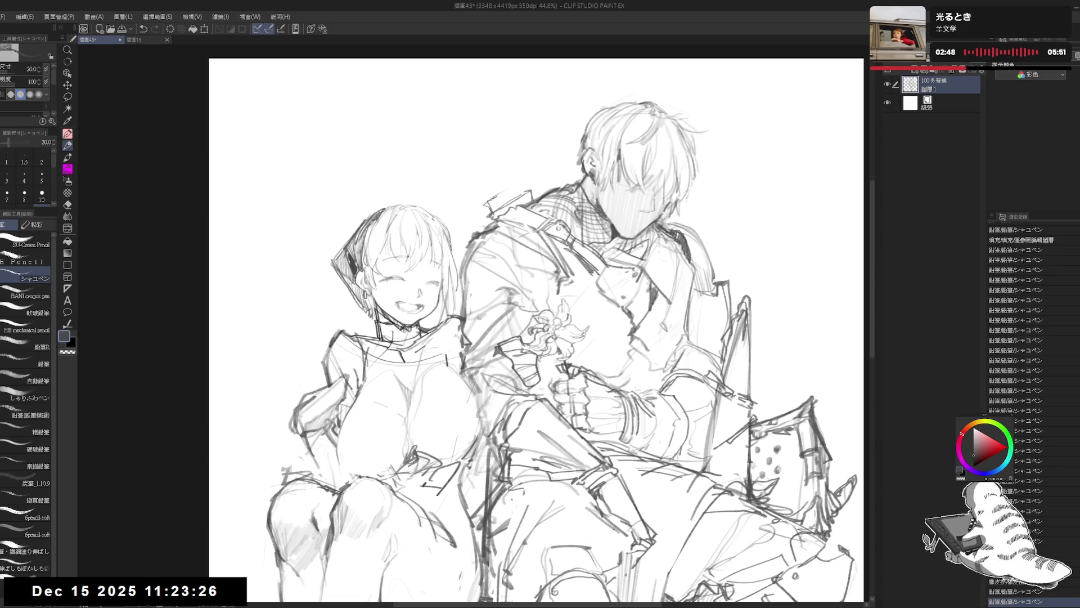
drag(306, 445, 312, 456)
mouse_move(513, 187)
mouse_down()
mouse_move(526, 183)
mouse_move(481, 207)
mouse_move(539, 173)
mouse_up()
key(e)
key(p)
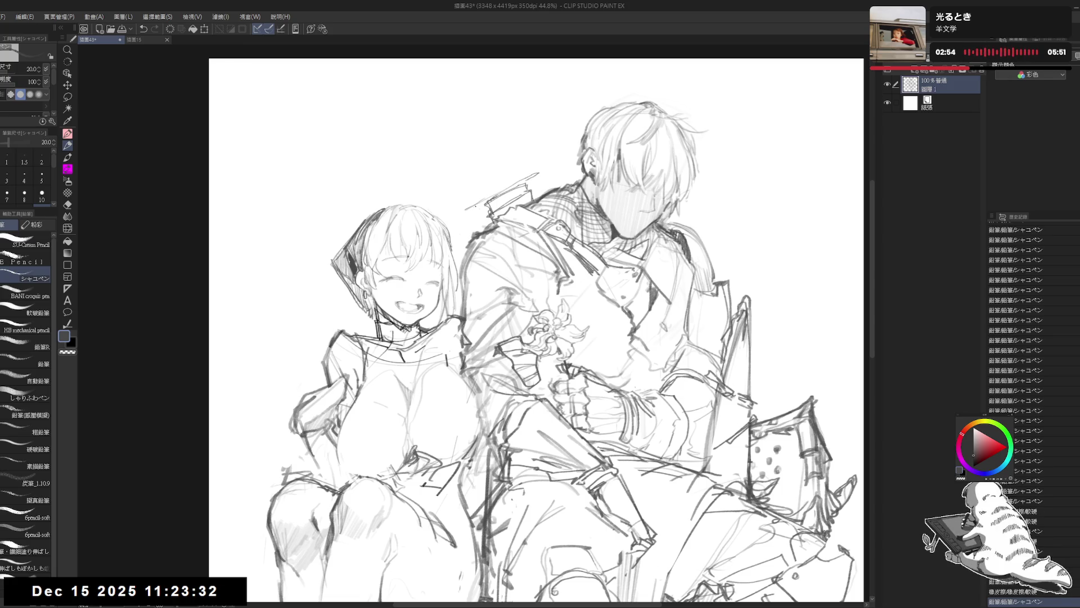
key(e)
drag(457, 210, 538, 172)
key(p)
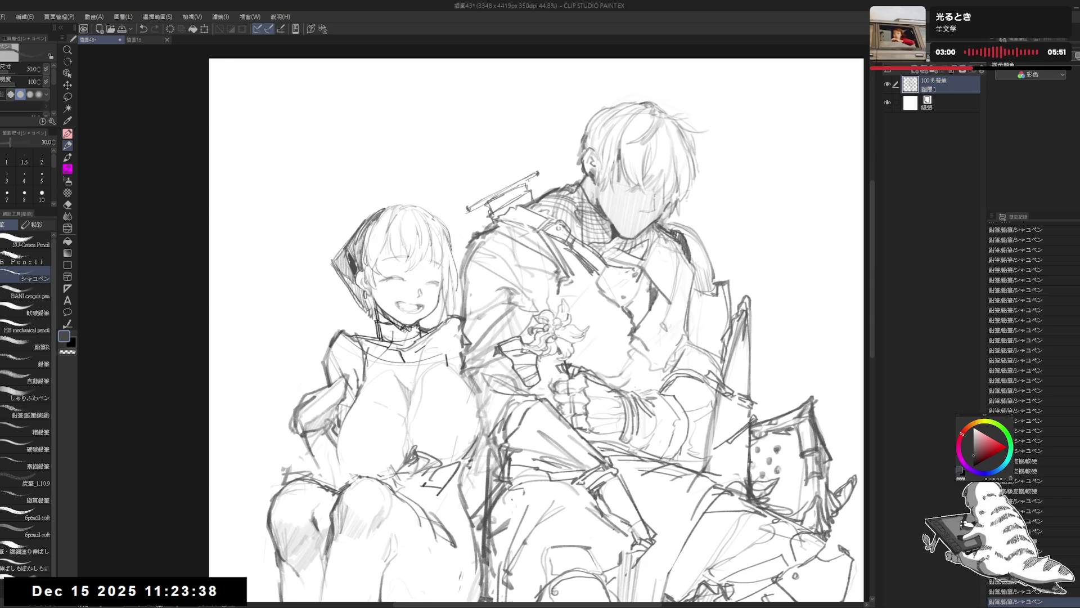
click(509, 182)
drag(469, 208, 498, 189)
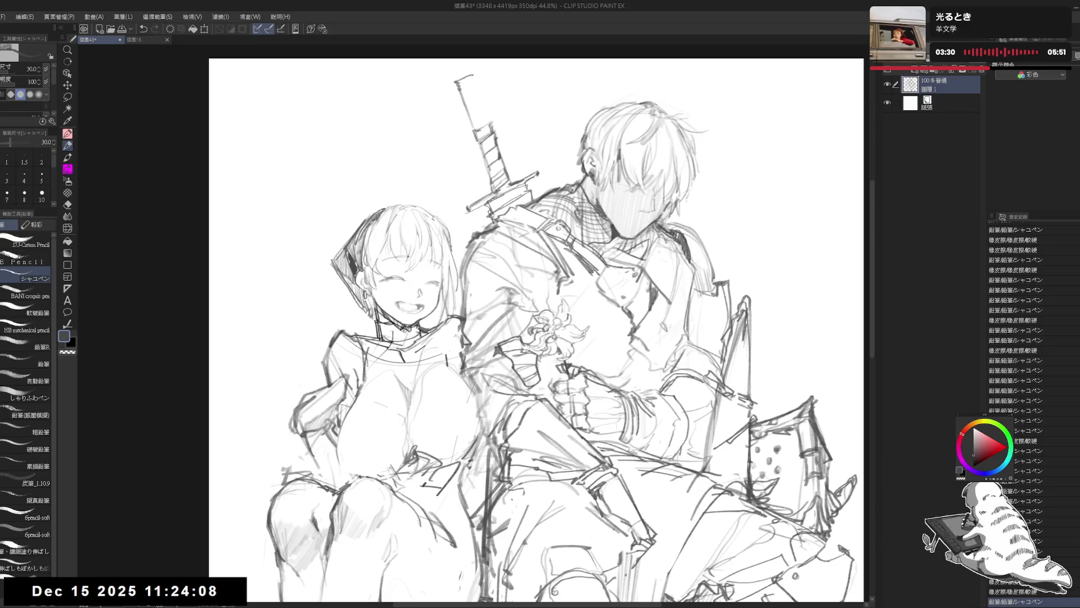
- Sketch the sword's edge and hilt rising behind the man's shoulder
mouse_move(474, 77)
mouse_down()
mouse_move(487, 115)
mouse_move(471, 123)
mouse_move(462, 97)
mouse_move(476, 92)
mouse_up()
key(e)
key(p)
key(e)
key(p)
key(e)
key(p)
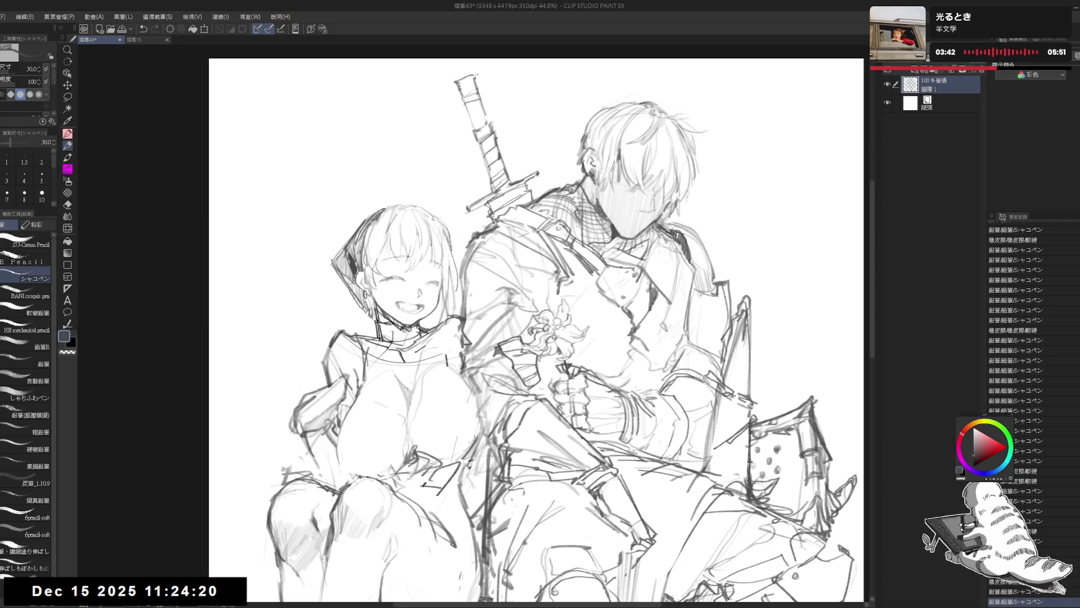
mouse_move(469, 101)
mouse_down()
mouse_move(479, 99)
mouse_move(486, 121)
mouse_move(472, 72)
mouse_up()
key(e)
key(p)
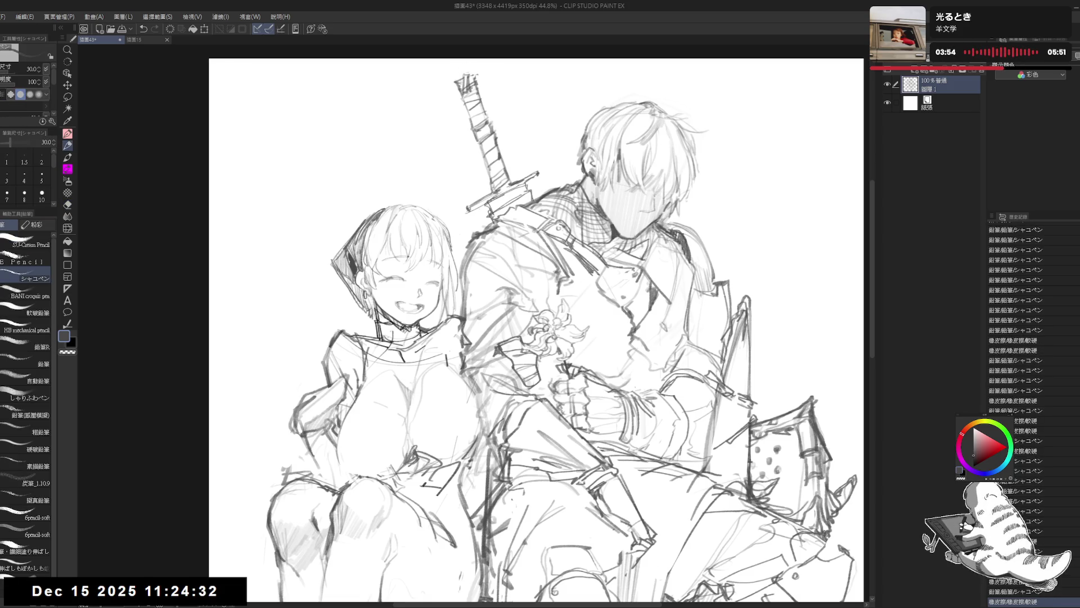
drag(467, 80, 470, 73)
scroll(456, 109, down, 1)
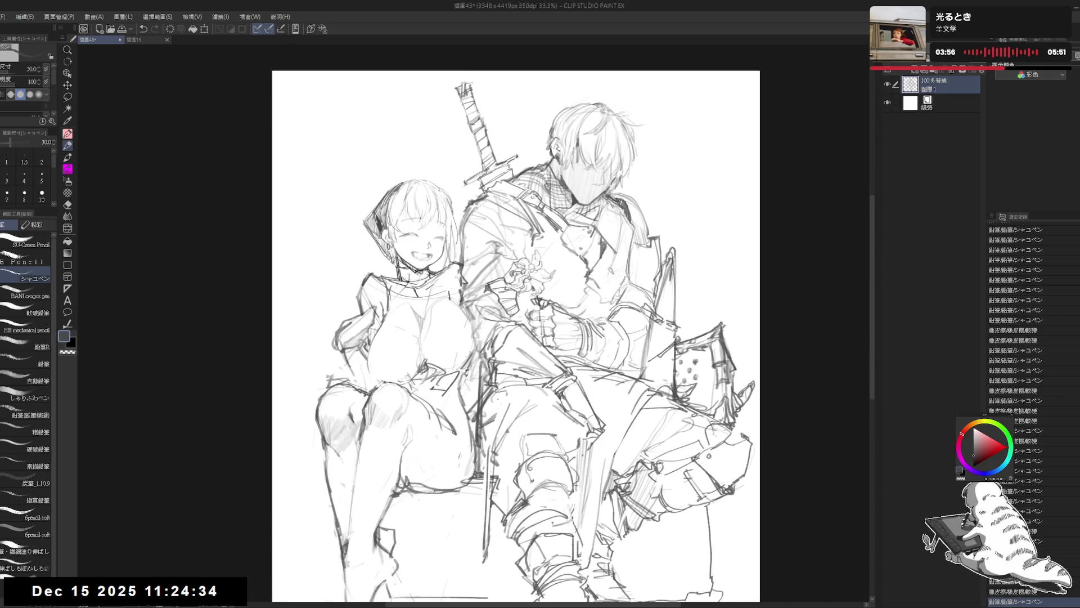
scroll(494, 167, up, 1)
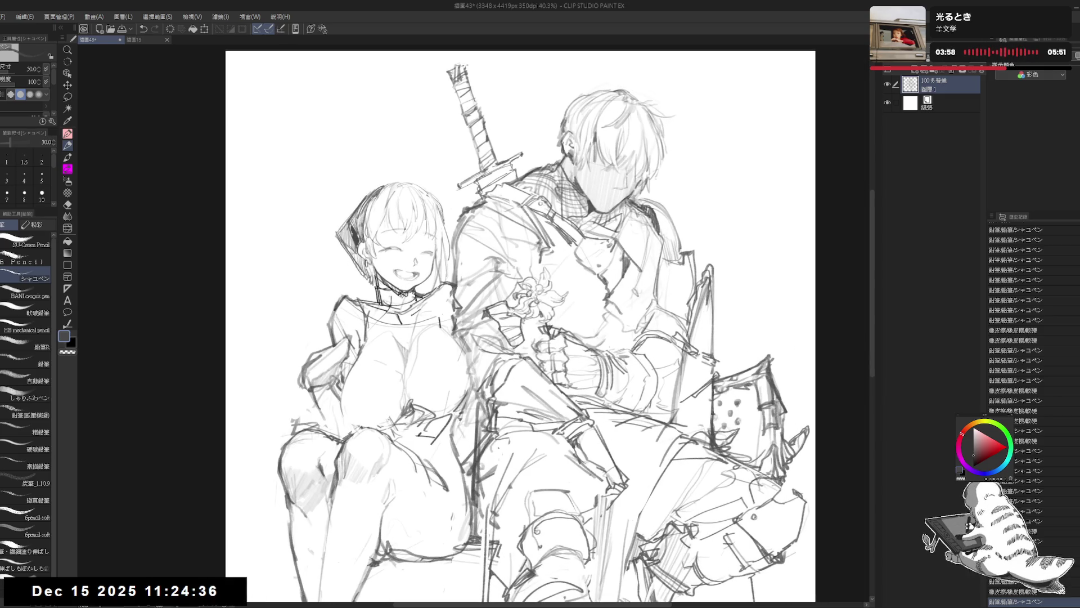
- Lasso-select the sword and rotate it to a steeper tilt toward the girl, then deselect
key(m)
mouse_move(448, 66)
mouse_down()
mouse_move(448, 163)
mouse_move(491, 55)
mouse_up()
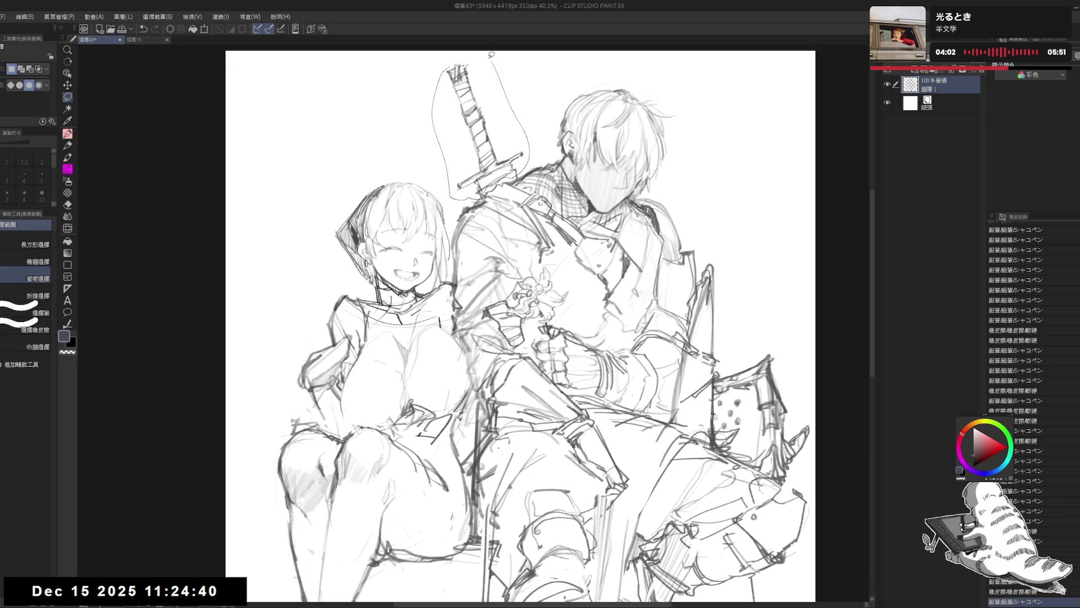
key(ctrl+t)
drag(535, 90, 483, 160)
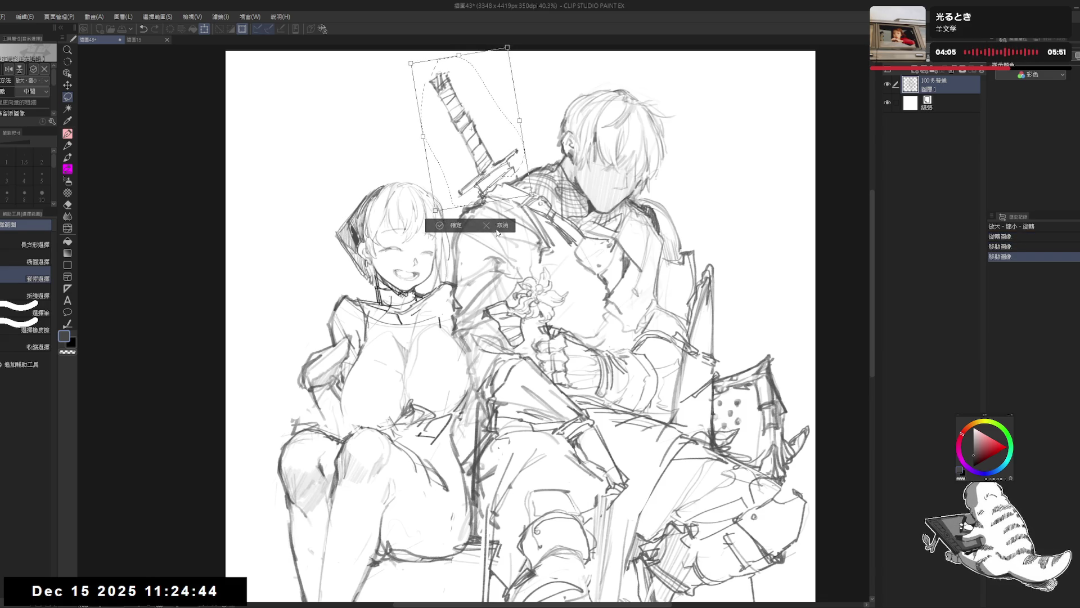
click(455, 225)
key(ctrl+d)
key(p)
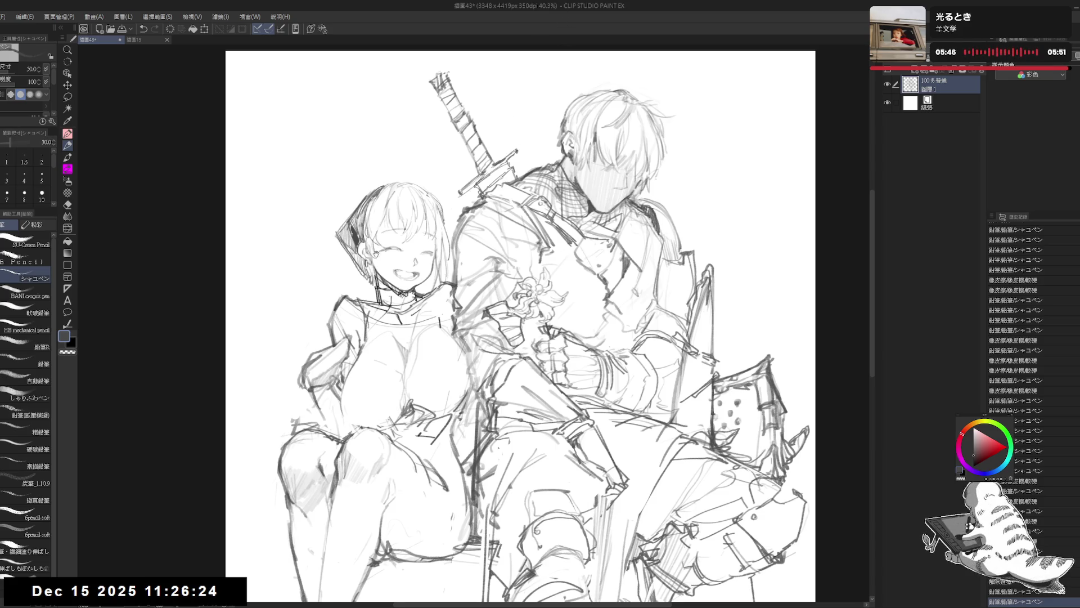
mouse_move(375, 253)
mouse_down()
mouse_move(401, 249)
mouse_move(458, 287)
mouse_up()
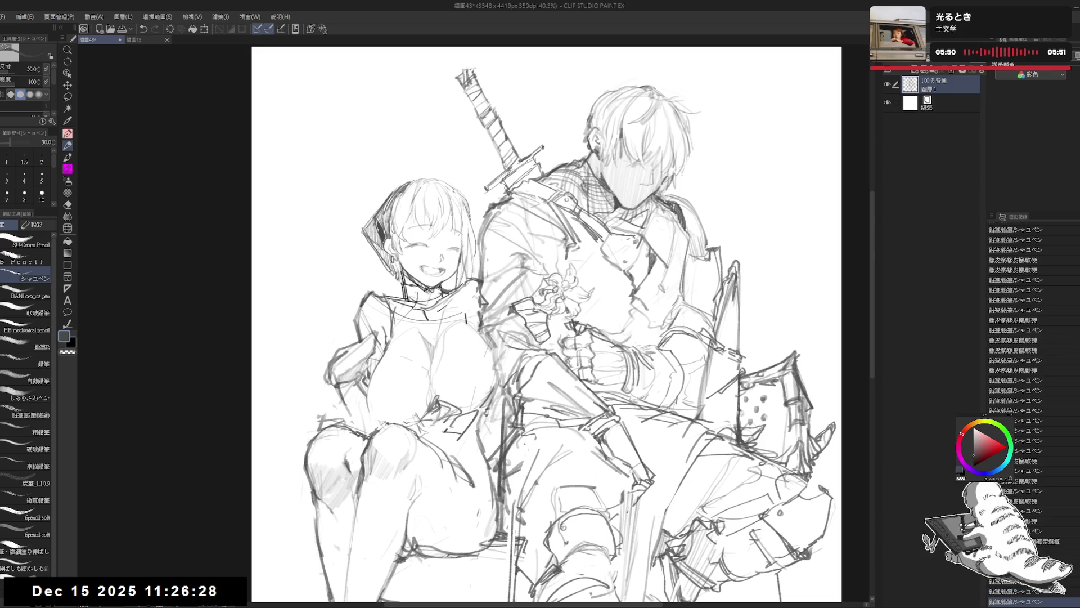
- Check the drawing mirrored, then add a small line in the girl's hair
key(h)
key(h)
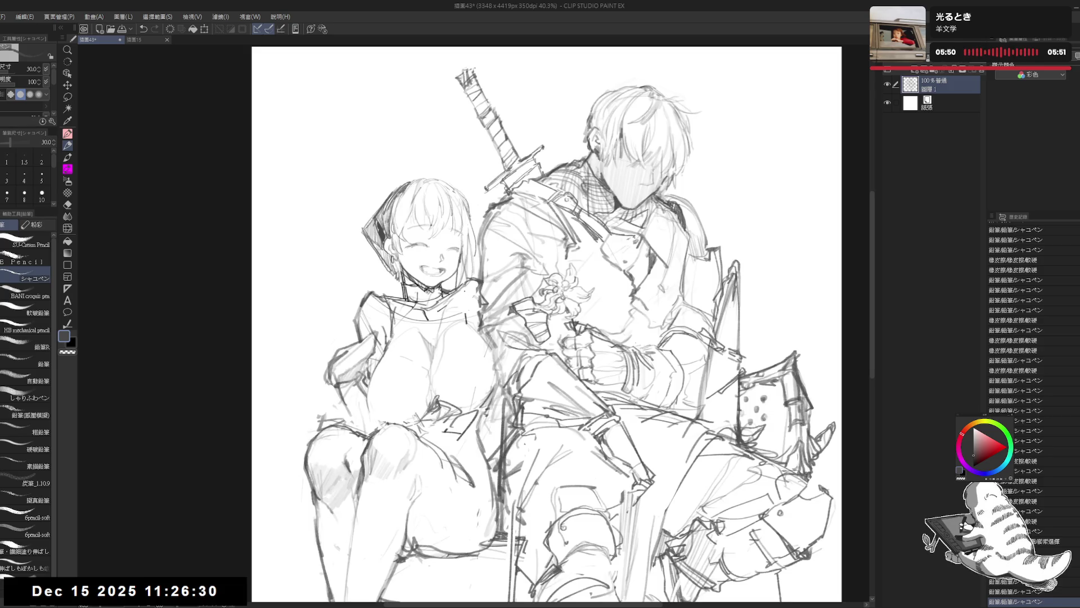
mouse_move(456, 192)
mouse_down()
mouse_move(463, 204)
mouse_move(439, 230)
mouse_up()
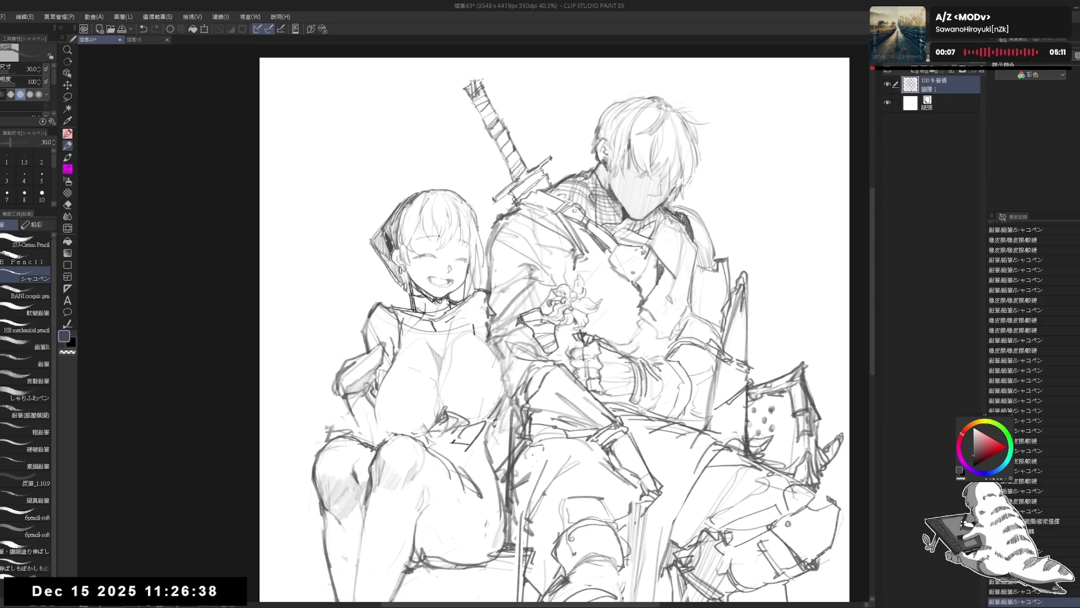
mouse_move(473, 210)
mouse_down()
mouse_move(476, 223)
mouse_move(473, 190)
mouse_move(474, 210)
mouse_up()
key(e)
key(p)
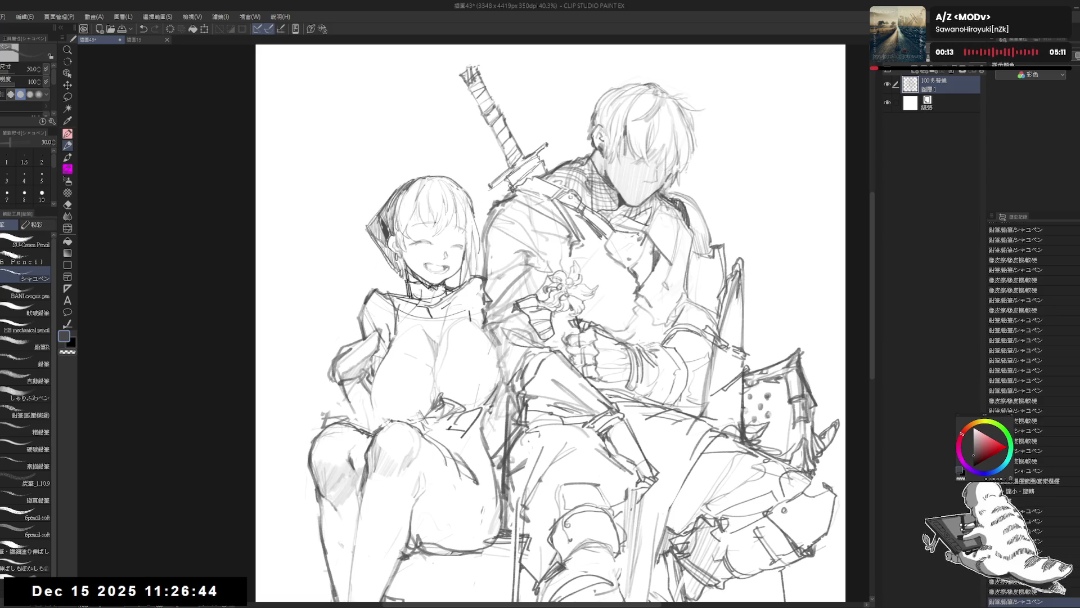
scroll(477, 157, down, 2)
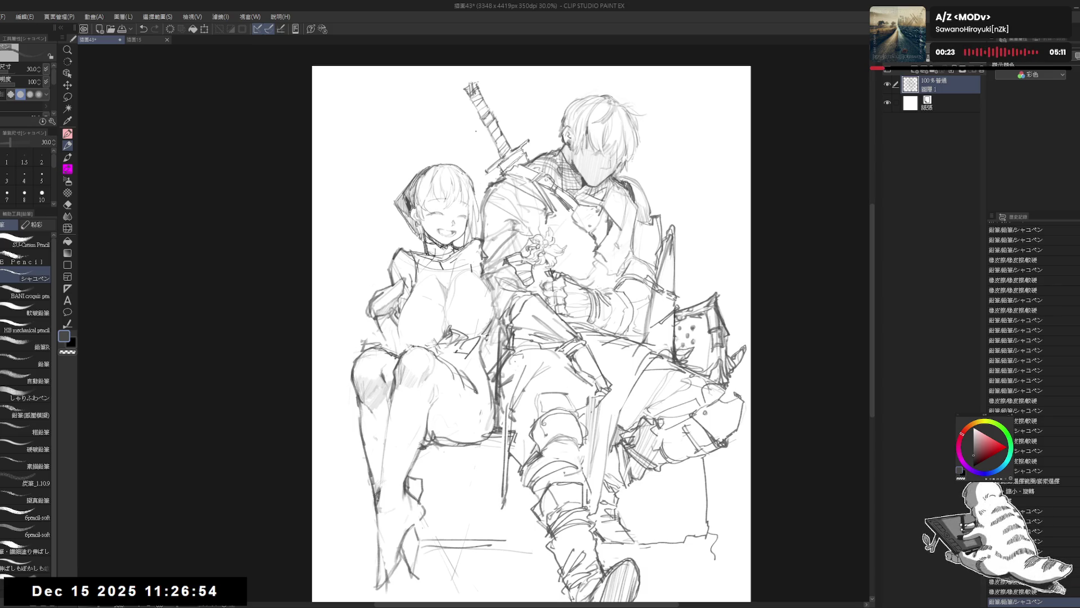
- Hatch dark shading on the girl's neck under her chin
scroll(445, 214, up, 1)
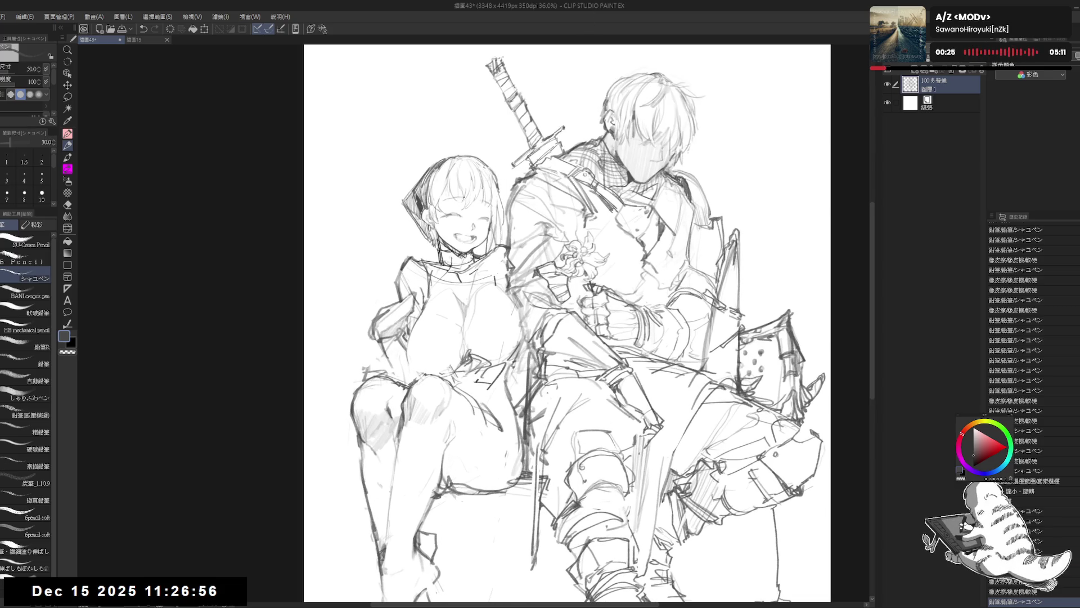
drag(445, 249, 446, 264)
mouse_move(452, 251)
mouse_down()
mouse_move(448, 265)
mouse_move(467, 262)
mouse_up()
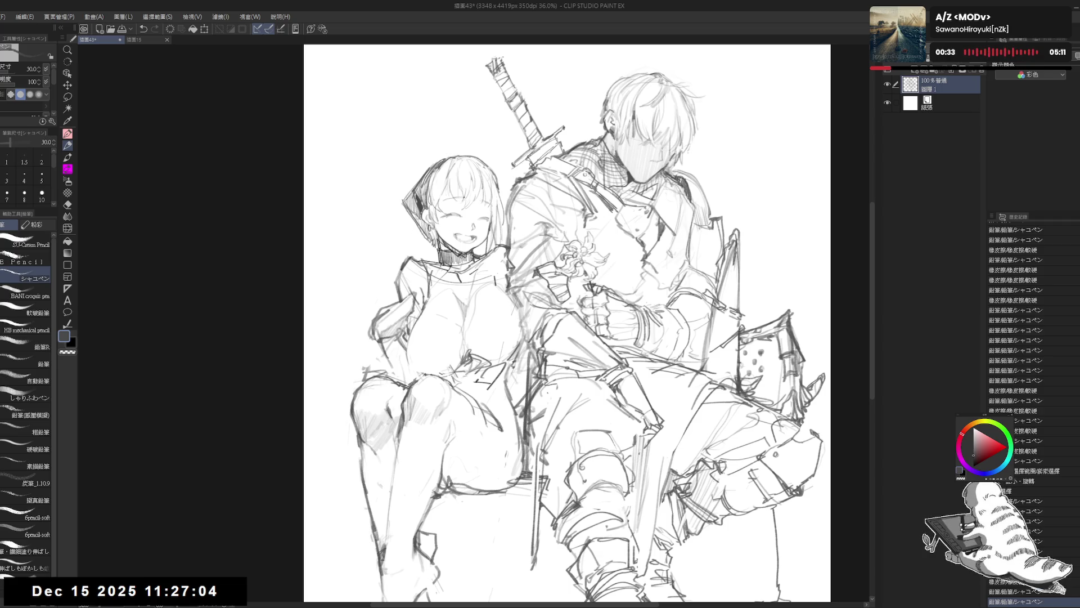
- Erase and trim bits of the girl's collar line, then tilt the view slightly
key(e)
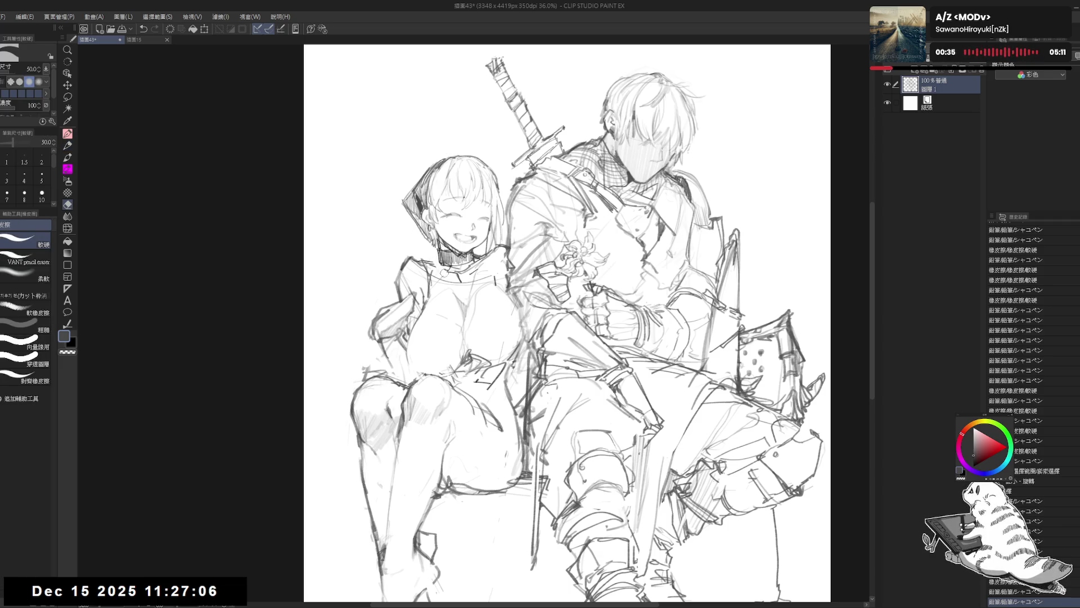
mouse_move(439, 266)
mouse_down()
mouse_move(447, 276)
mouse_move(445, 264)
mouse_up()
key(p)
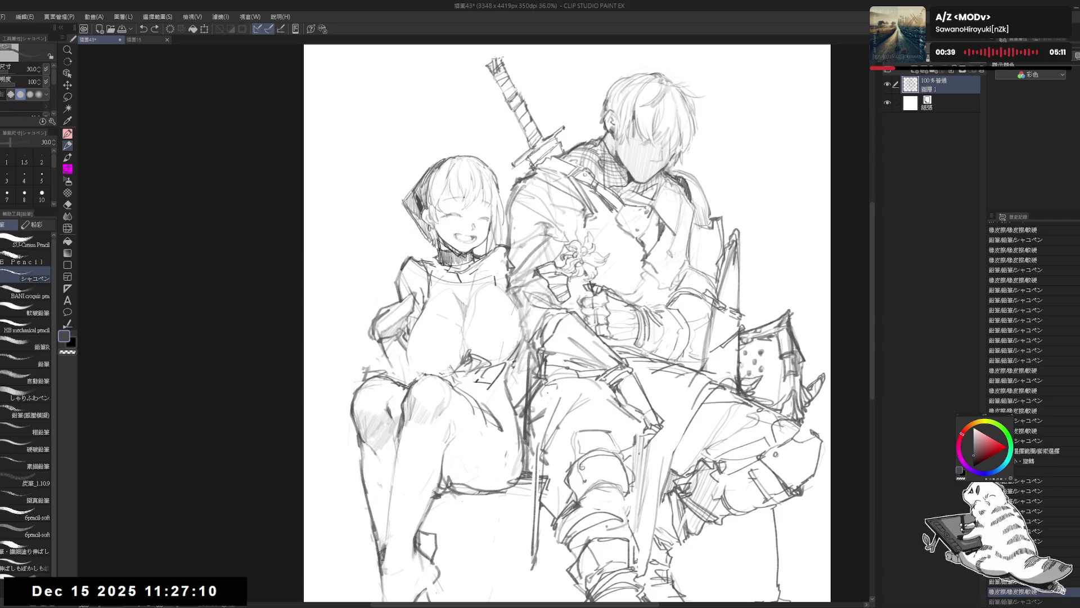
key(e)
mouse_move(434, 252)
mouse_down()
mouse_move(430, 262)
mouse_move(454, 282)
mouse_up()
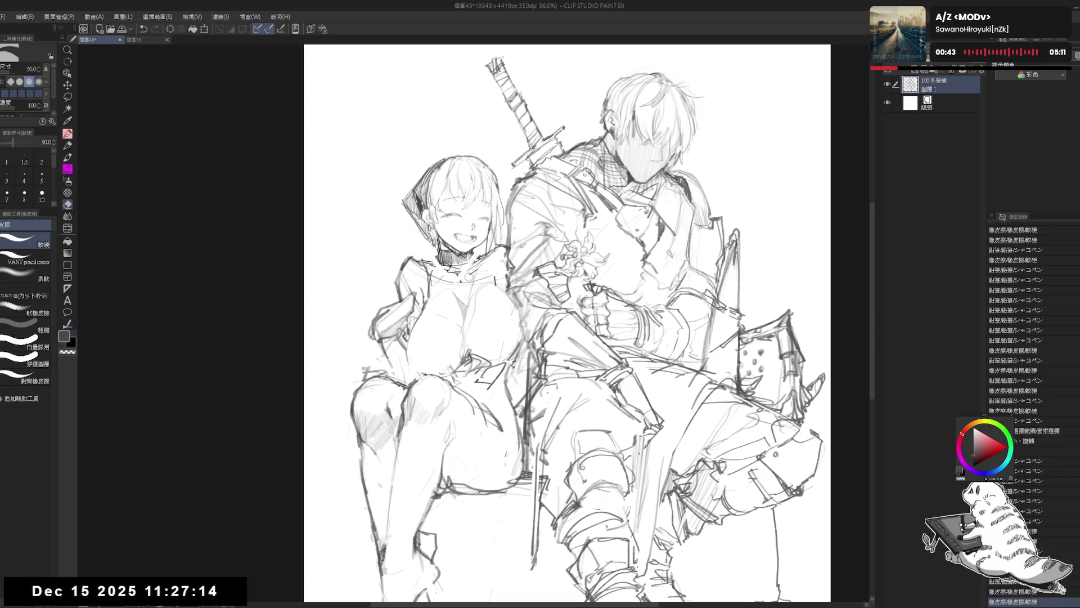
click(469, 274)
key(p)
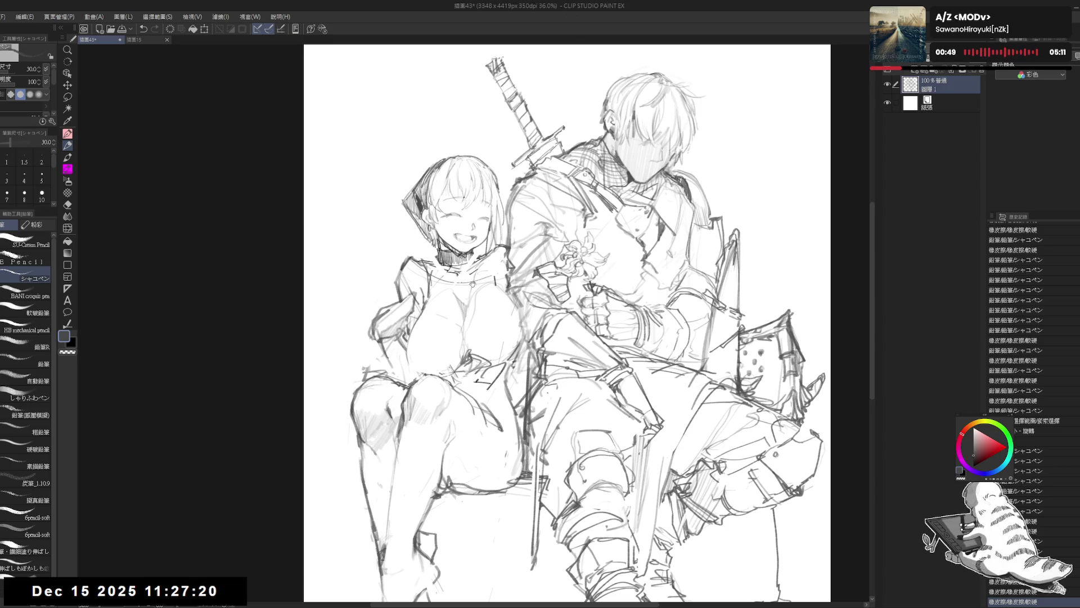
key(r)
drag(732, 225, 709, 186)
- Draw an ear line beside the man's head and rework a short stroke at the girl's chin
key(p)
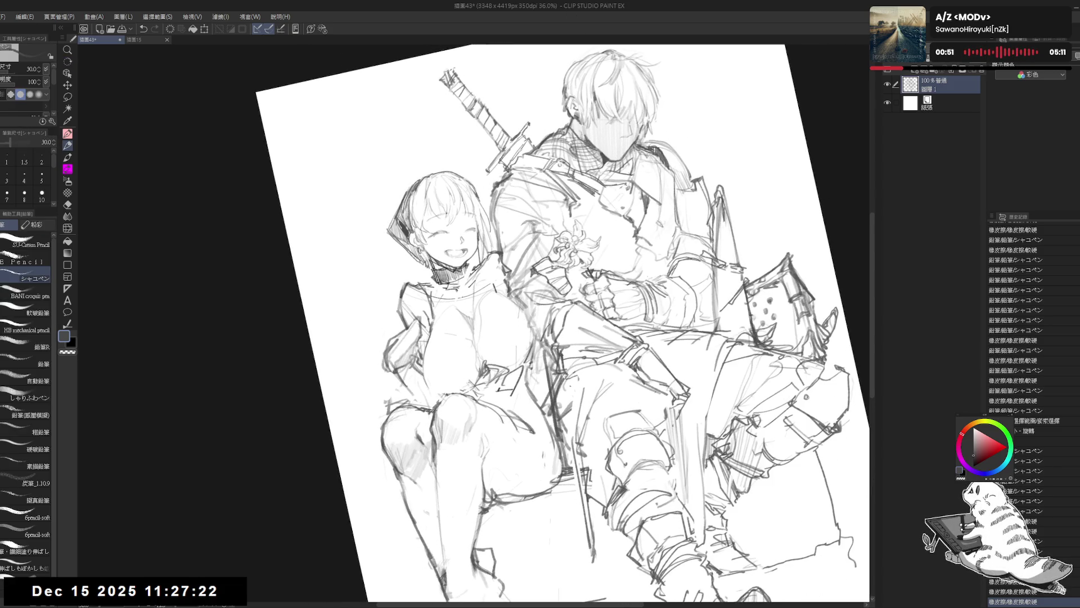
drag(575, 100, 571, 114)
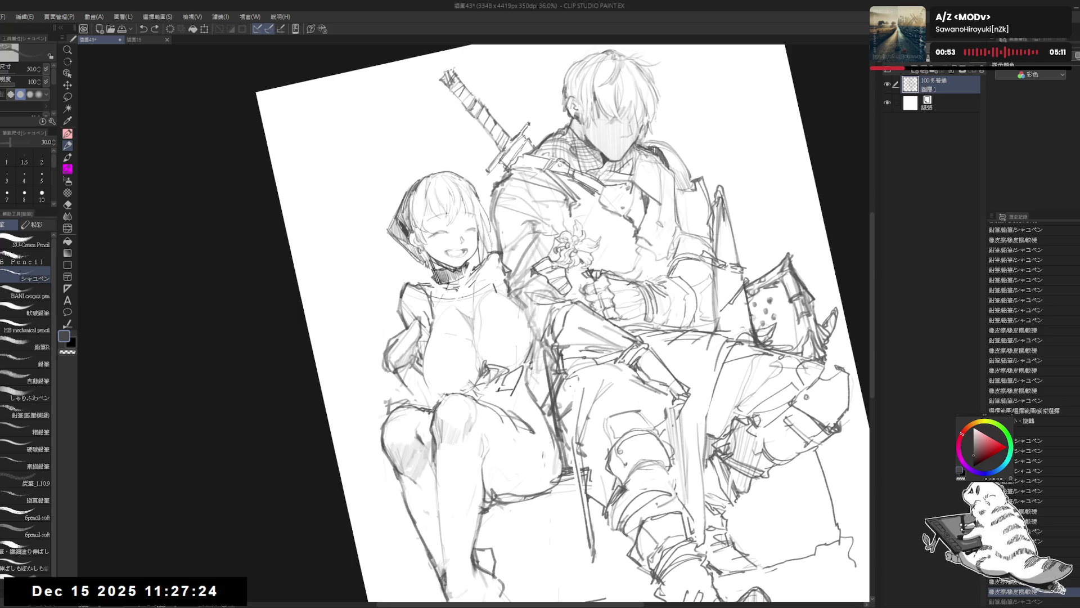
drag(465, 264, 461, 288)
key(ctrl+z)
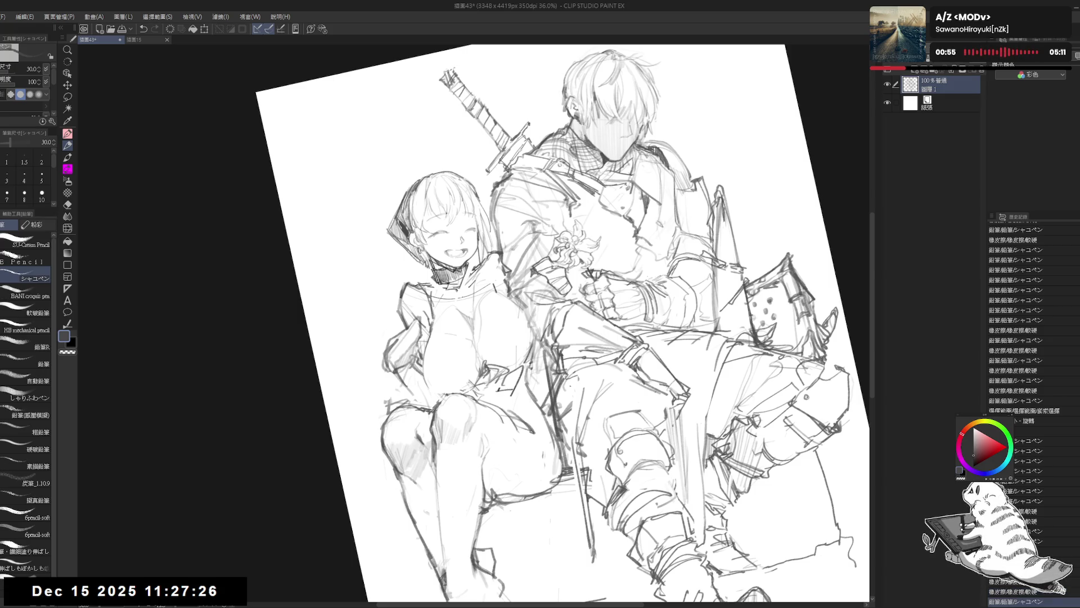
key(ctrl+z)
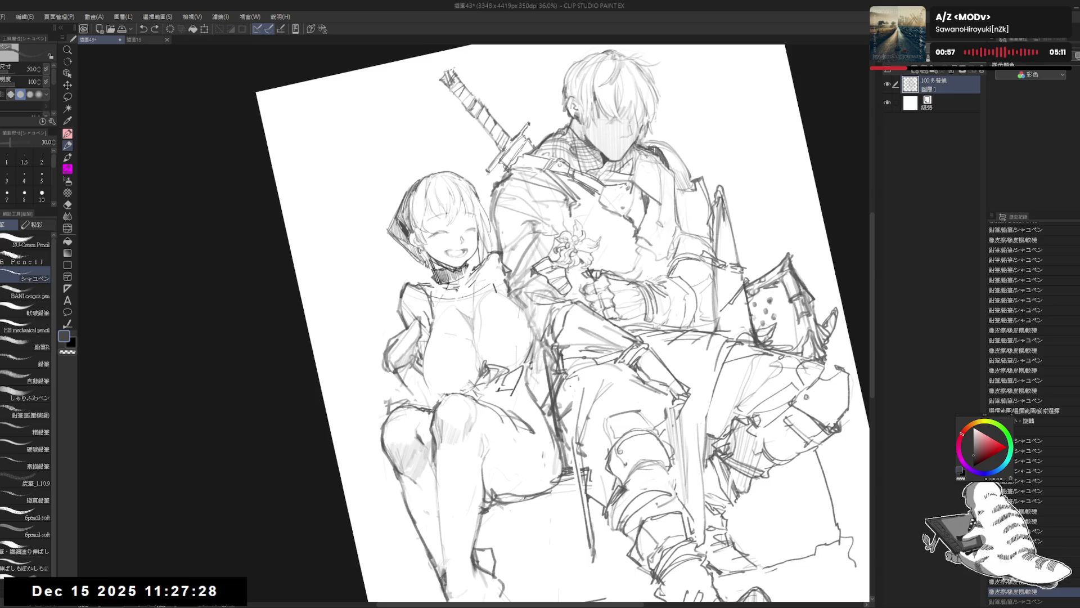
key(e)
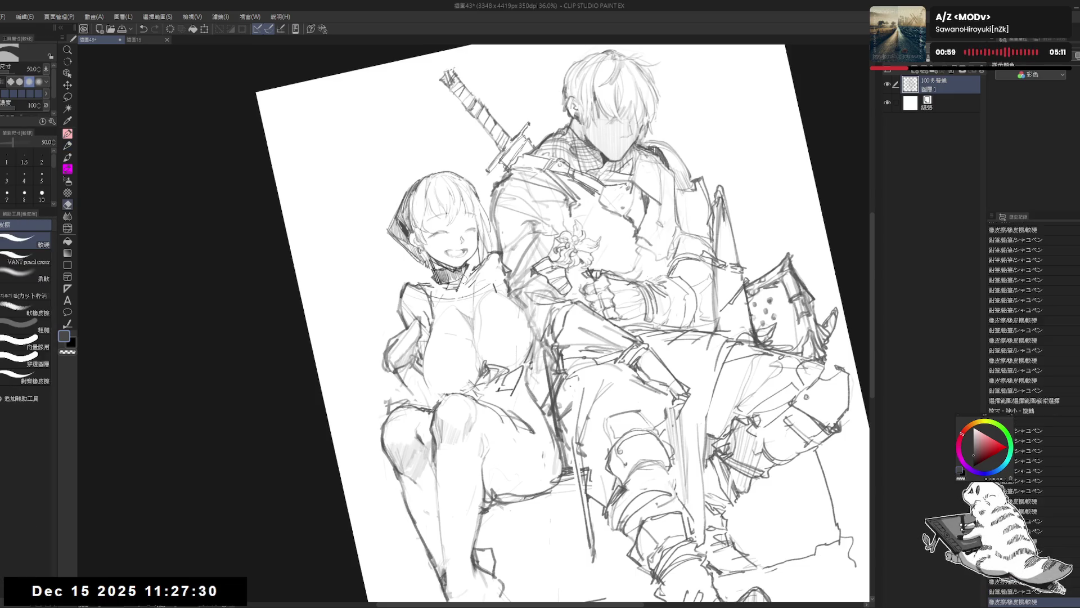
mouse_move(457, 280)
mouse_down()
mouse_move(462, 297)
mouse_move(473, 280)
mouse_move(460, 289)
mouse_up()
key(p)
key(e)
key(p)
- Redraw and erase the girl's chin line, tilting the canvas about 20 degrees and resetting it
drag(562, 226, 619, 337)
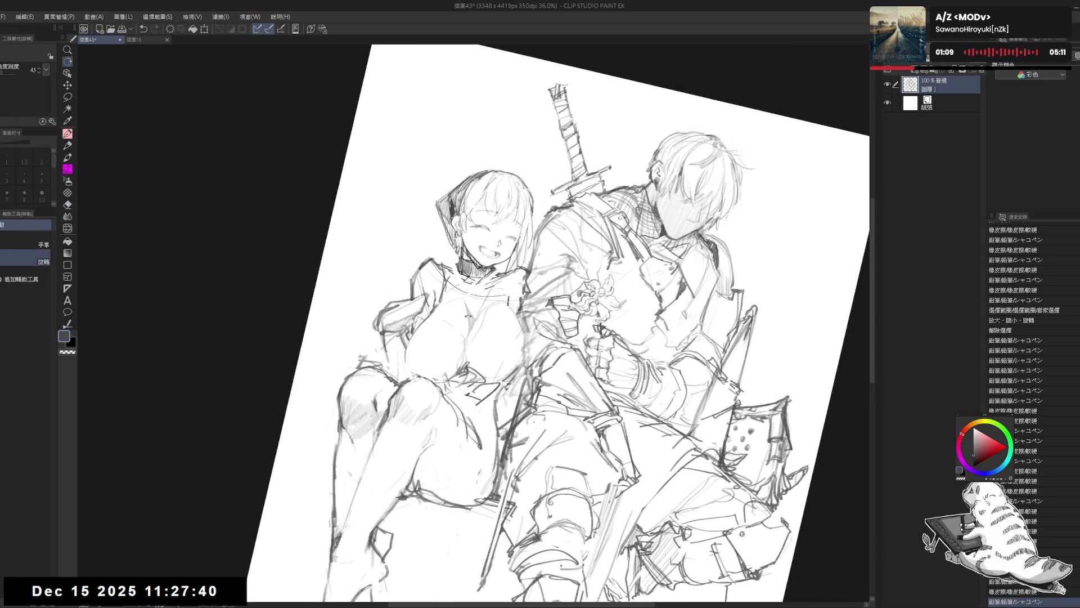
key(p)
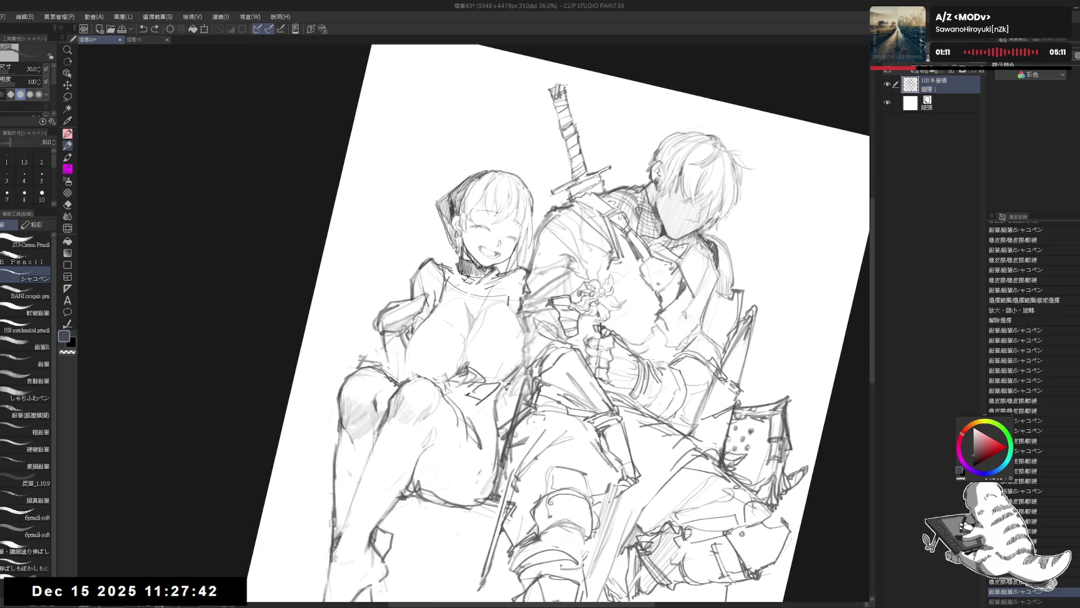
key(e)
drag(491, 274, 463, 288)
key(p)
key(ctrl+at)
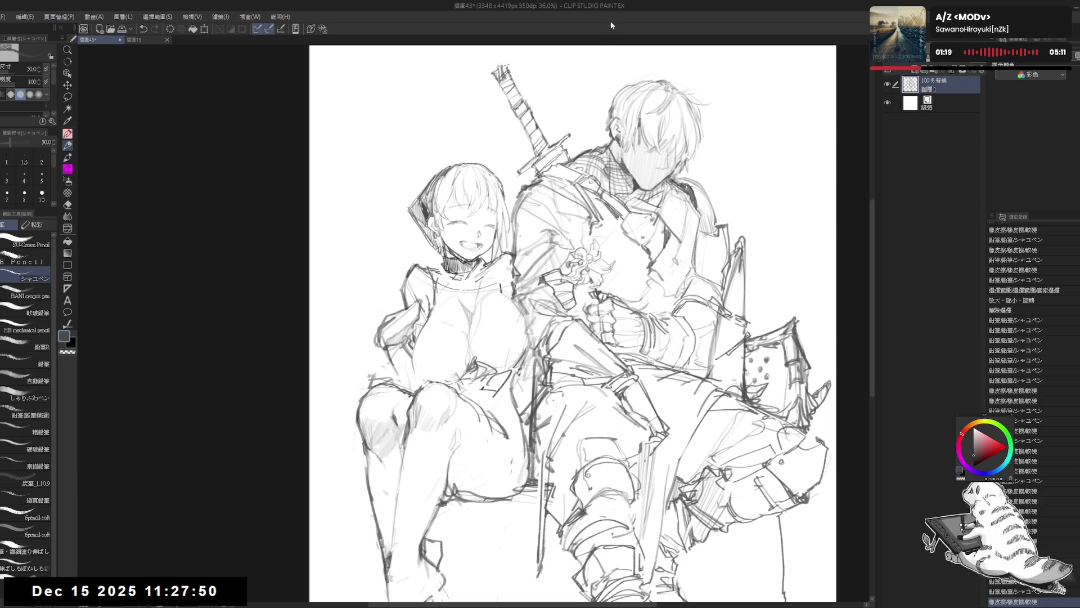
drag(465, 311, 415, 440)
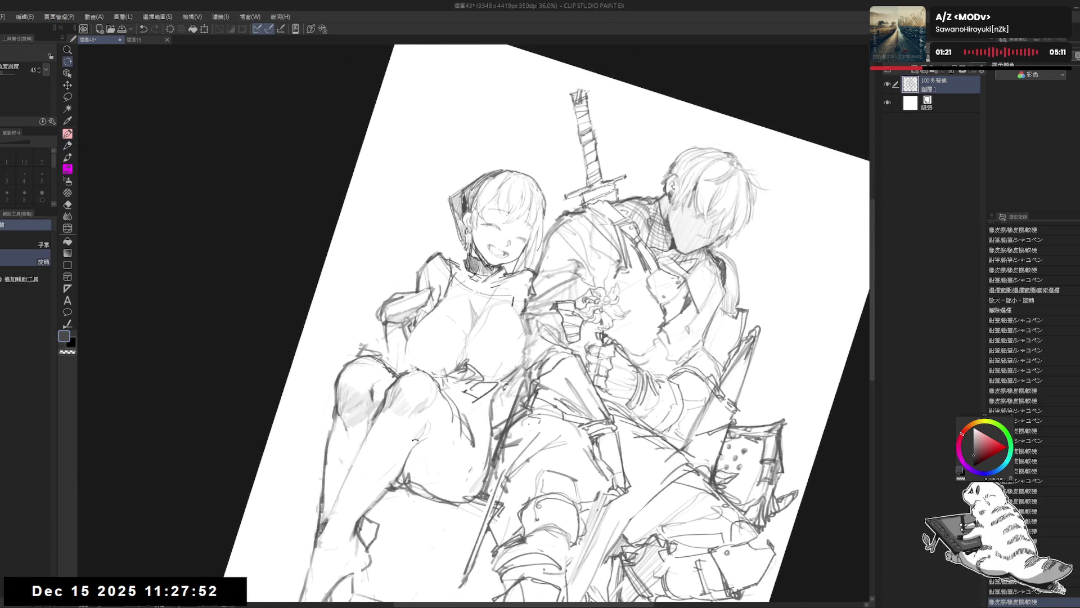
key(e)
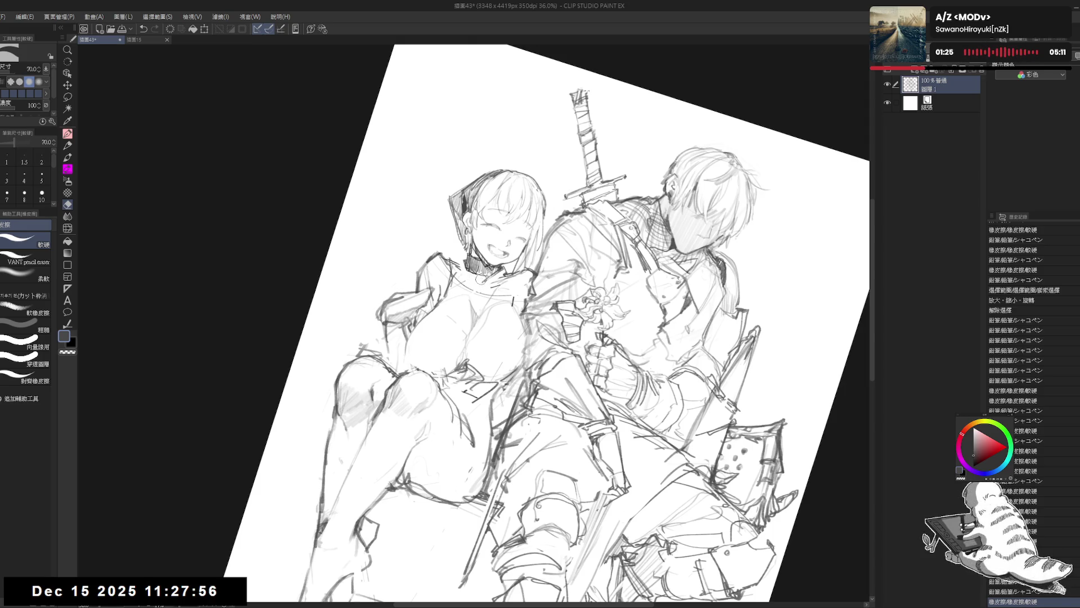
key(r)
double_click(445, 299)
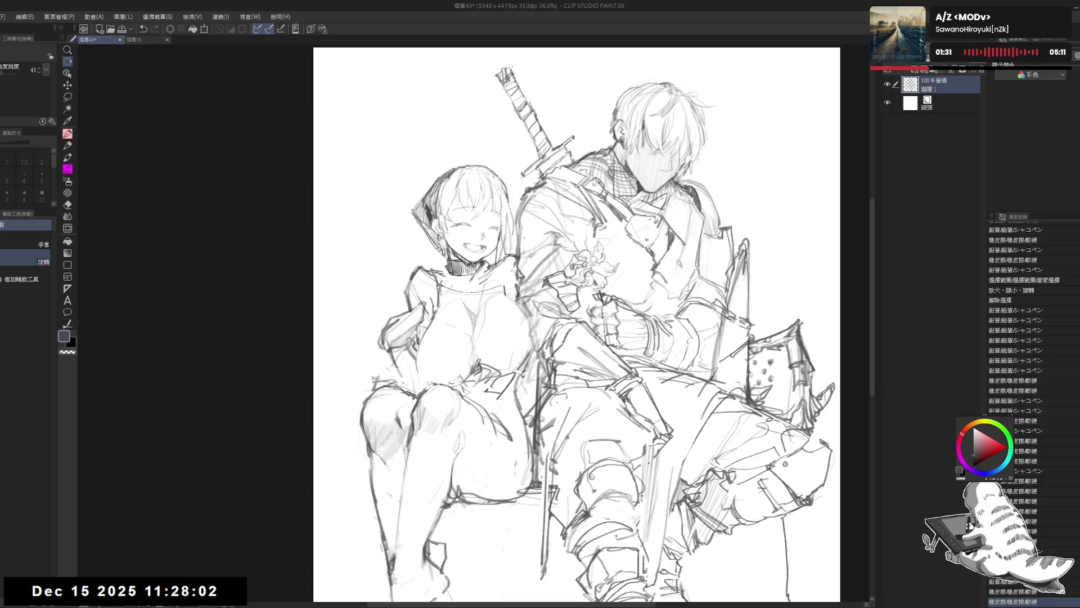
drag(425, 396, 458, 270)
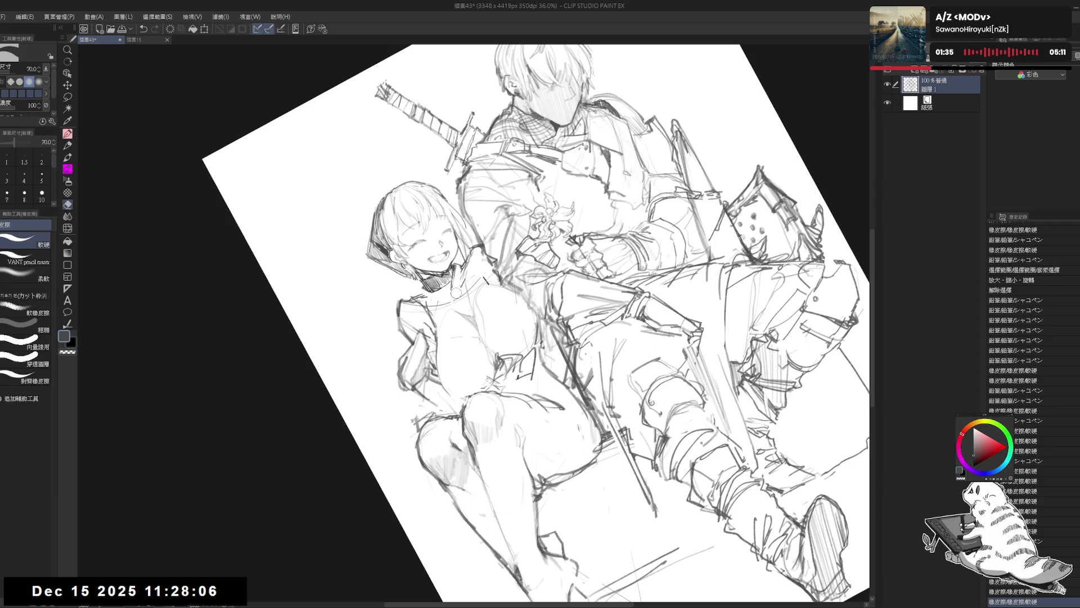
- Darken the girl's shoulder line in pencil, then straighten, fit, zoom and tilt the view
key(p)
drag(461, 265, 458, 286)
key(ctrl+shift+0)
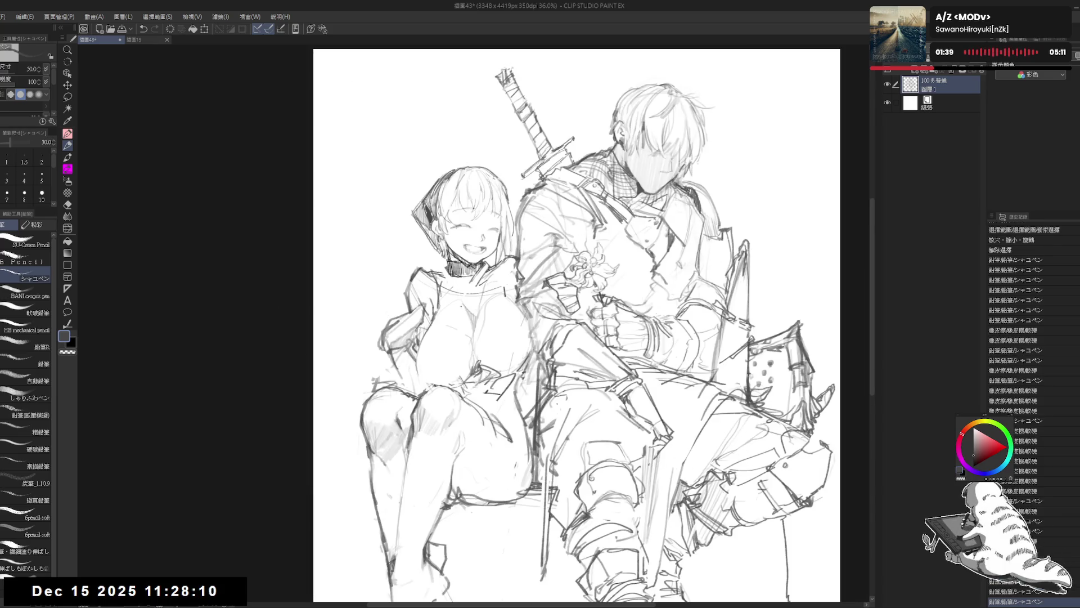
key(ctrl+0)
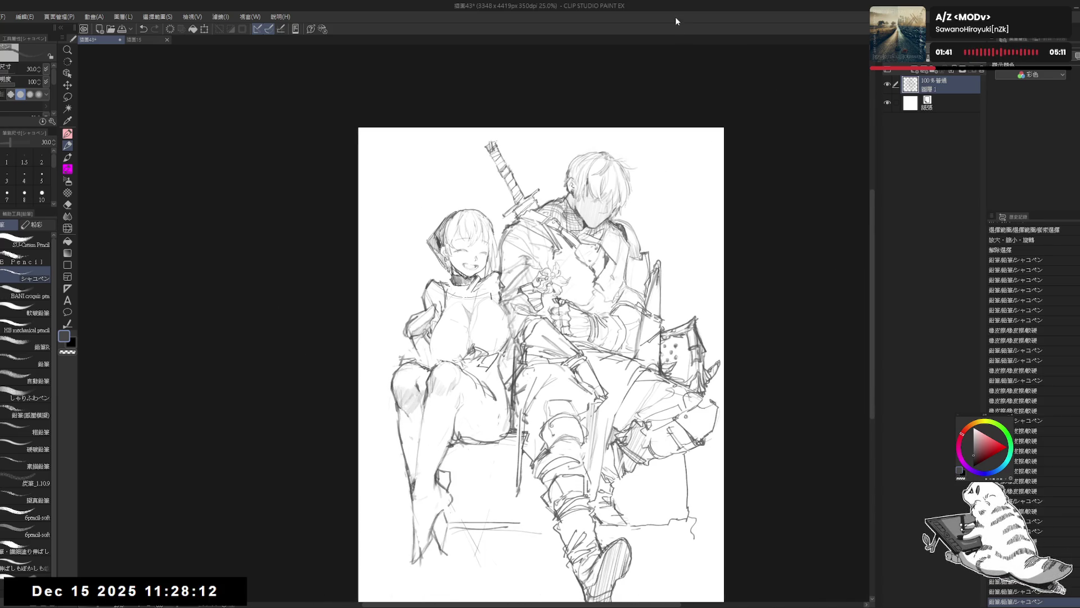
key(ctrl+plus)
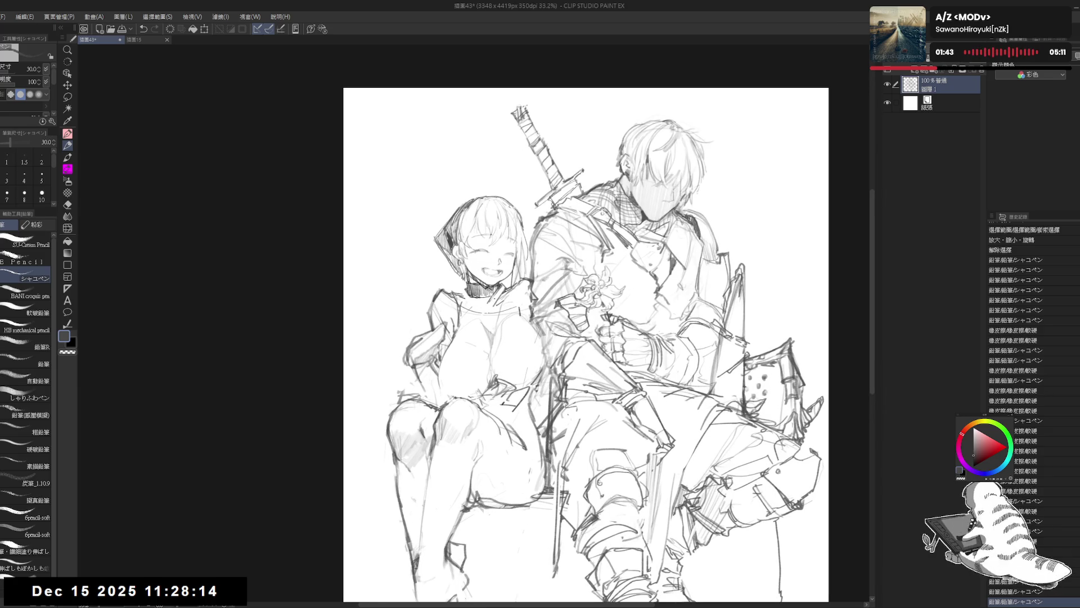
drag(675, 225, 648, 185)
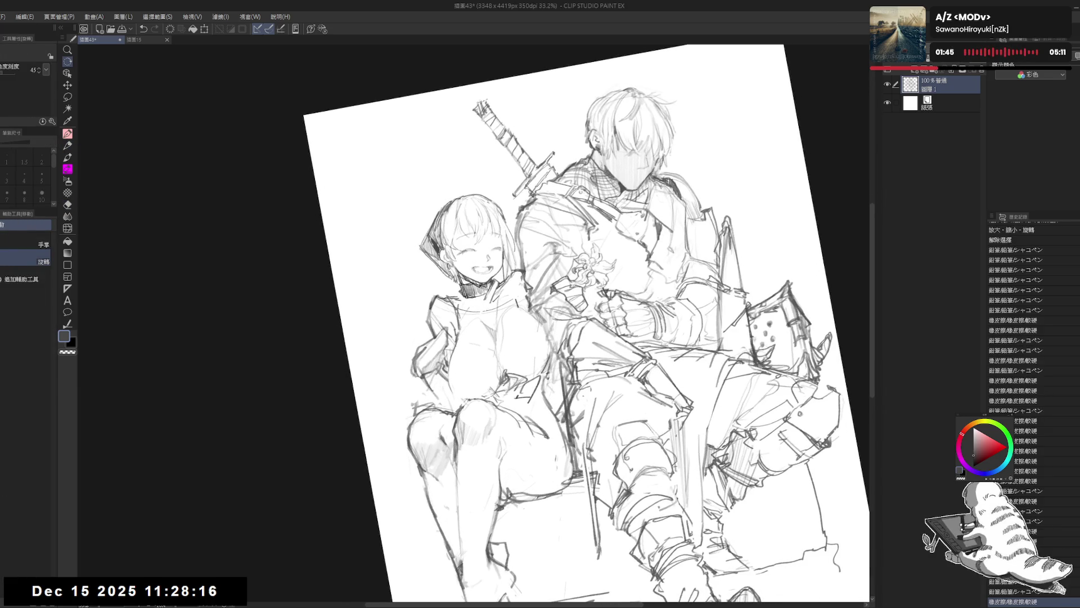
- Erase the stray line at the girl's collar
key(p)
key(e)
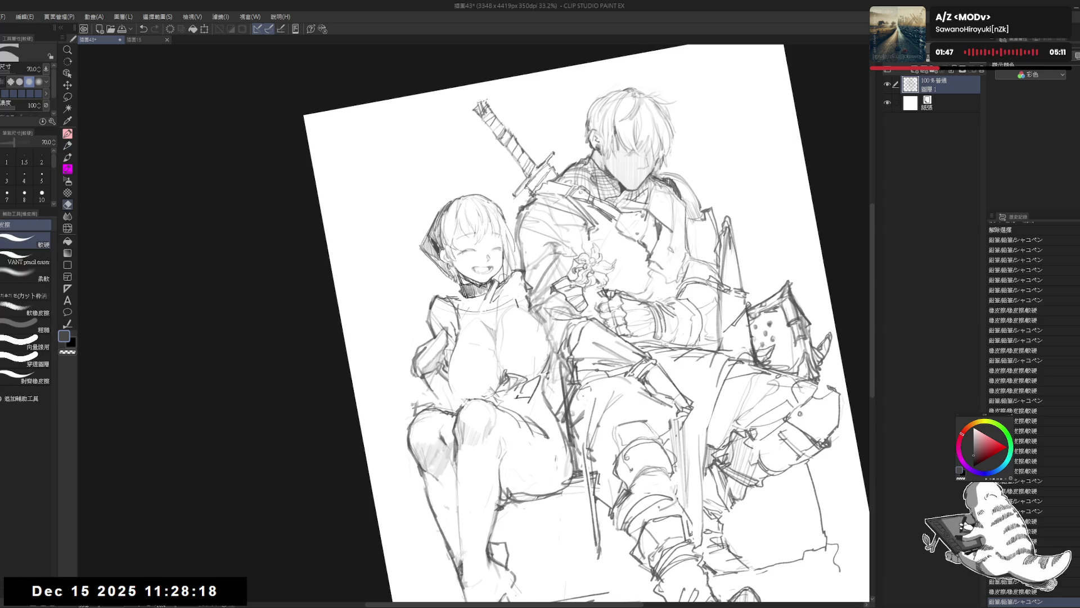
key(p)
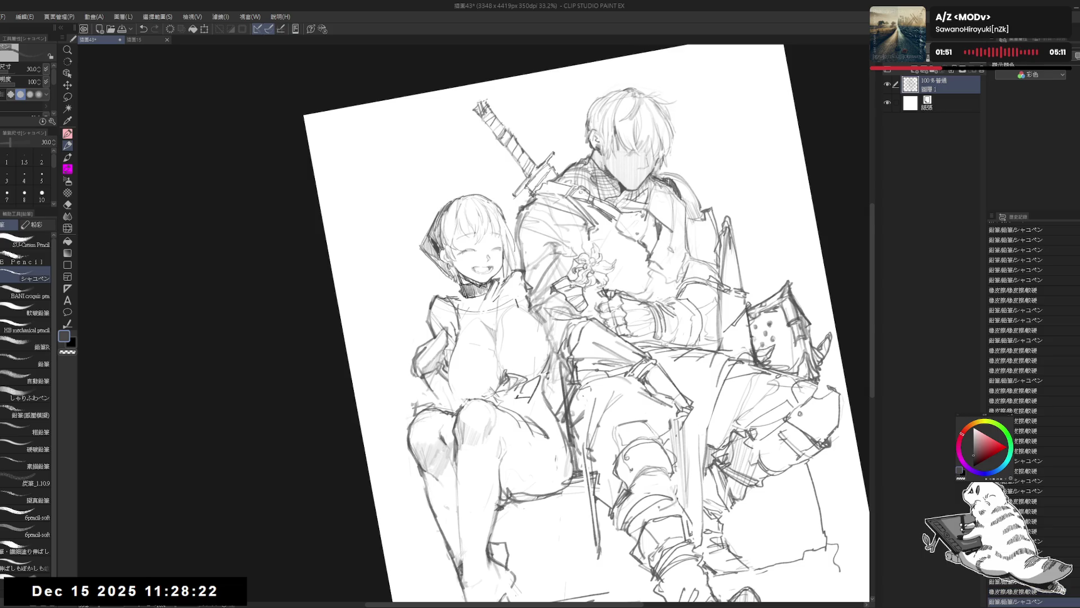
key(e)
key(p)
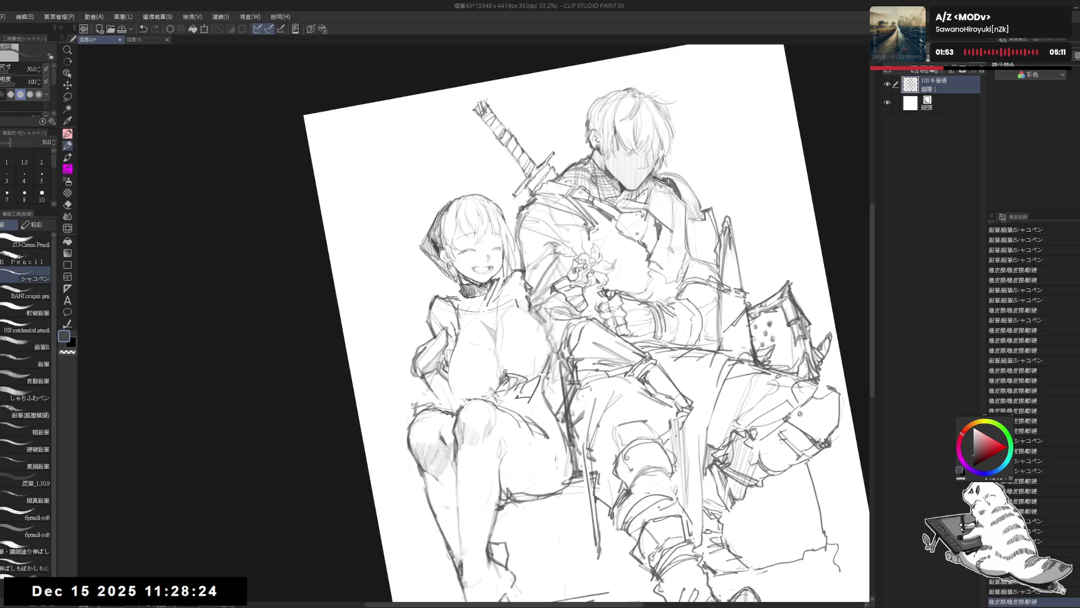
key(ctrl+at)
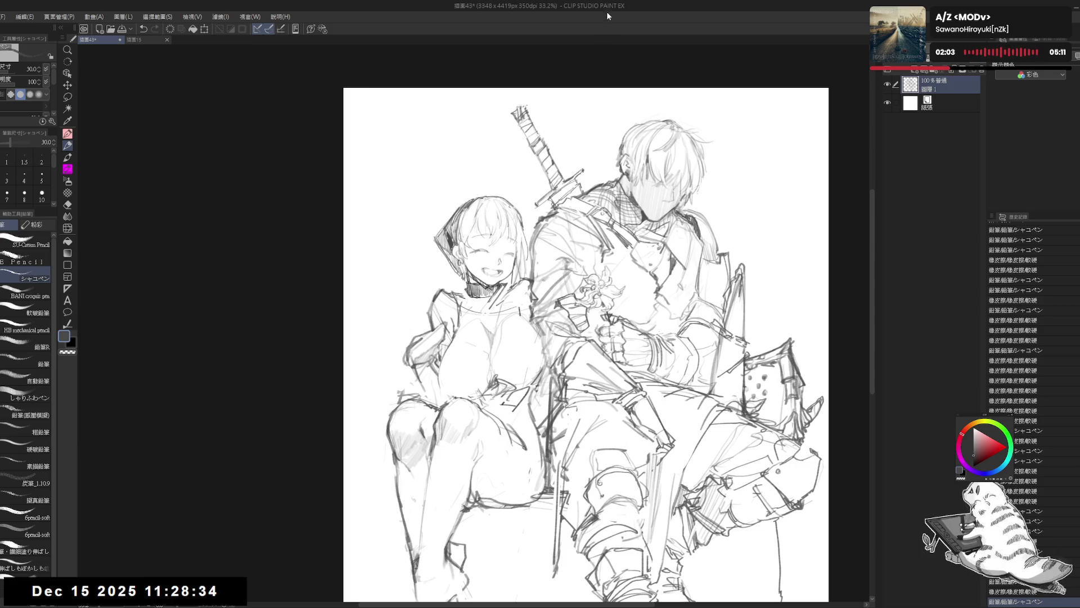
key(e)
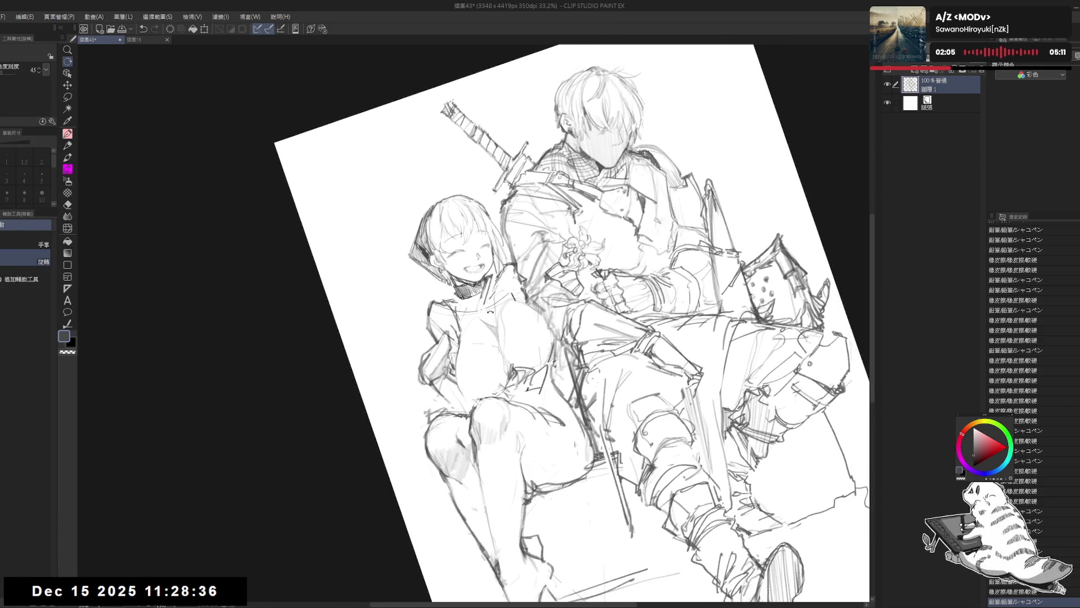
drag(498, 295, 488, 307)
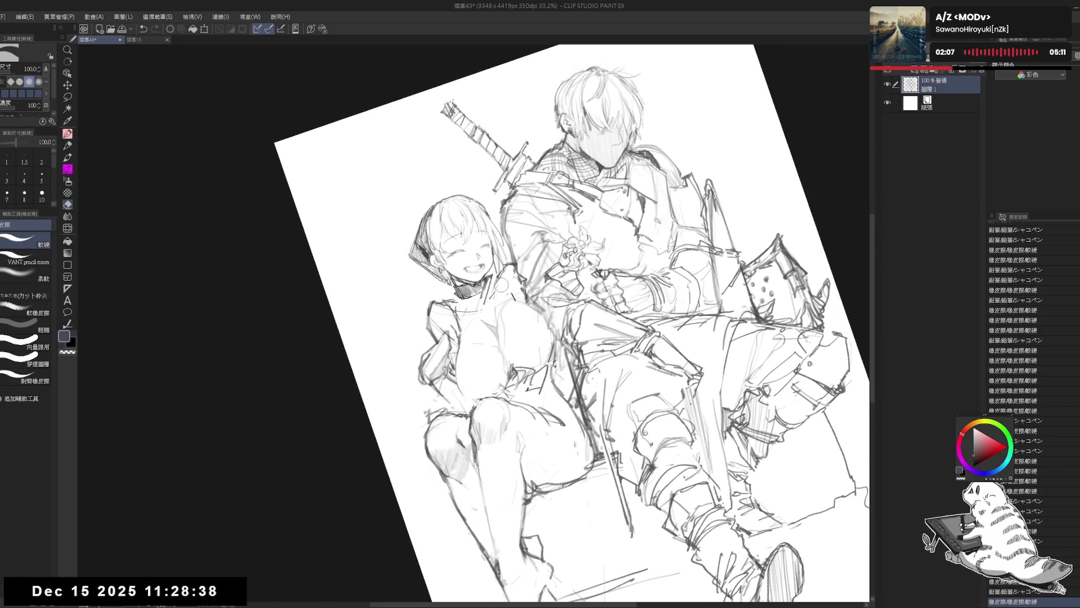
key(p)
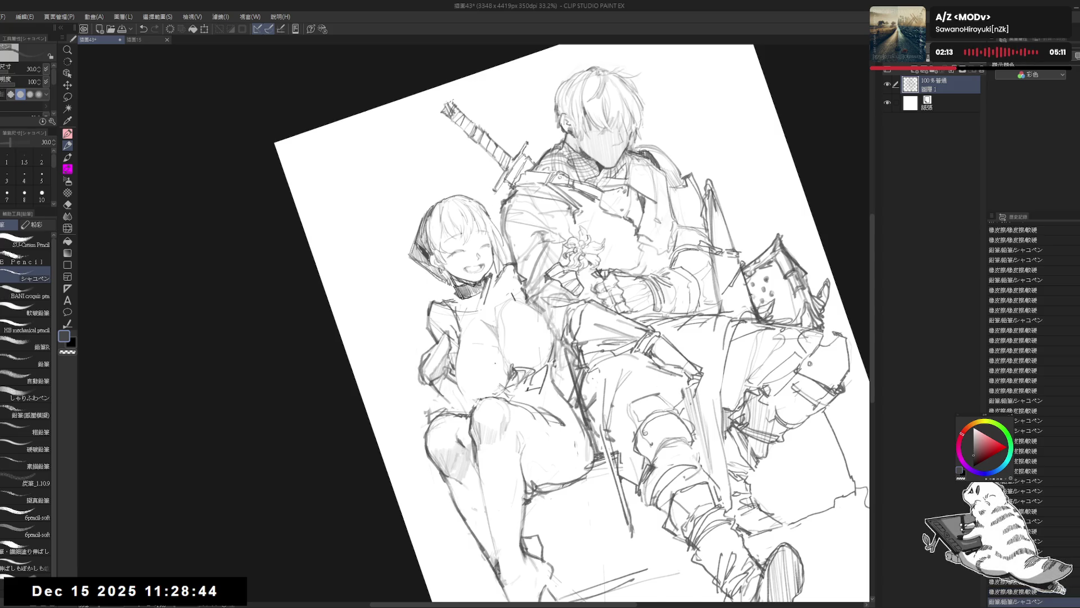
- Straighten and reposition the page, then tilt the canvas about 15 degrees clockwise
key(ctrl+@)
drag(521, 227, 510, 232)
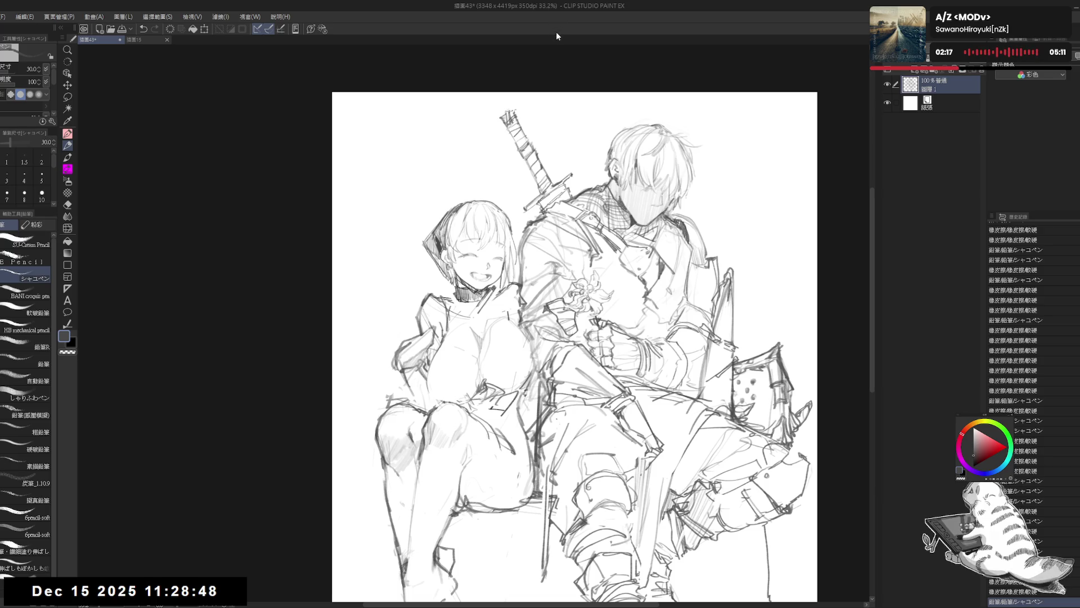
key(r)
drag(619, 225, 653, 281)
key(e)
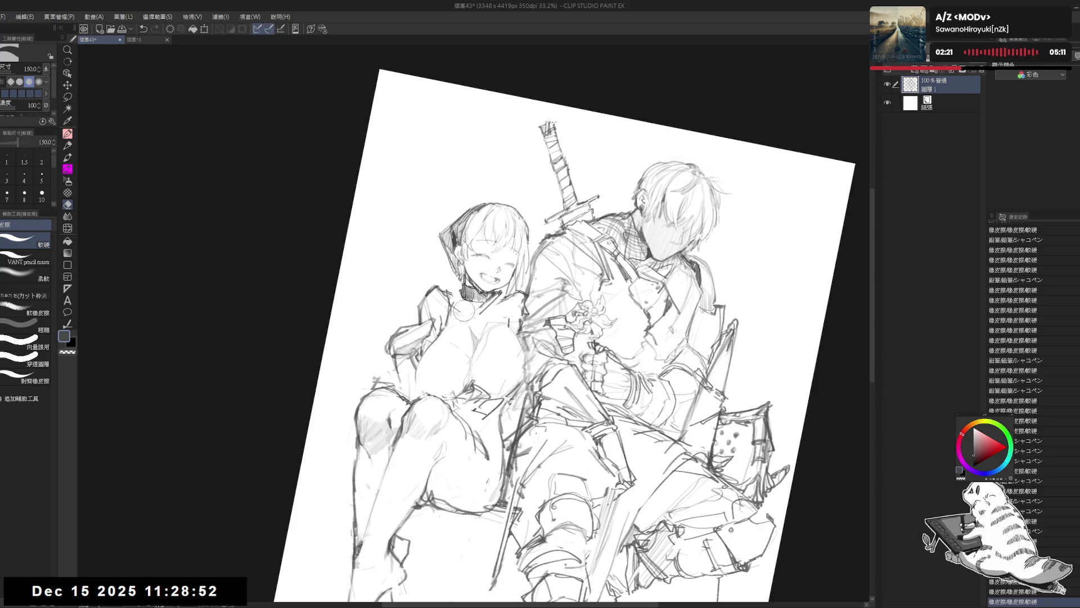
- Add a pencil stroke to the sketch and straighten the view upright
key(p)
drag(562, 495, 574, 517)
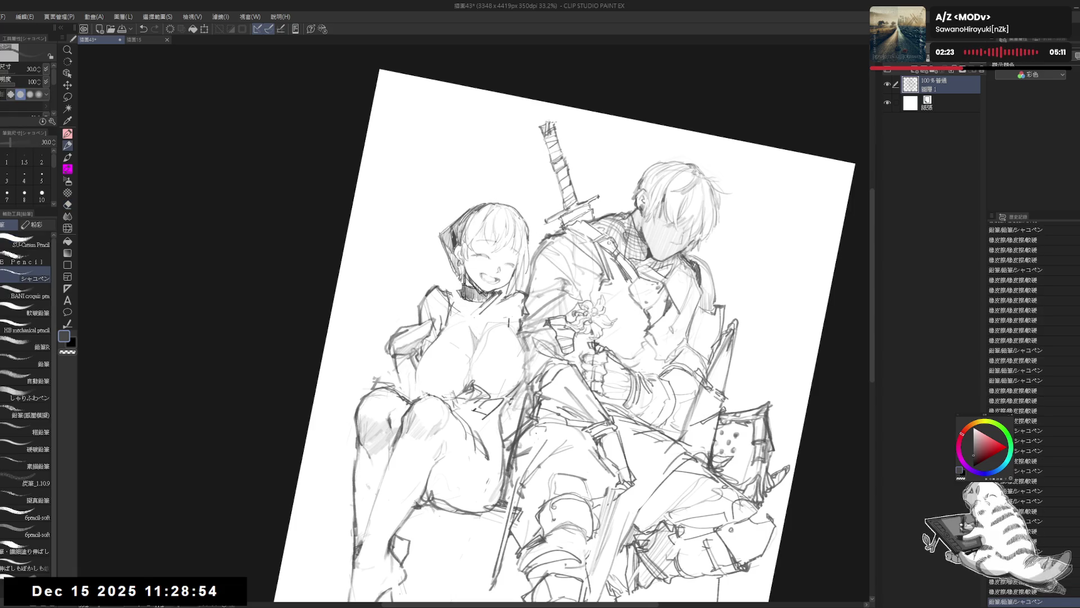
key(ctrl+at)
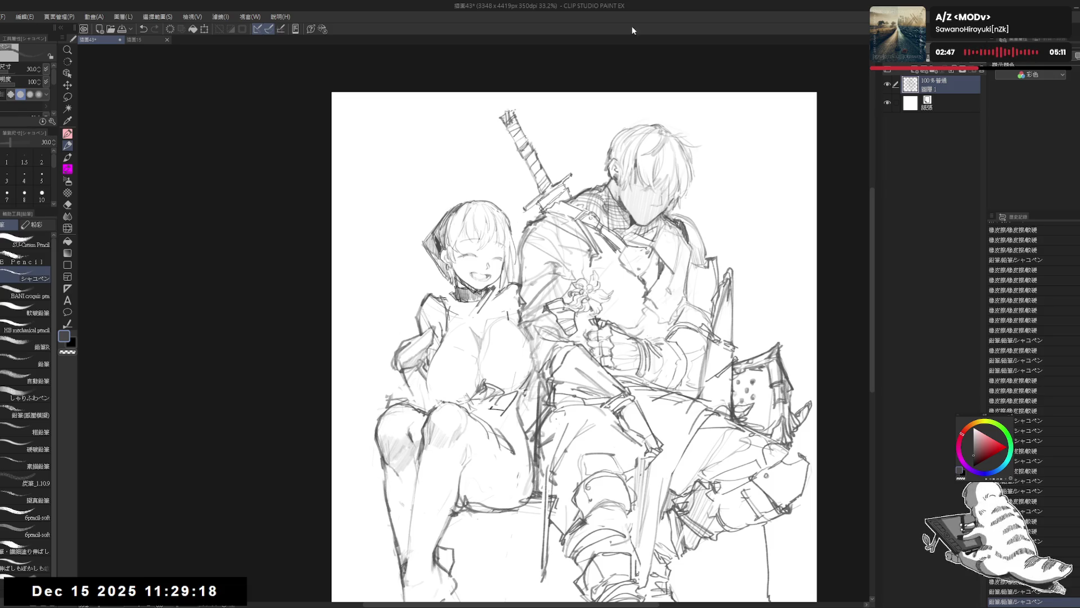
drag(529, 296, 527, 290)
- Erase small spots and bits of line at the girl's neck and shoulder
key(e)
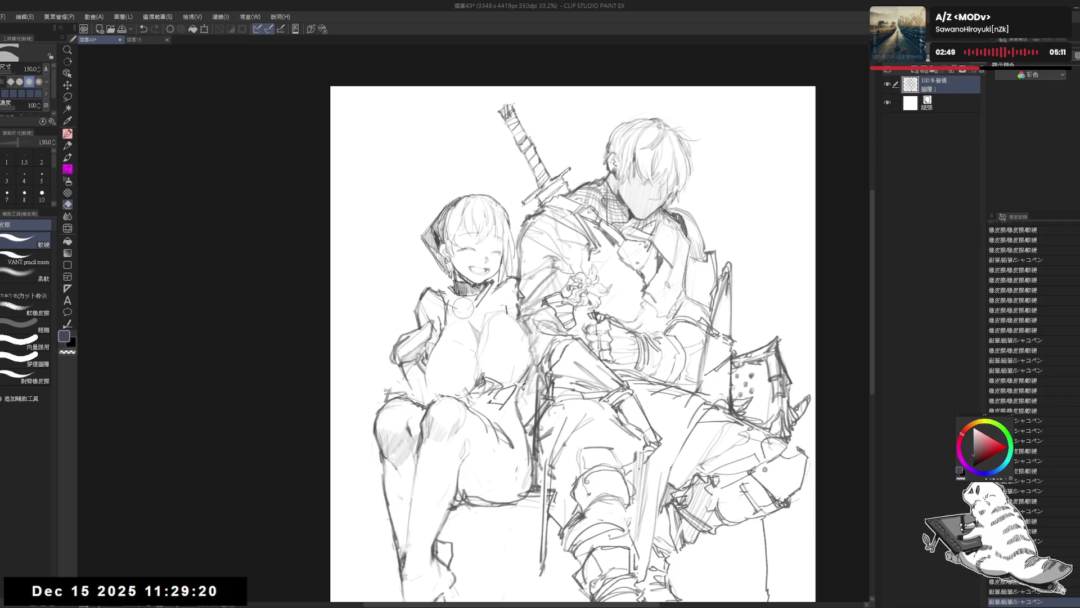
click(457, 307)
key(p)
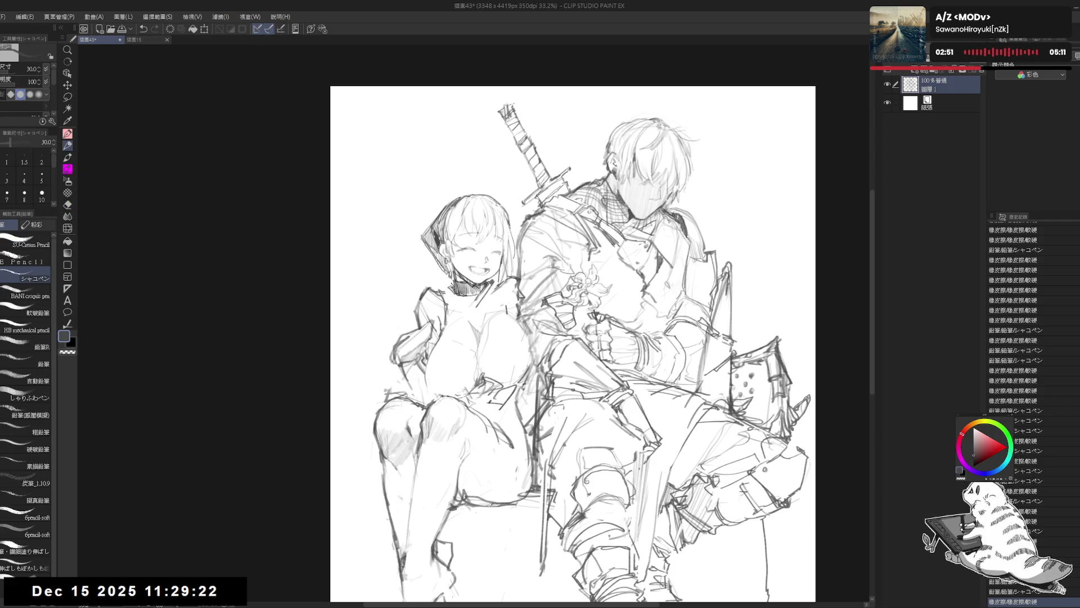
key(e)
drag(445, 287, 467, 307)
key(p)
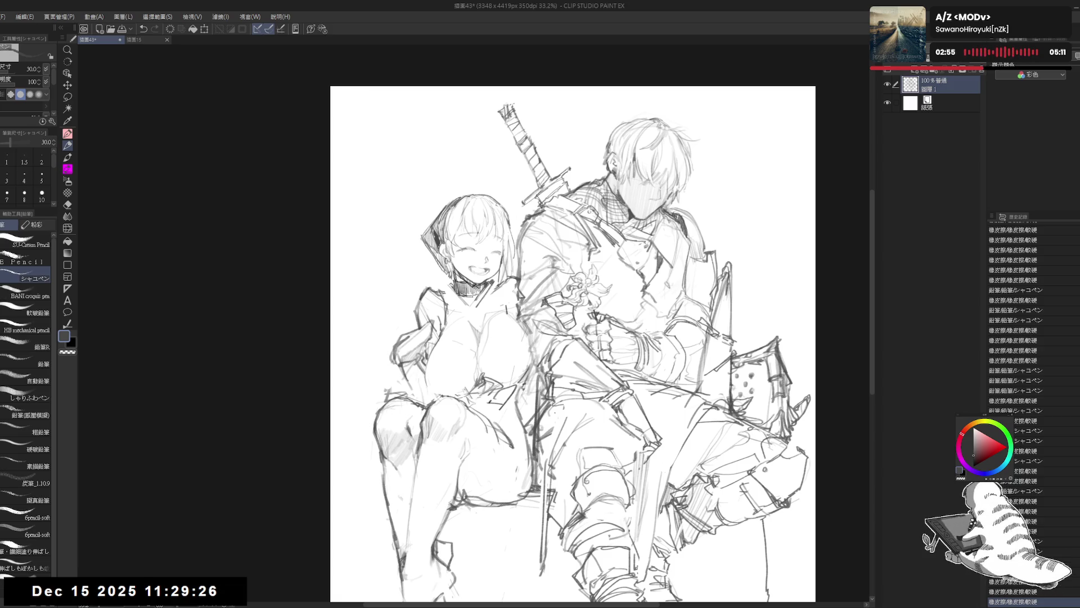
key(e)
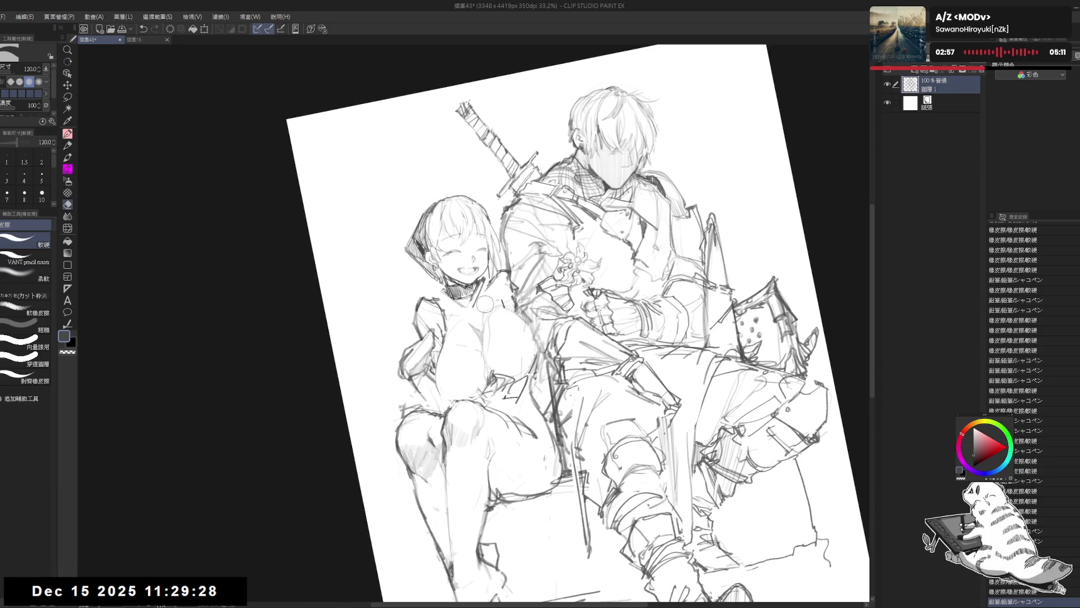
mouse_move(485, 304)
mouse_down()
mouse_move(503, 284)
mouse_move(484, 318)
mouse_move(492, 304)
mouse_up()
key(p)
- Add small pencil strokes near the face, erase slightly, and reset the canvas rotation
key(e)
key(p)
mouse_move(487, 298)
mouse_down()
mouse_move(496, 310)
mouse_move(489, 283)
mouse_up()
key(e)
key(p)
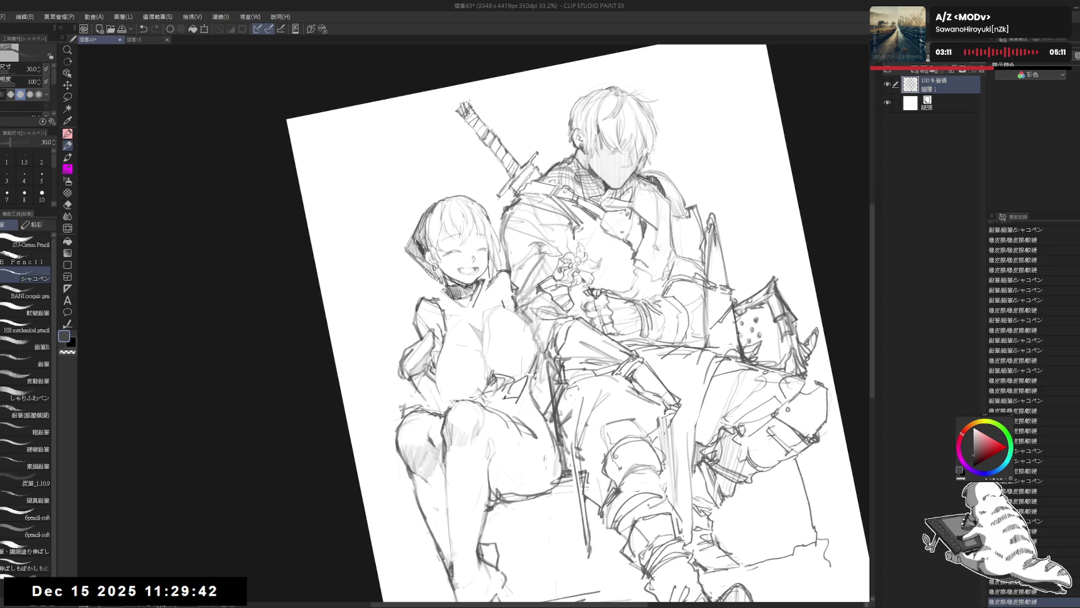
key(ctrl+at)
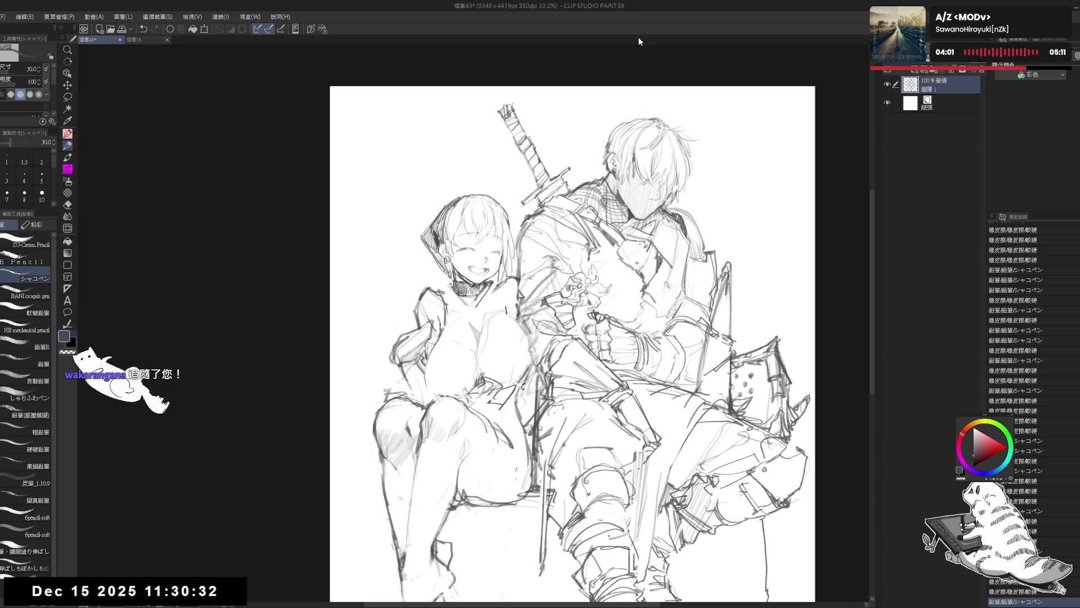
- Erase the stray lines at the girl's lap
key(r)
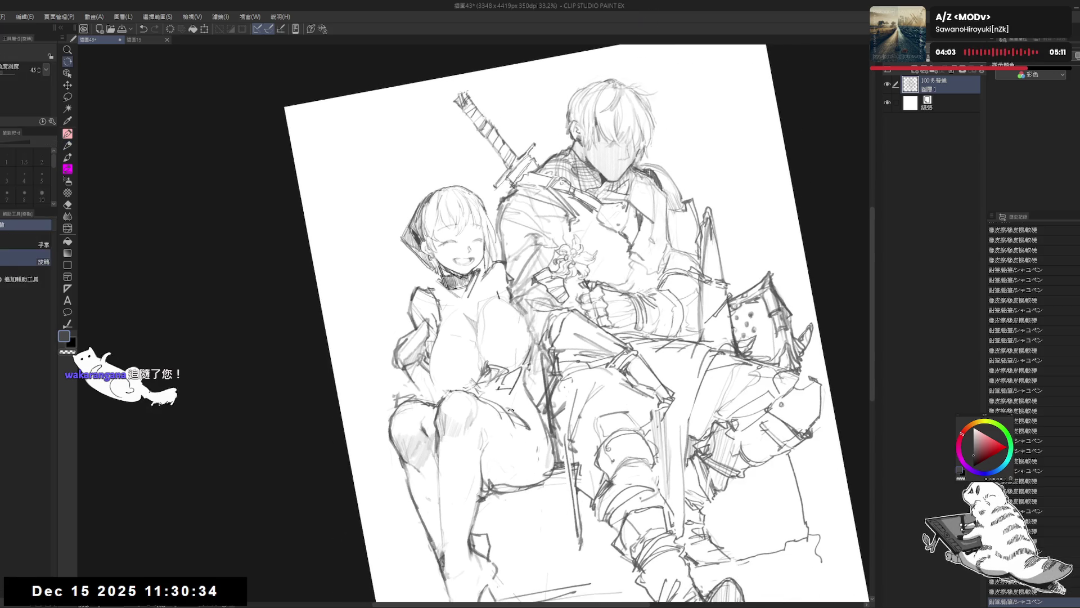
mouse_move(511, 410)
mouse_down()
mouse_move(521, 365)
mouse_move(517, 383)
mouse_up()
key(p)
key(e)
key(p)
- Reset the view upright and sketch a short shoulder line and a chest stroke
key(ctrl+at)
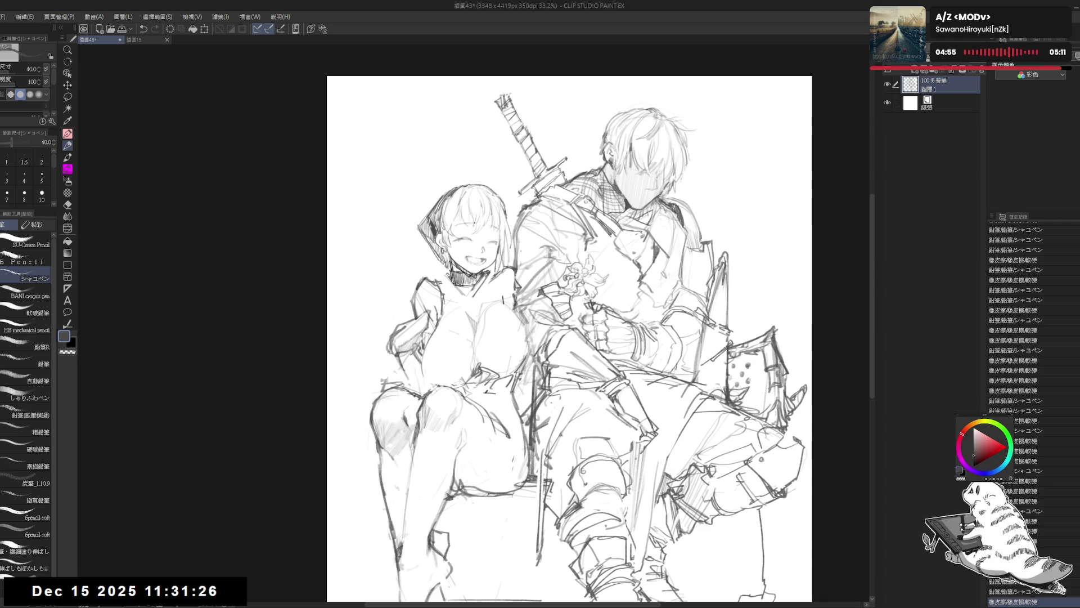
drag(513, 275, 512, 308)
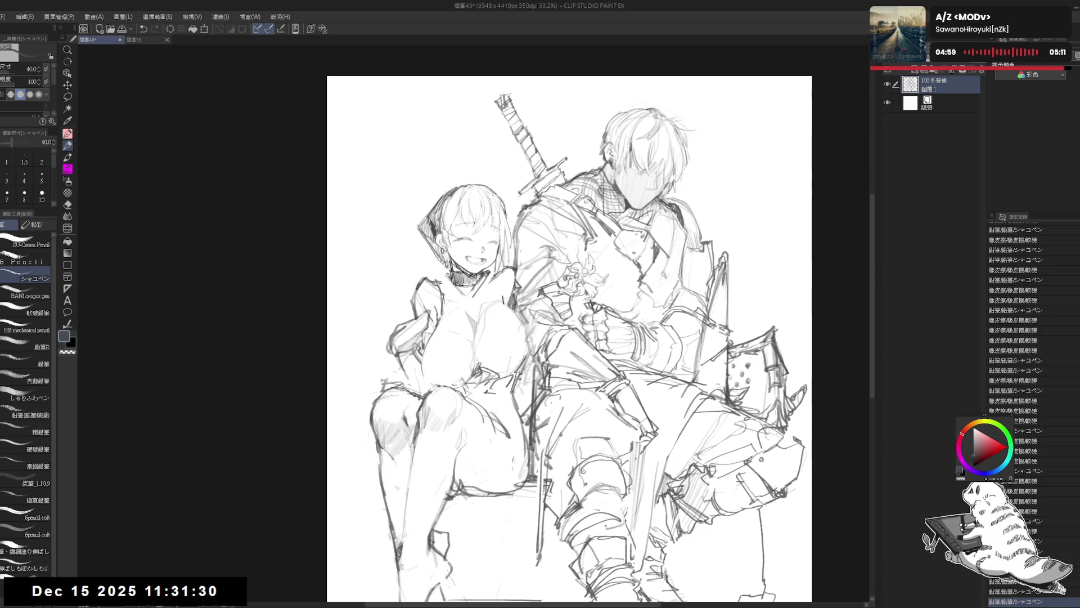
drag(510, 335, 511, 338)
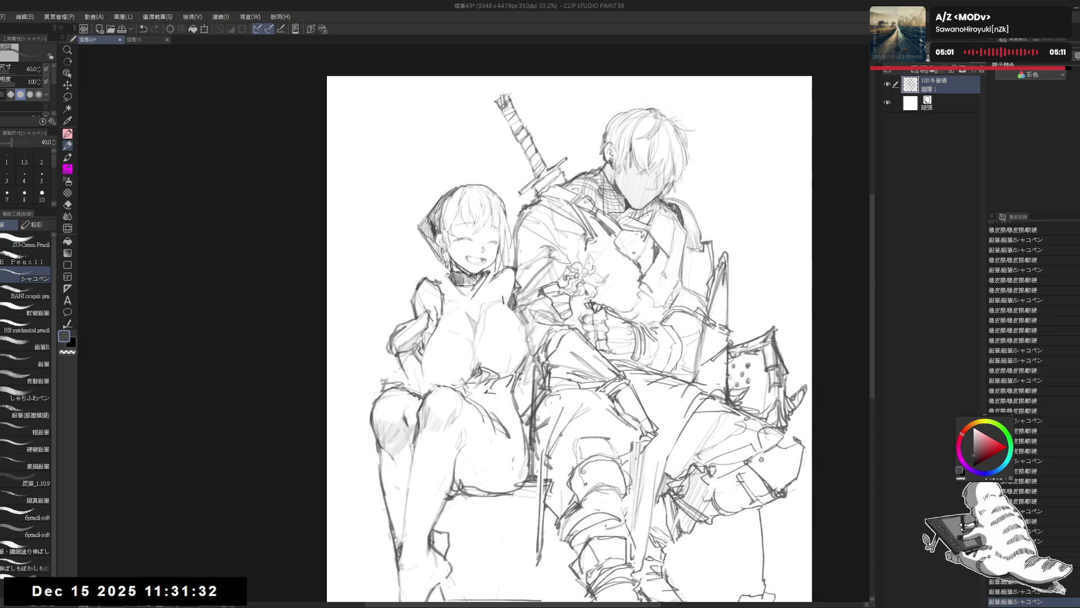
- Erase stray lines at the girl's shoulder with the eraser at size 50
key(e)
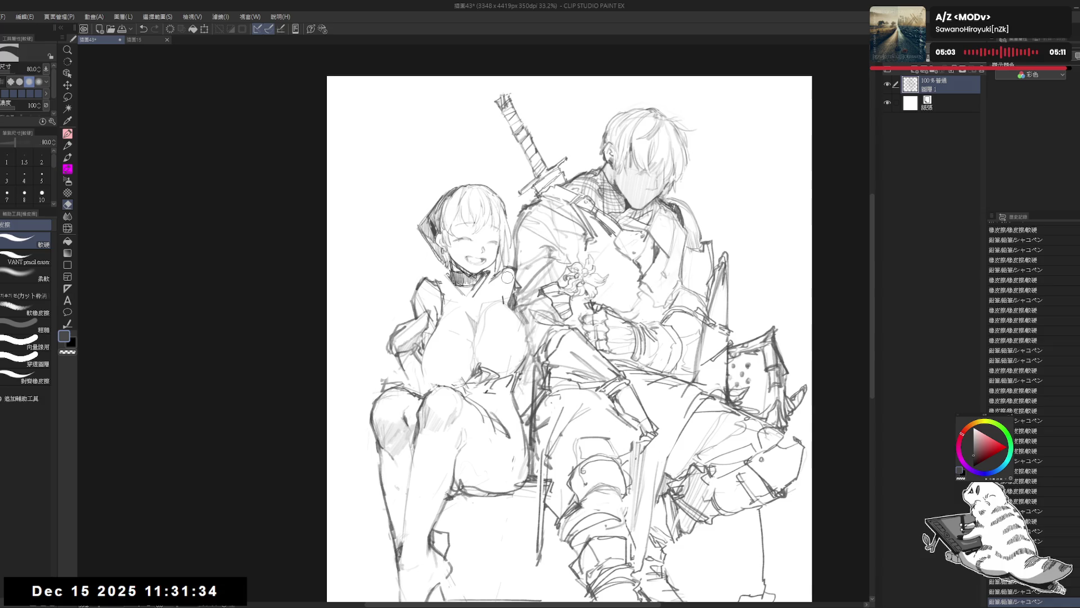
key(bracketleft)
key(bracketleft)
key(bracketleft)
mouse_move(505, 274)
mouse_down()
mouse_move(509, 302)
mouse_move(500, 300)
mouse_move(508, 290)
mouse_move(513, 334)
mouse_move(521, 278)
mouse_up()
key(p)
key(e)
key(r)
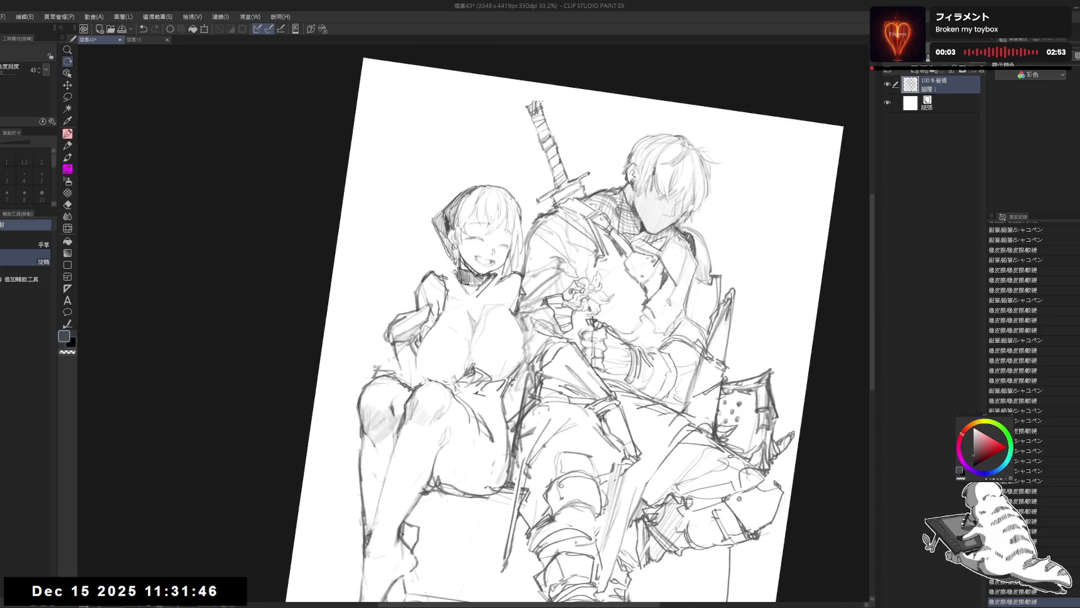
key(e)
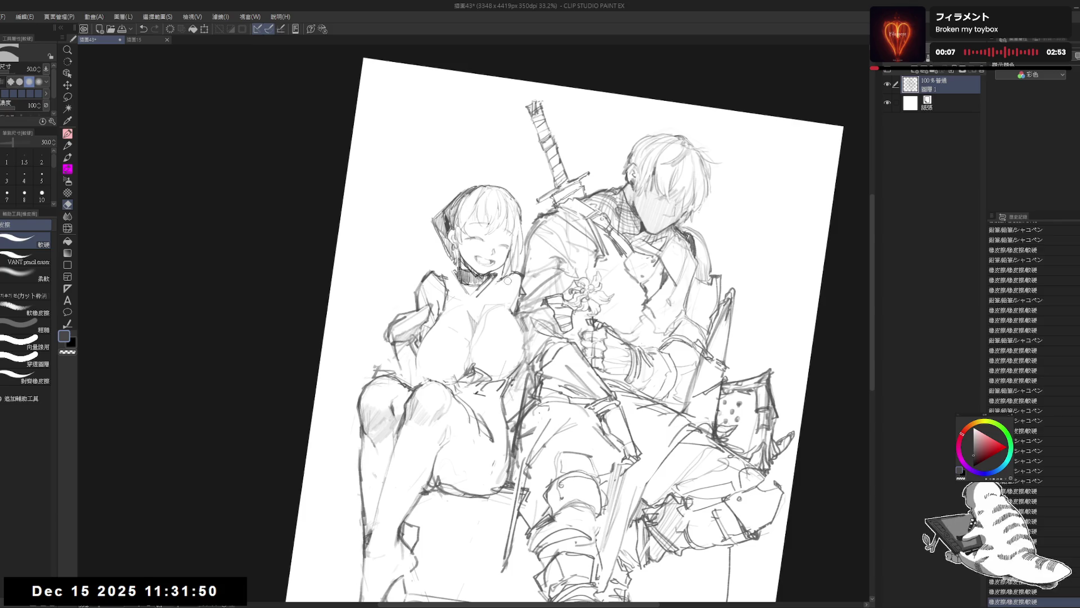
- Redraw the girl's shoulder with a pencil stroke and fit the canvas upright
key(p)
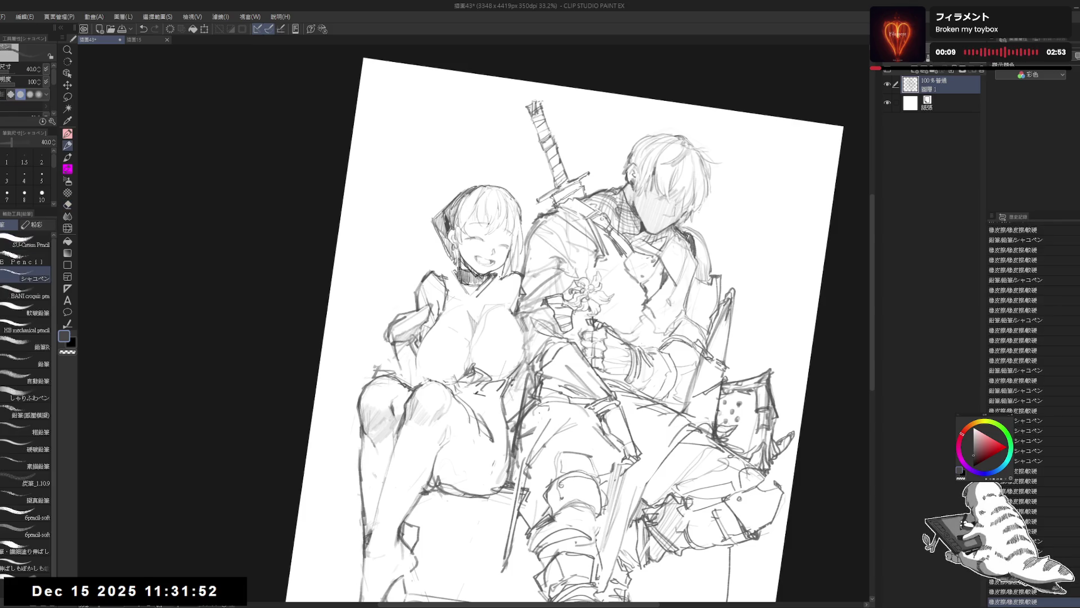
drag(497, 275, 509, 298)
key(e)
key(p)
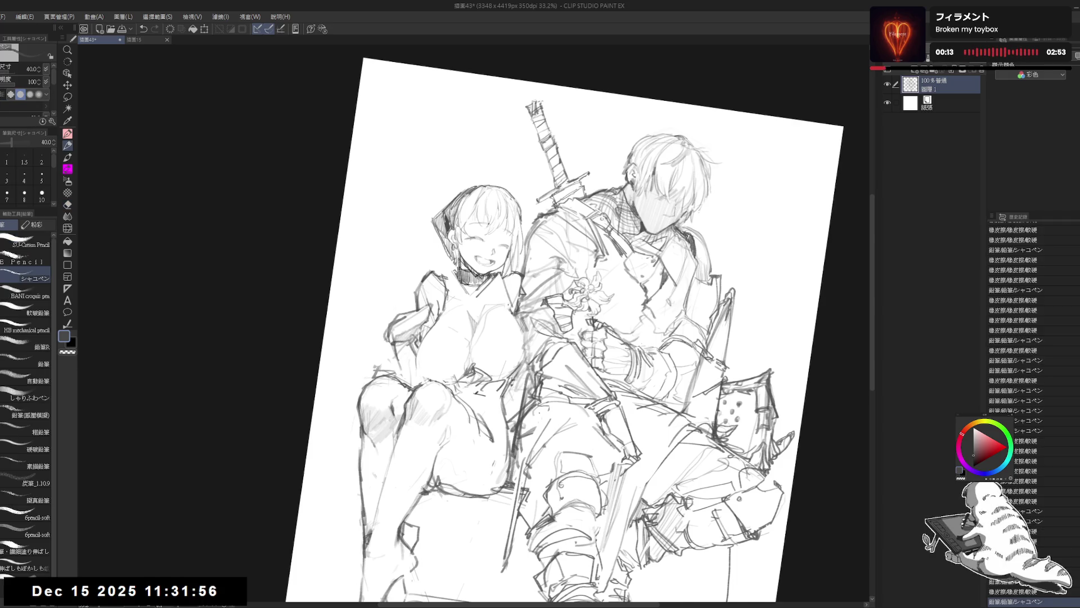
key(ctrl+0)
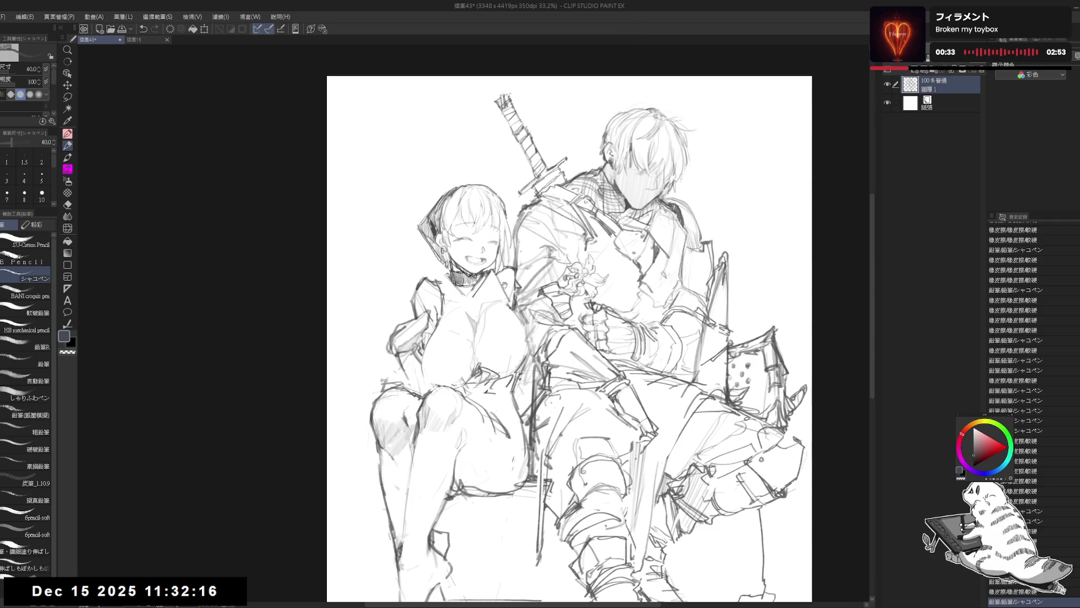
- Undo a rejected shoulder stroke and erase a stray mark on the sketch
drag(508, 272, 501, 289)
key(ctrl+z)
drag(434, 272, 449, 285)
key(e)
click(450, 282)
key(p)
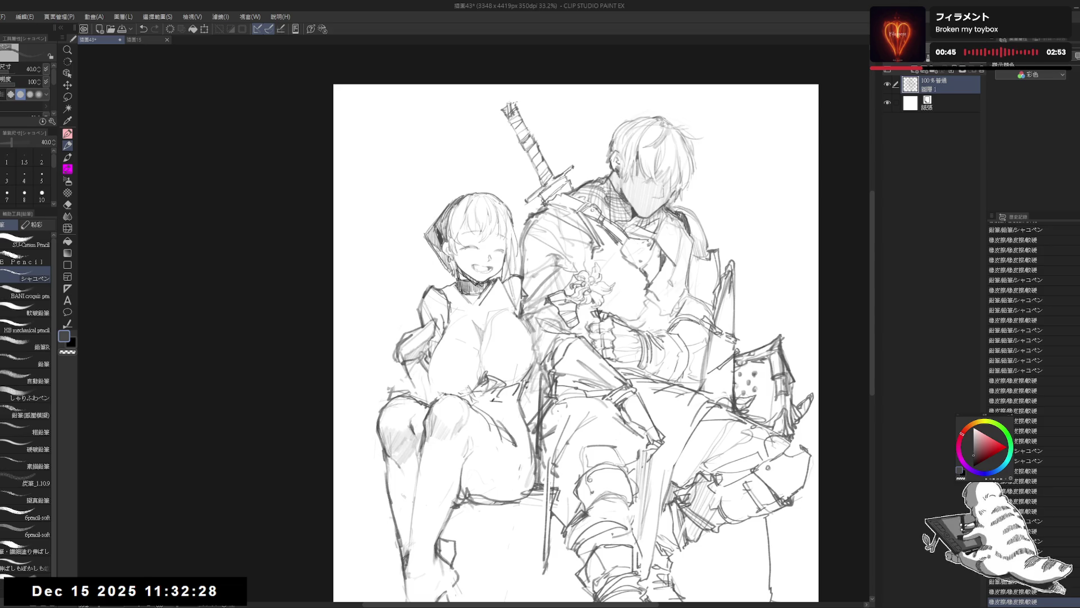
- Erase the stray lines along the girl's shoulder
key(e)
key(p)
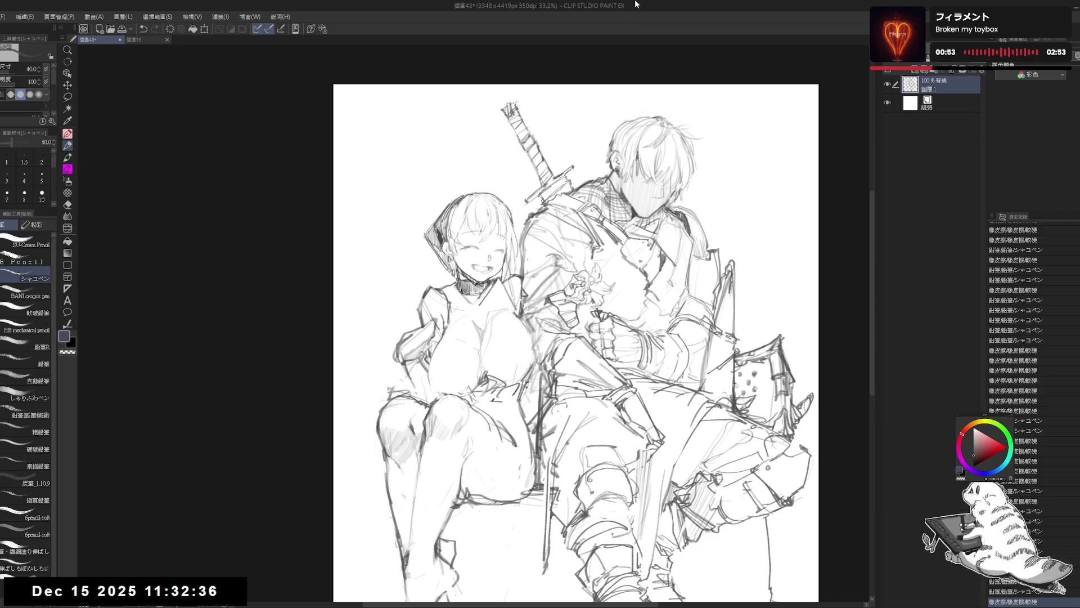
scroll(575, 343, up, 1)
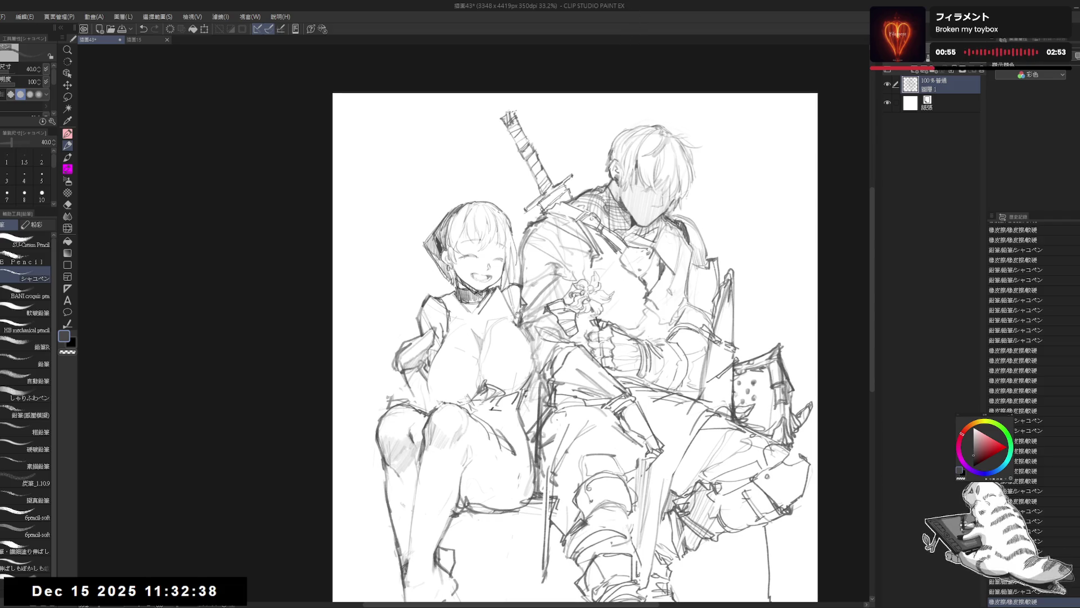
key(e)
drag(450, 292, 455, 318)
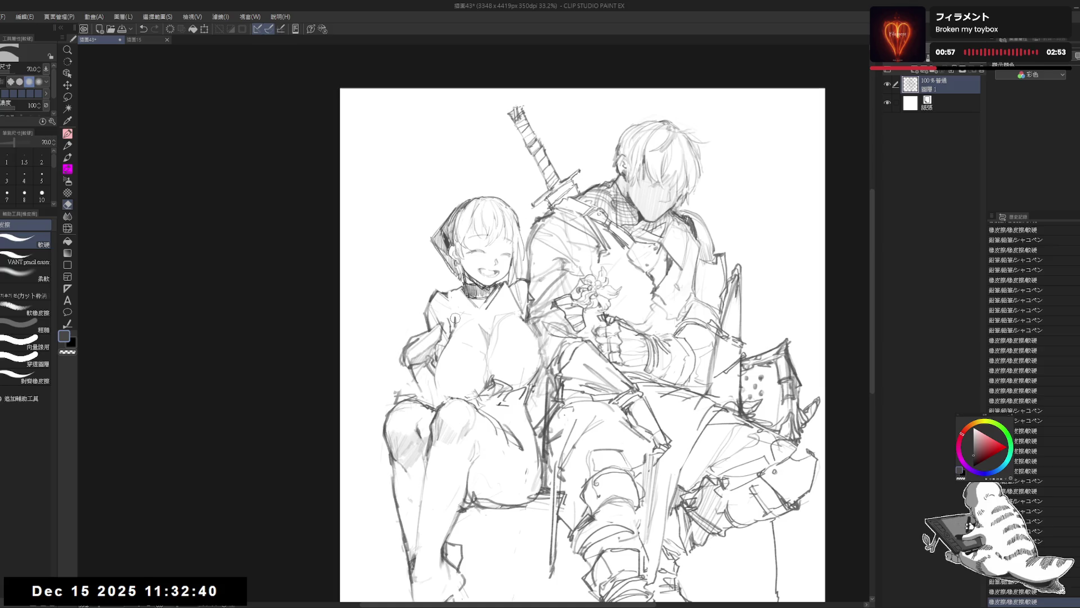
key(p)
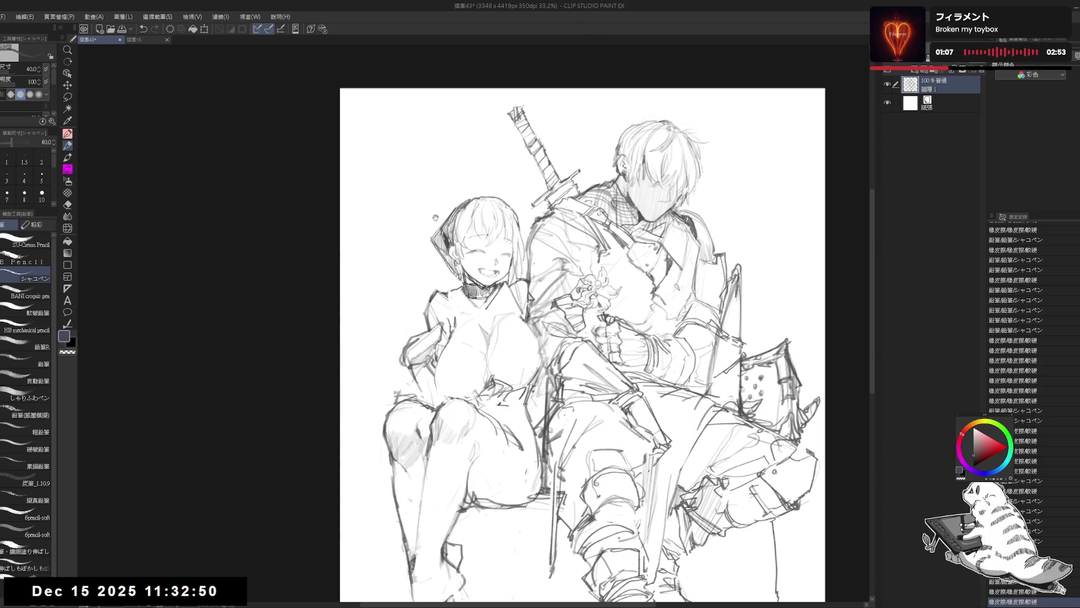
- Pan the canvas to bring the girl's shoulder and arm into view
drag(436, 218, 444, 222)
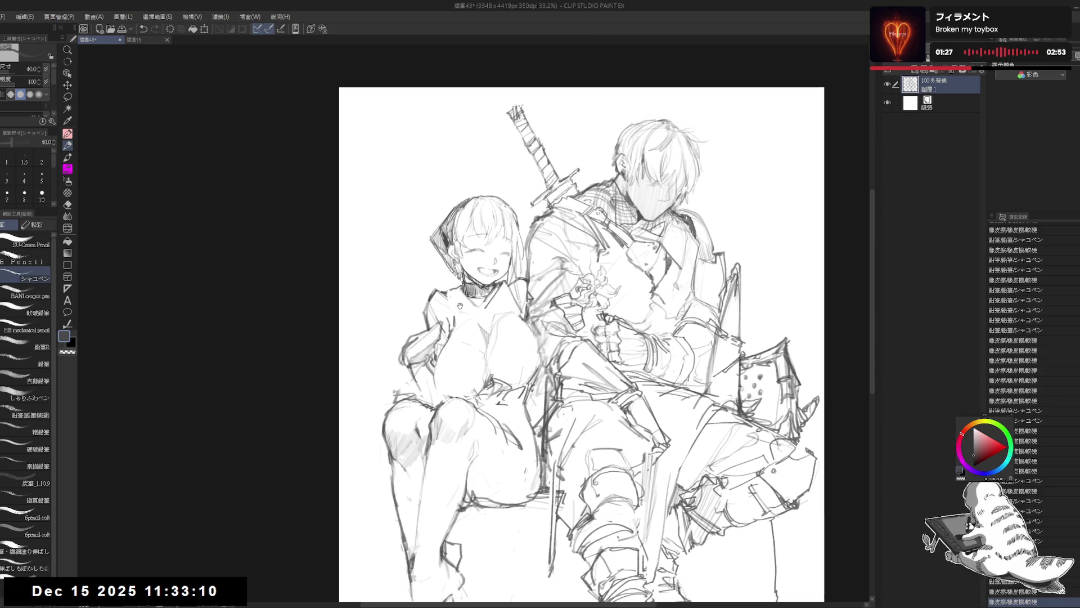
mouse_move(456, 313)
mouse_down()
mouse_move(446, 308)
mouse_move(456, 305)
mouse_up()
key(e)
key(p)
drag(509, 389, 500, 366)
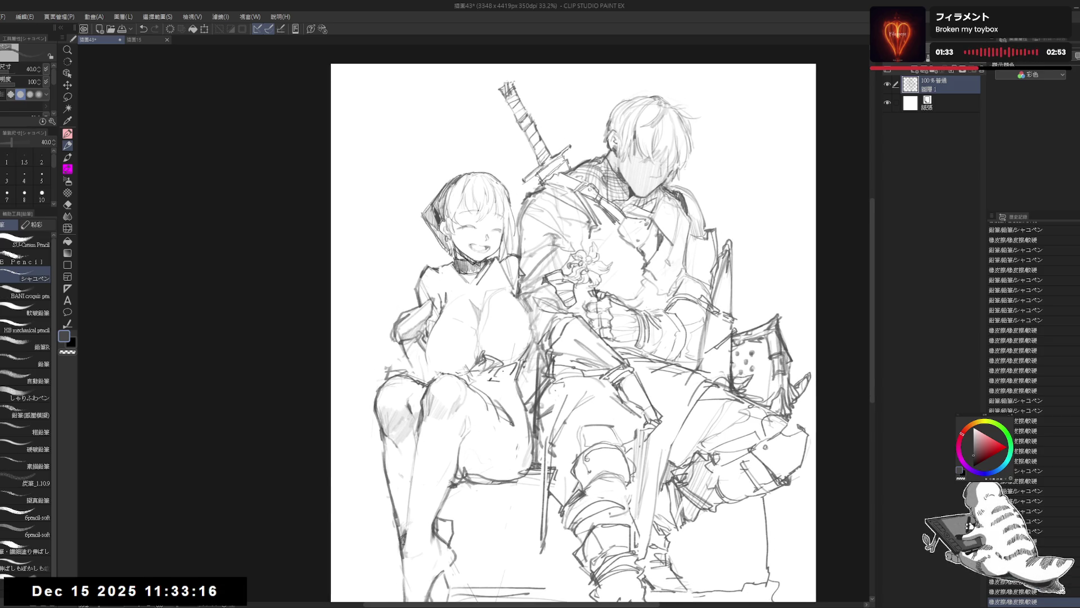
- Draw a small earring at the girl's ear, flip the canvas, and add a short stroke
drag(449, 240, 449, 246)
key(h)
key(h)
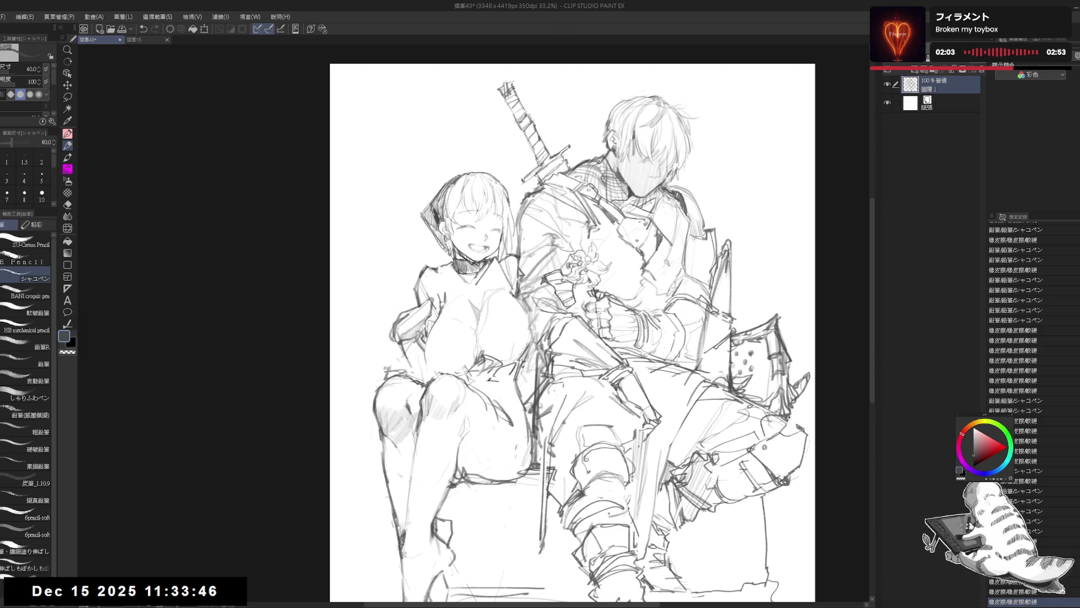
drag(441, 272, 437, 297)
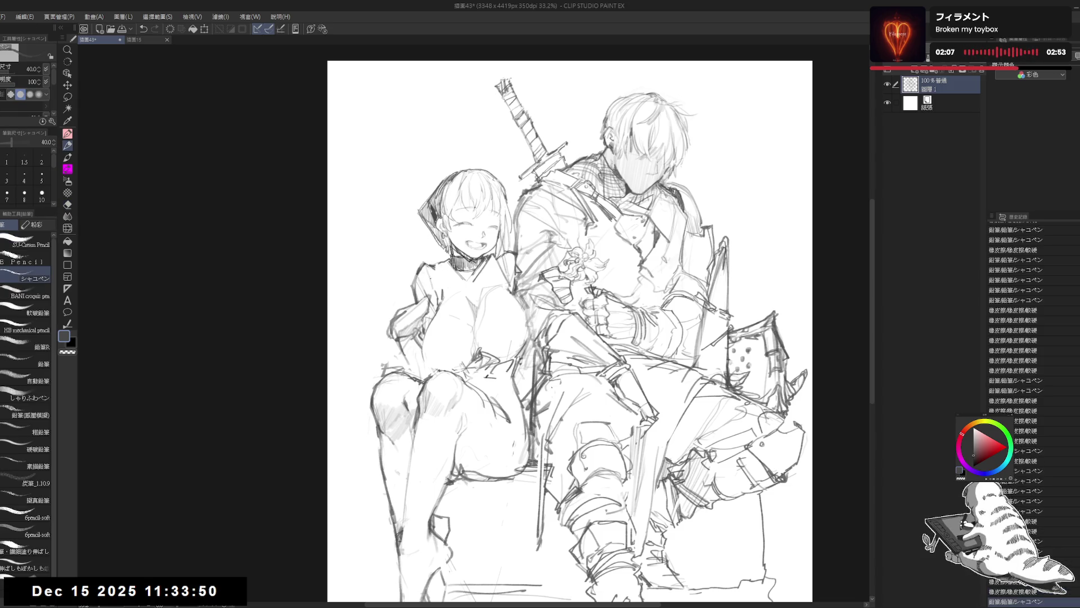
- Erase stray lines at the girl's shoulder and neck
key(e)
mouse_move(414, 262)
mouse_down()
mouse_move(439, 304)
mouse_move(419, 314)
mouse_up()
key(p)
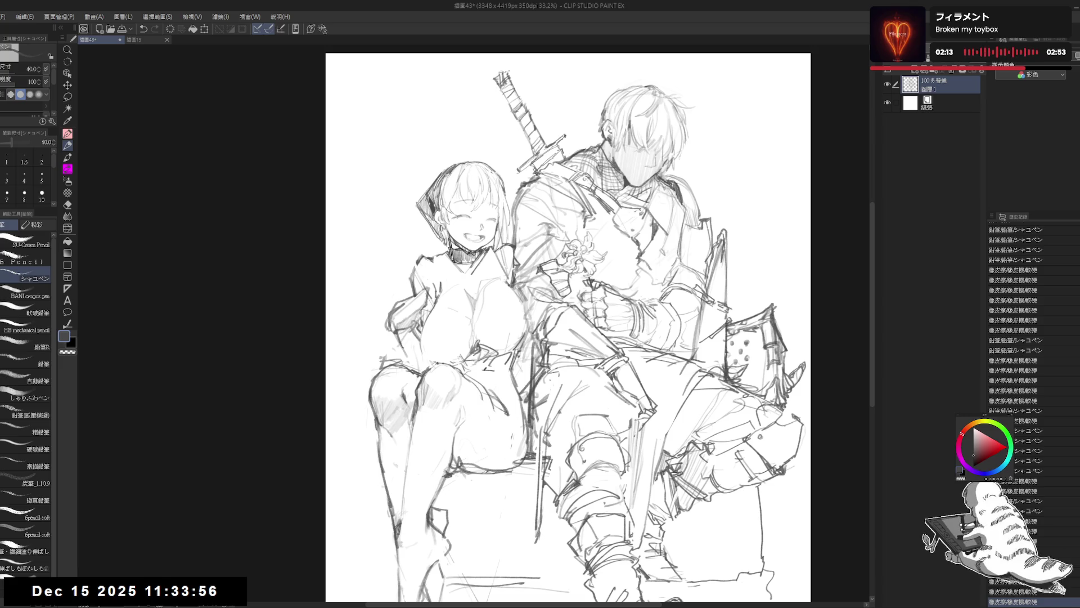
key(e)
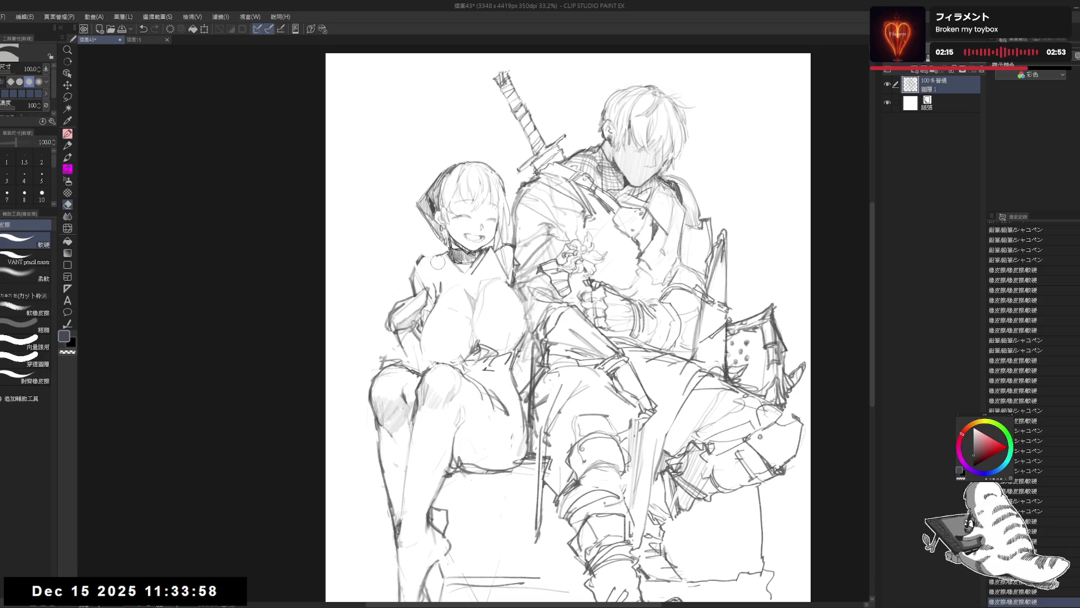
key(p)
key(e)
drag(440, 257, 446, 260)
key(p)
- Undo an unwanted stroke by the face, erase near the ear, and add a small pencil stroke
key(e)
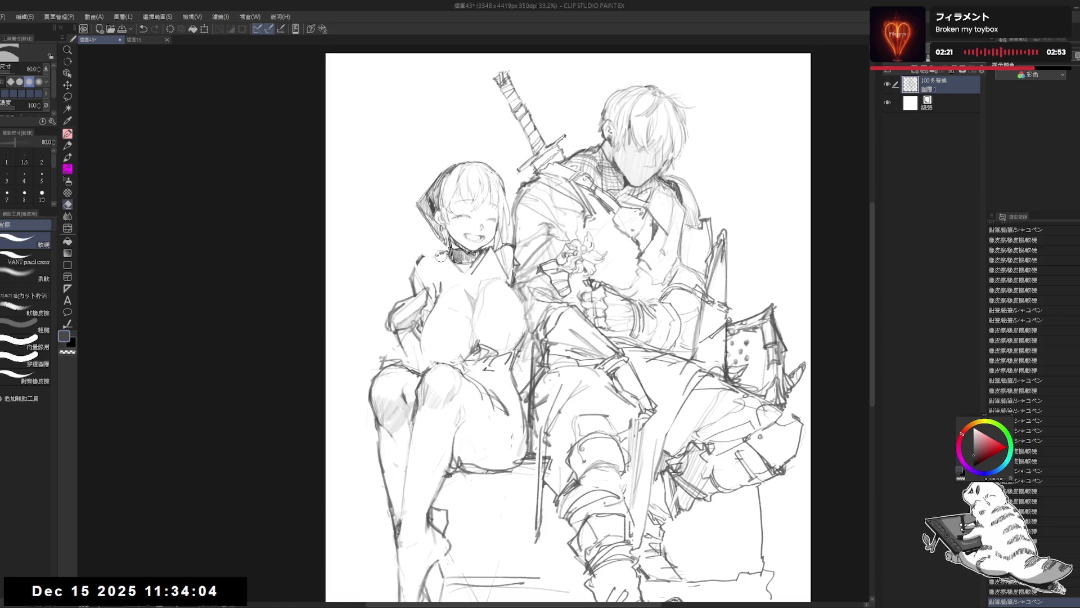
key(p)
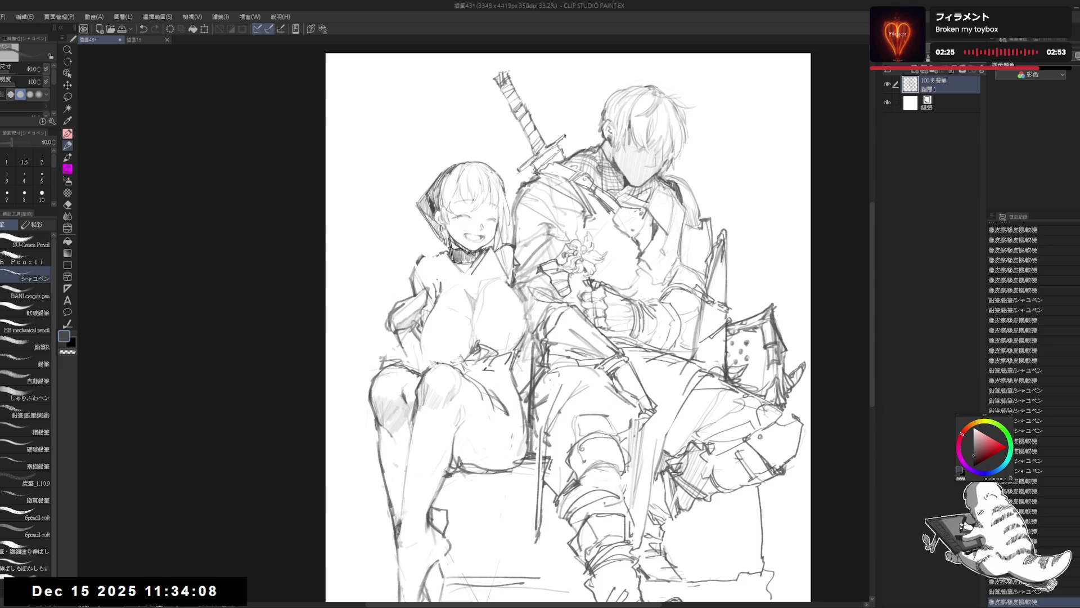
drag(444, 257, 445, 276)
key(ctrl+z)
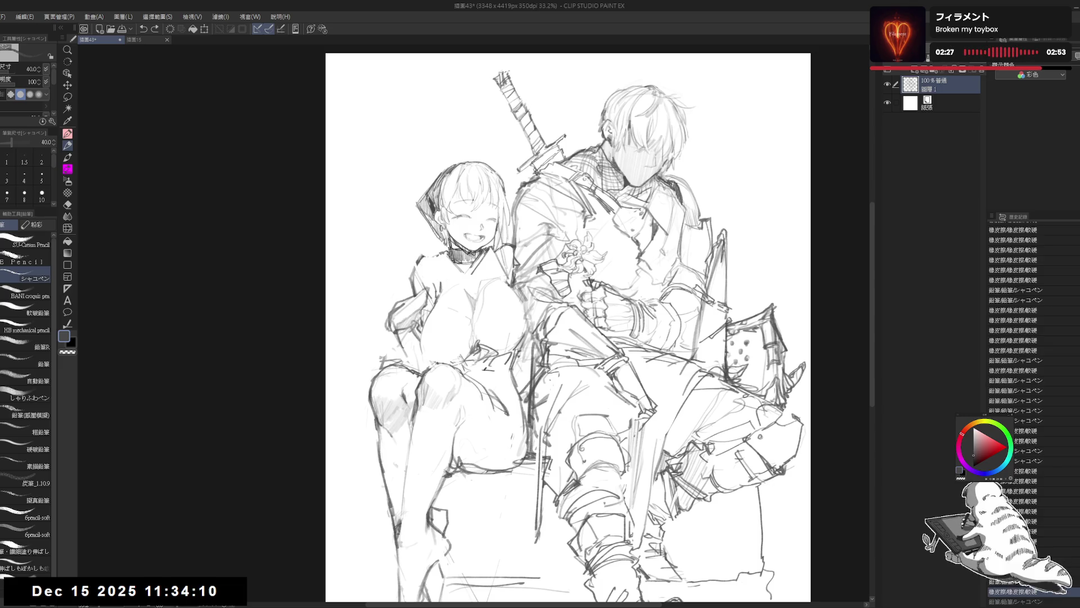
key(e)
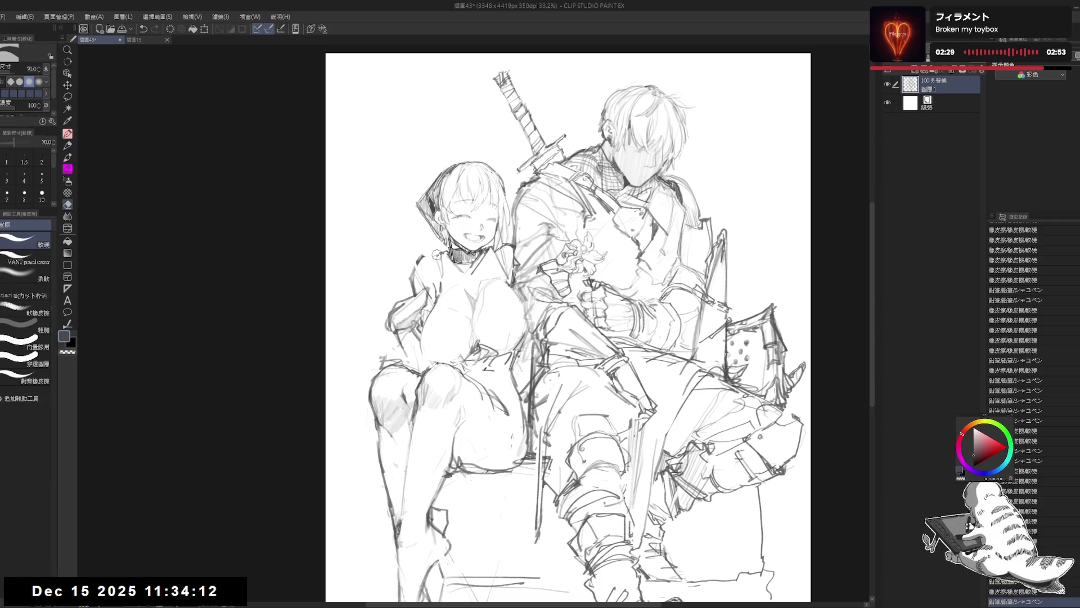
drag(432, 258, 442, 251)
key(p)
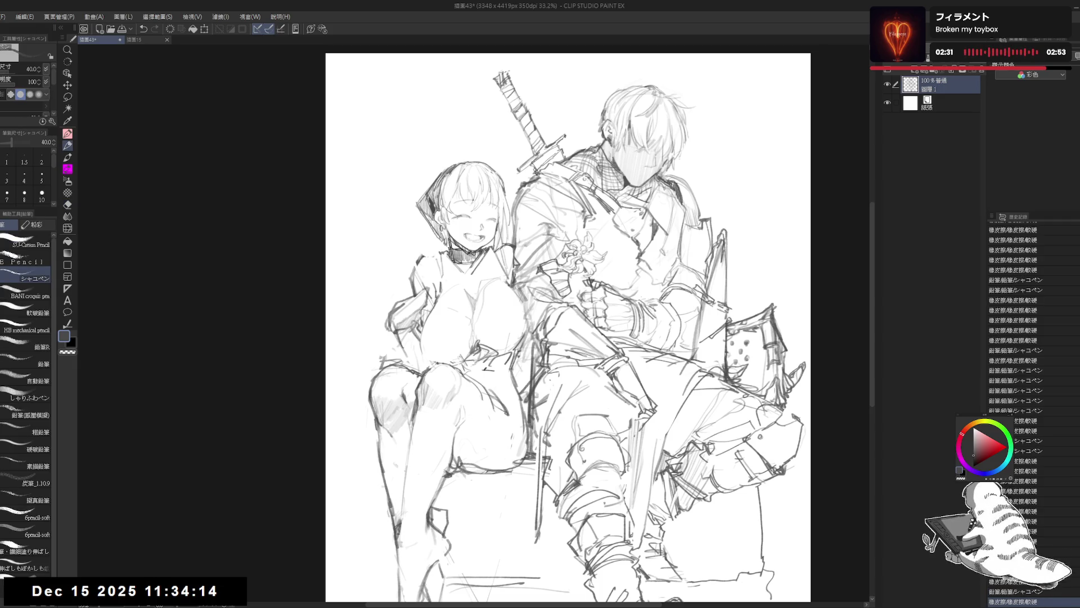
drag(495, 381, 501, 389)
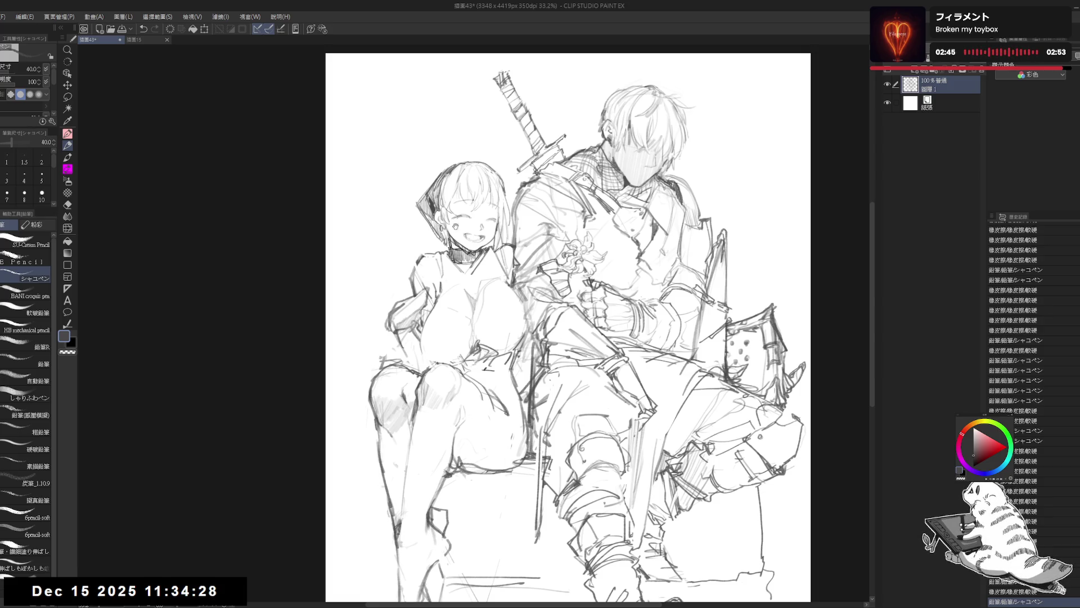
drag(455, 226, 462, 238)
key(e)
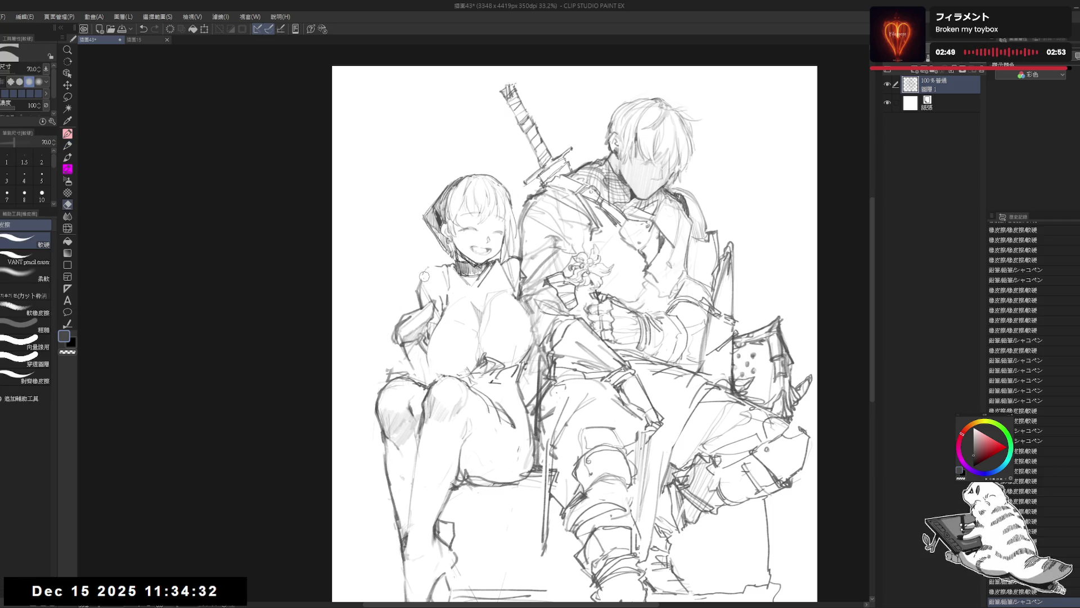
- Redraw the girl's hair lines and mirror the view to check them
key(p)
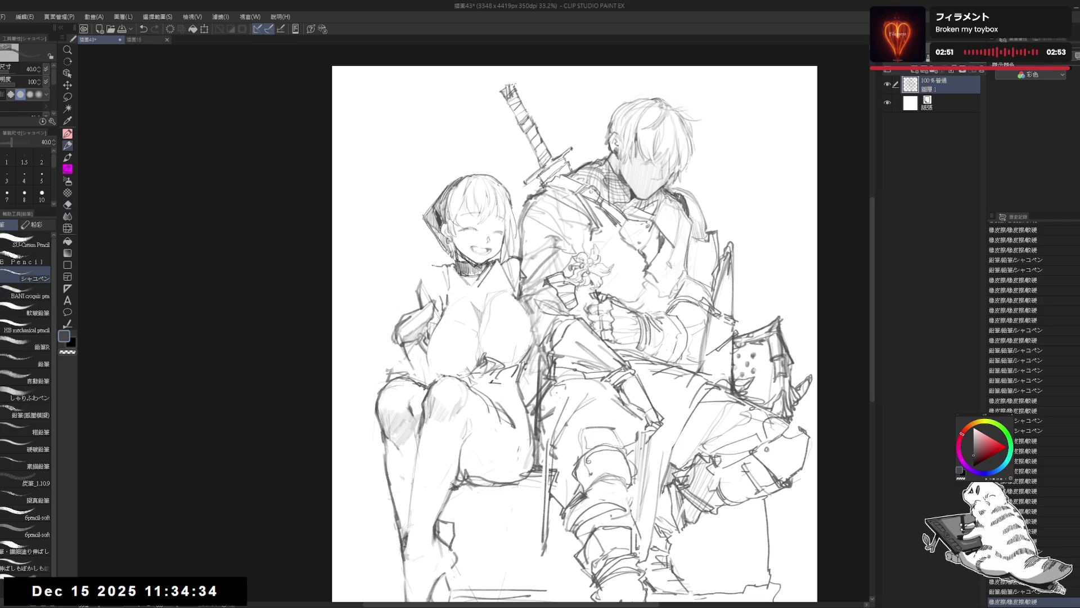
drag(426, 274, 440, 264)
key(ctrl+z)
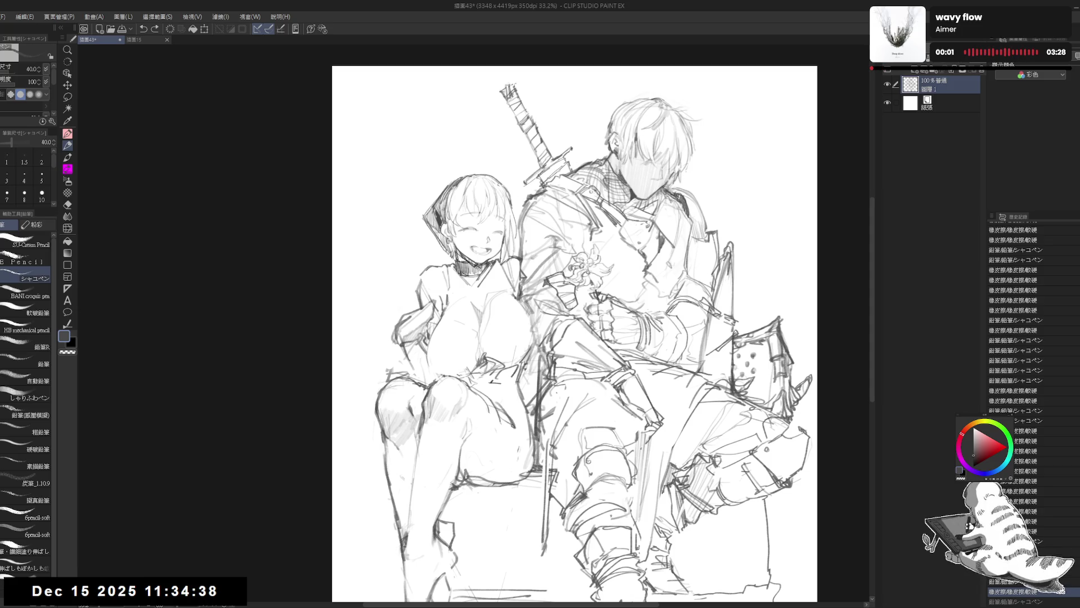
mouse_move(426, 274)
mouse_down()
mouse_move(437, 267)
mouse_move(429, 288)
mouse_move(459, 284)
mouse_move(421, 333)
mouse_up()
key(h)
key(h)
- Add a tiny pencil mark on the girl's figure
key(e)
key(p)
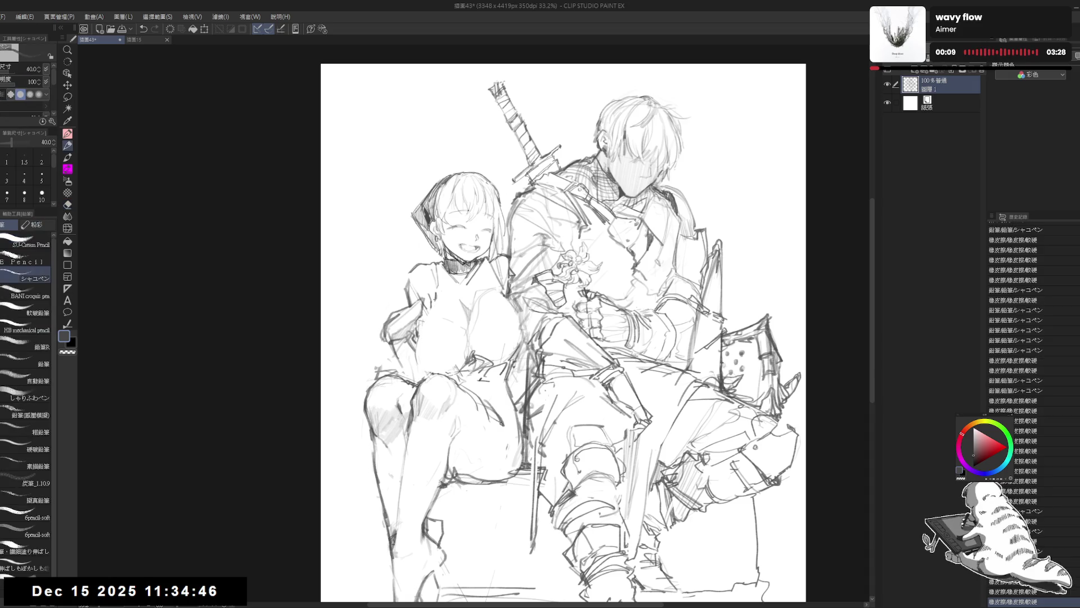
key(e)
key(p)
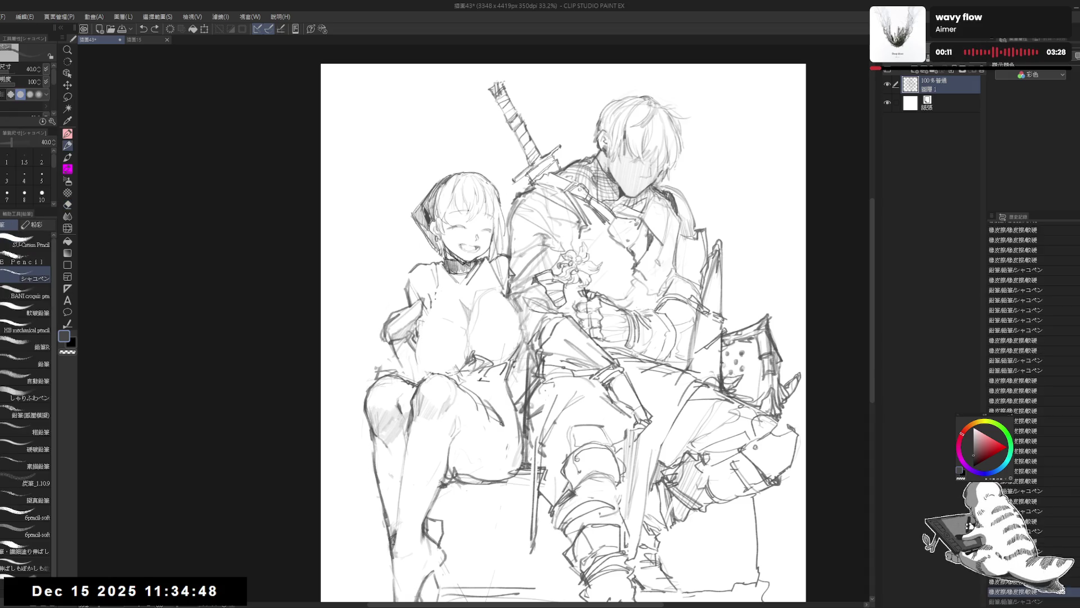
key(e)
key(p)
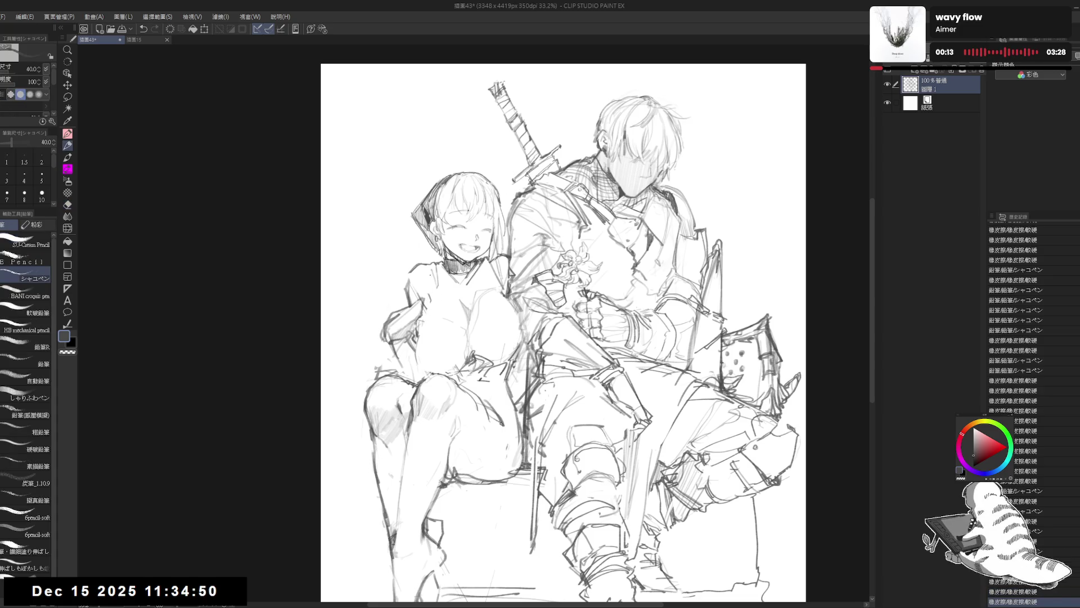
click(434, 327)
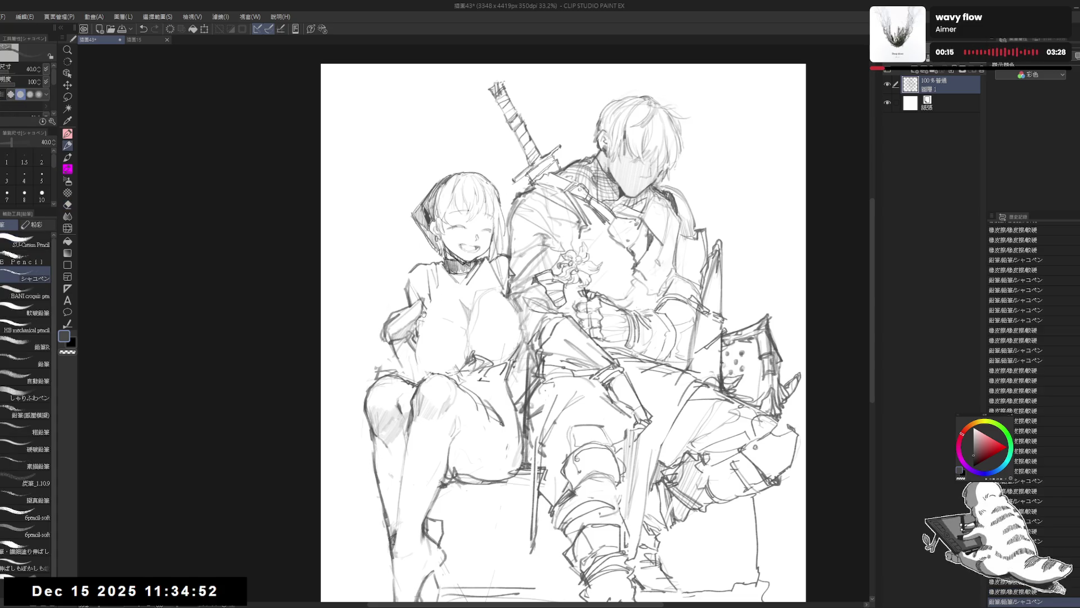
- Add small strokes on the girl's figure and rework her arm line
drag(424, 312, 436, 318)
key(e)
key(p)
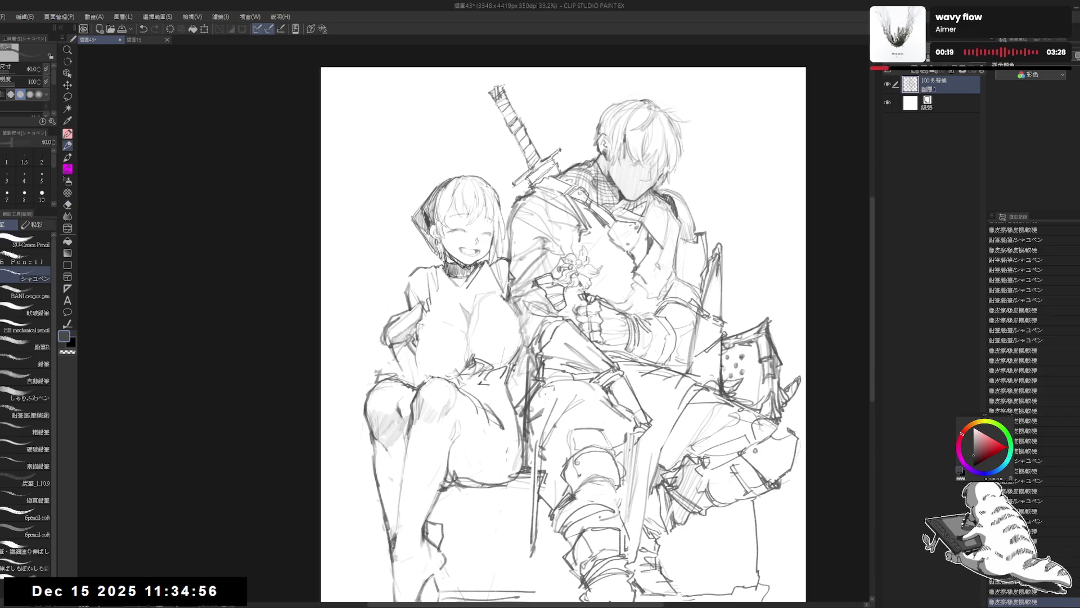
drag(430, 302, 446, 313)
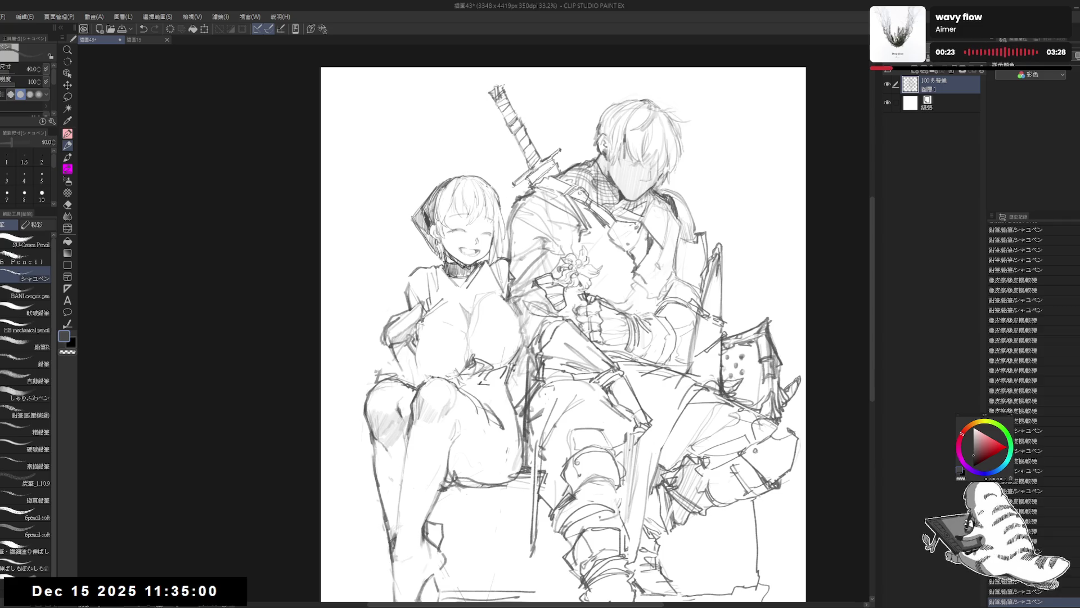
drag(422, 318, 414, 363)
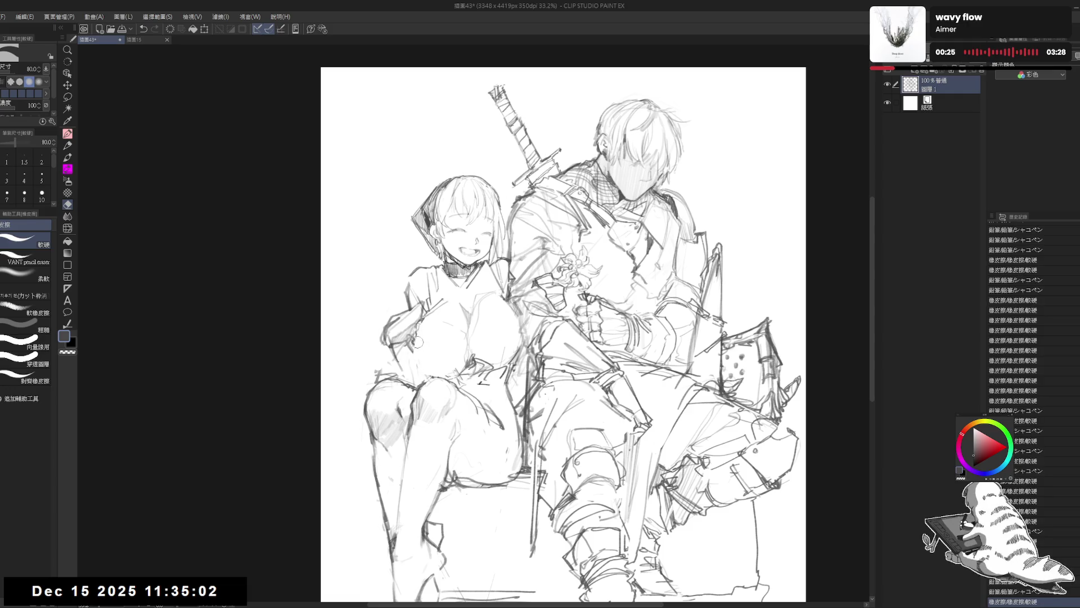
drag(420, 323, 414, 348)
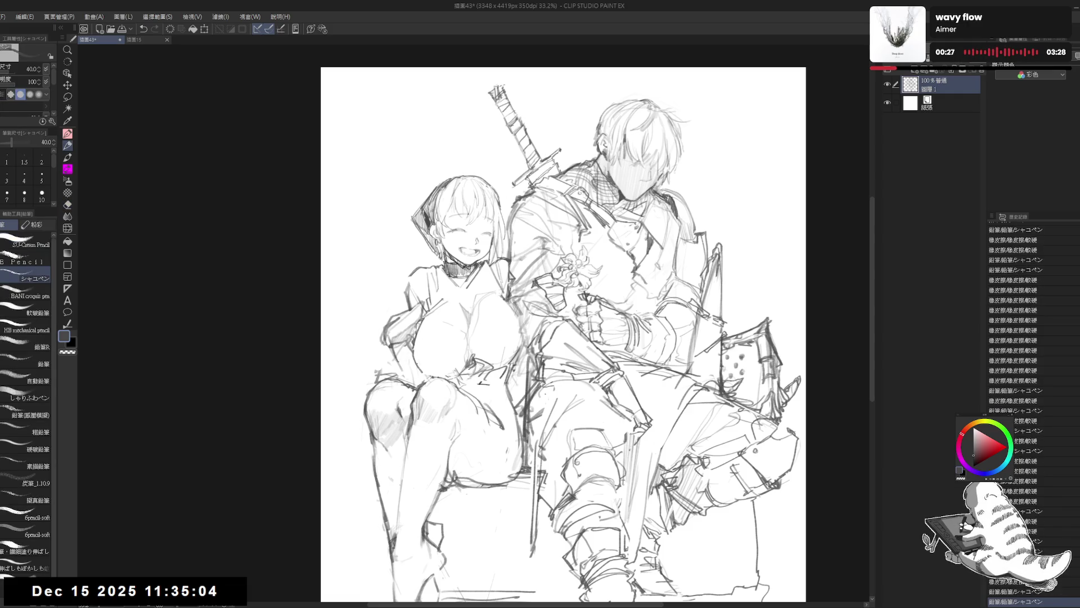
- Erase part of the girl's arm line and undo the last two stray strokes
key(e)
mouse_move(425, 376)
mouse_down()
mouse_move(418, 359)
mouse_move(446, 364)
mouse_up()
key(p)
key(e)
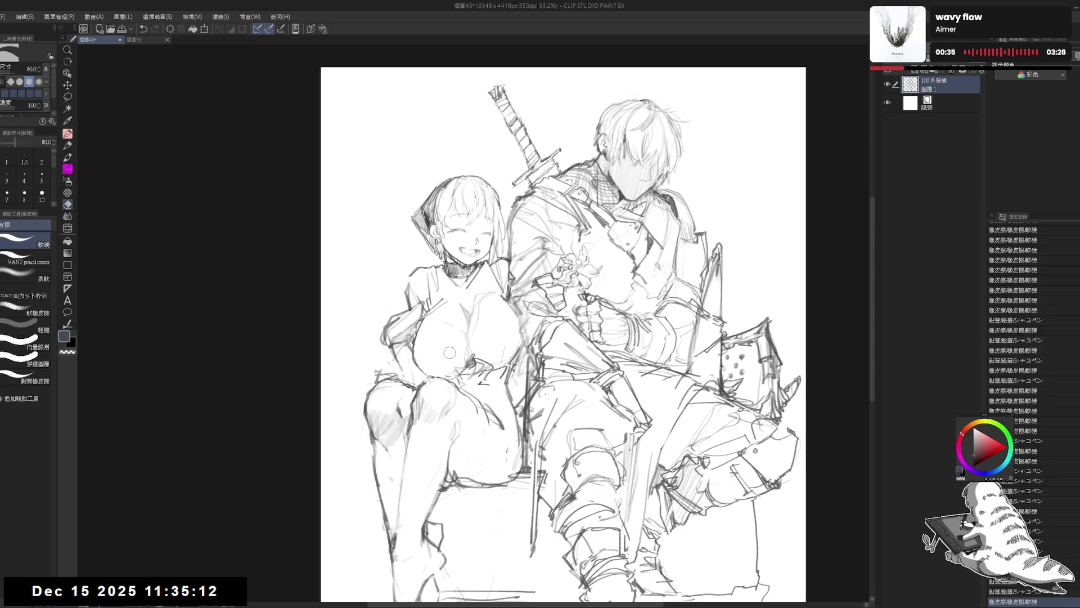
key(p)
drag(427, 332, 431, 338)
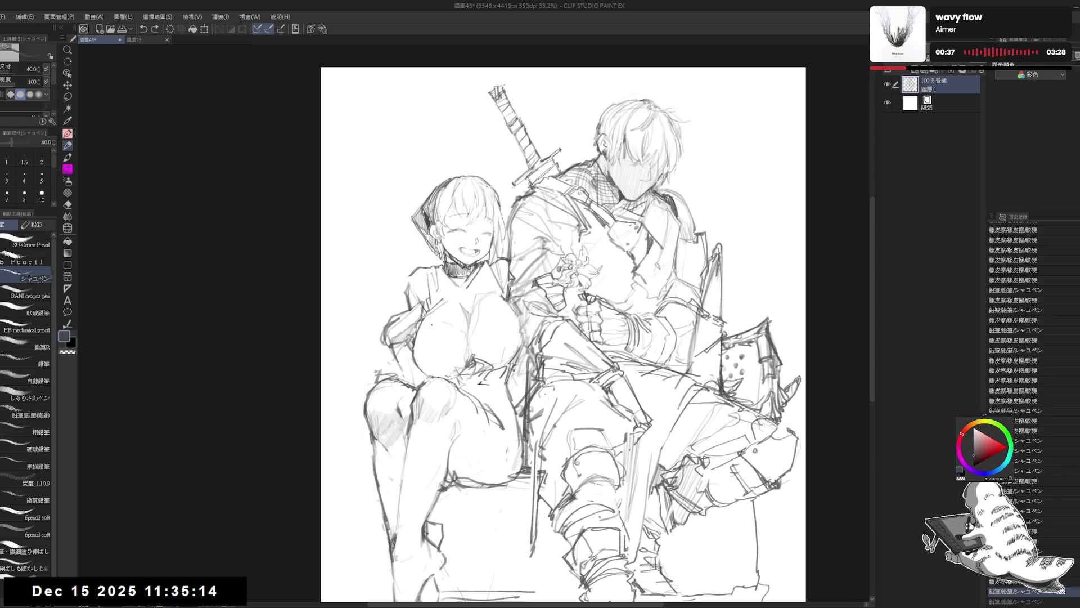
key(ctrl+z)
key(ctrl+z)
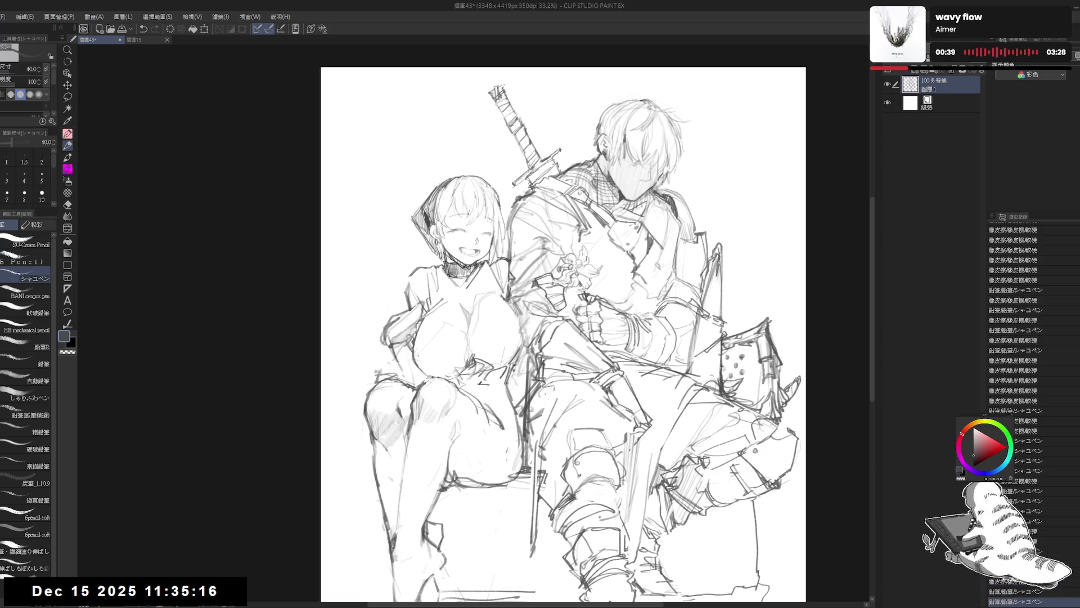
- Add four small pencil marks on the girl's chest
click(427, 363)
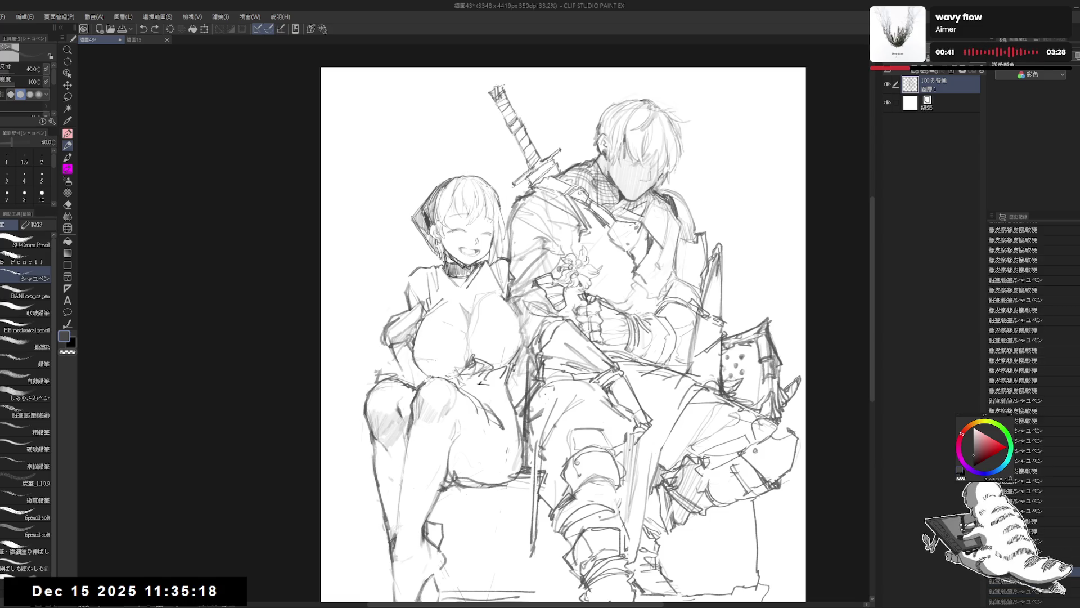
click(434, 366)
click(433, 372)
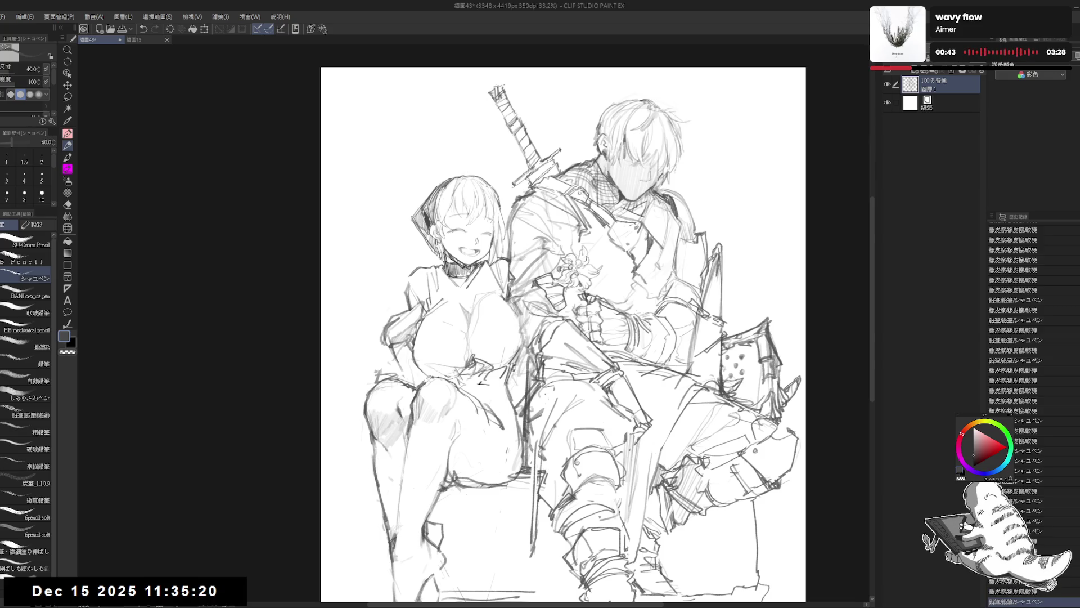
click(451, 376)
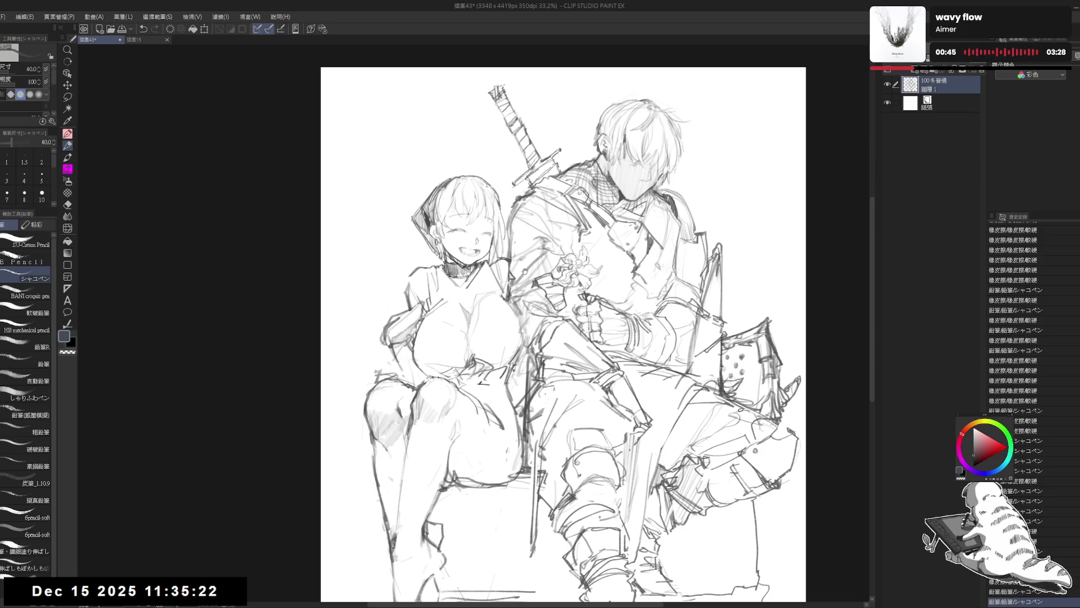
drag(502, 380, 513, 391)
- Erase and retouch small spots on the girl, then rotate the view for drawing
key(e)
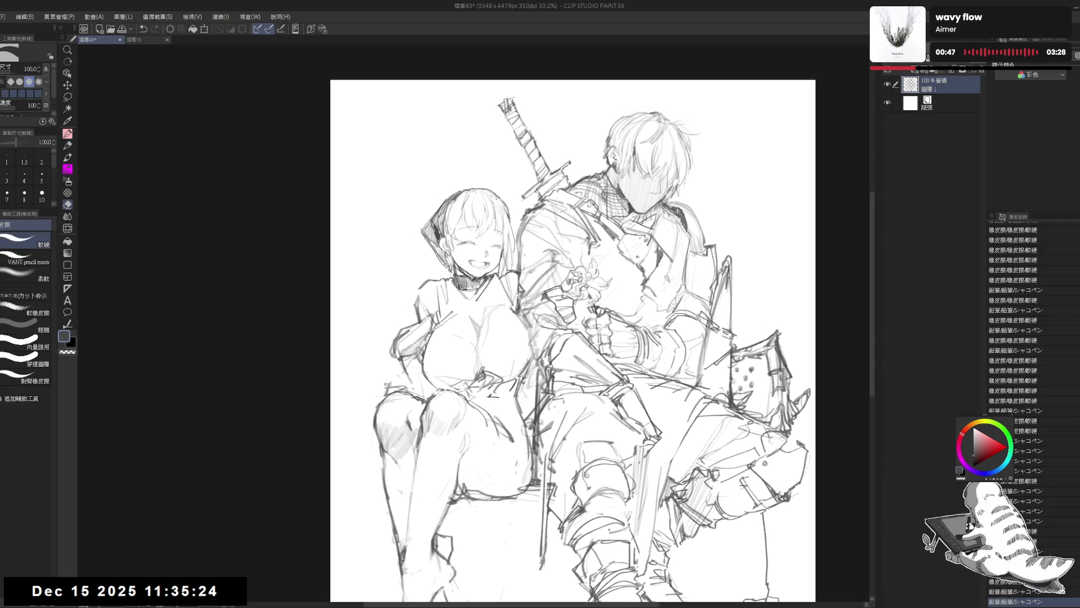
click(458, 383)
key(p)
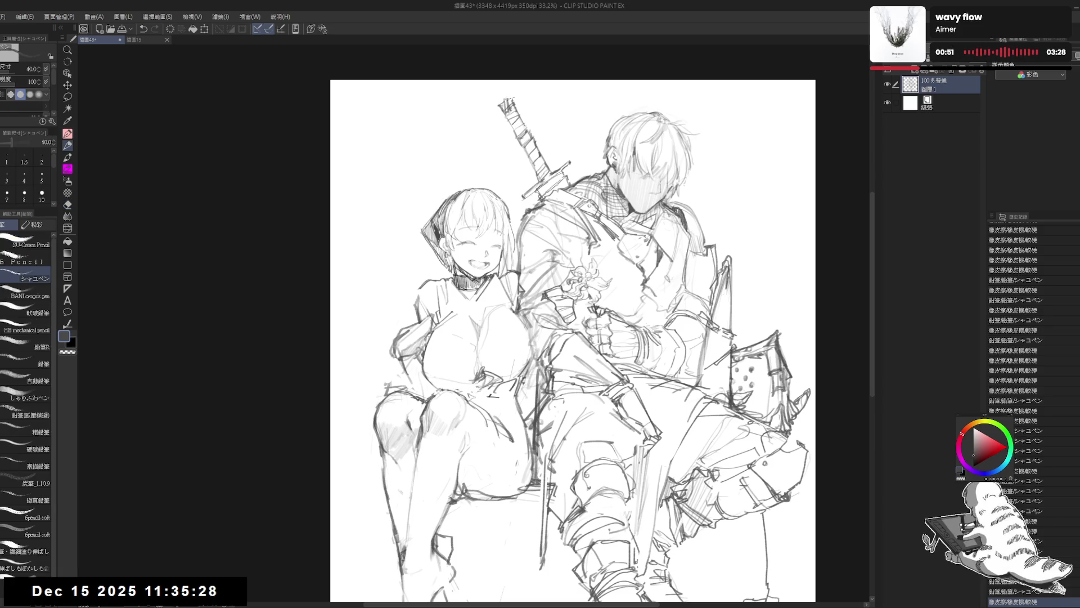
click(466, 377)
key(e)
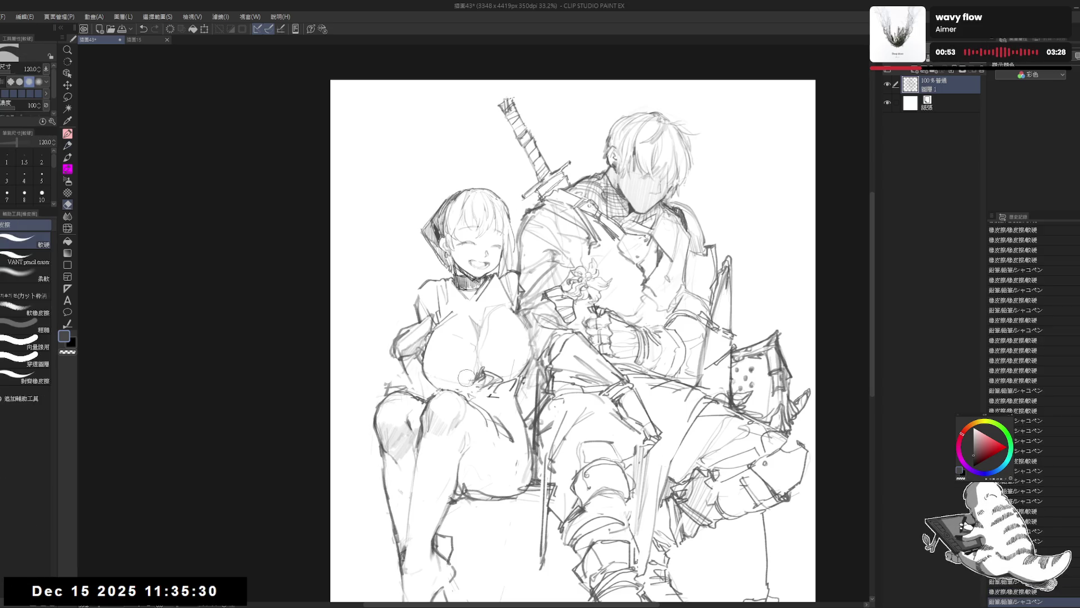
click(466, 378)
key(r)
drag(466, 377, 442, 368)
- Add a small pencil mark at the girl's chest and reset the canvas rotation to upright
key(p)
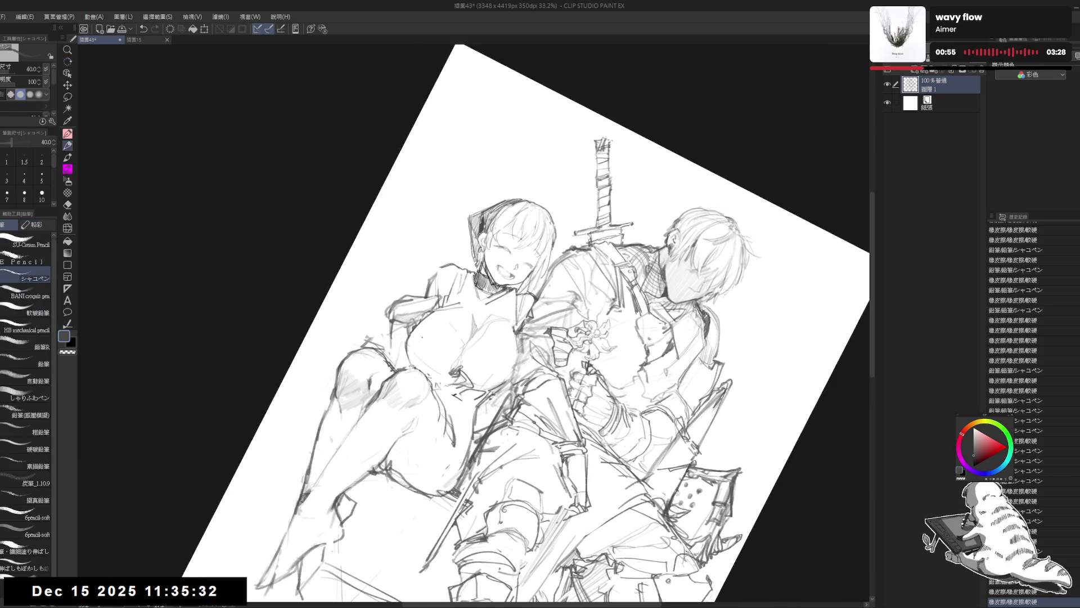
click(429, 362)
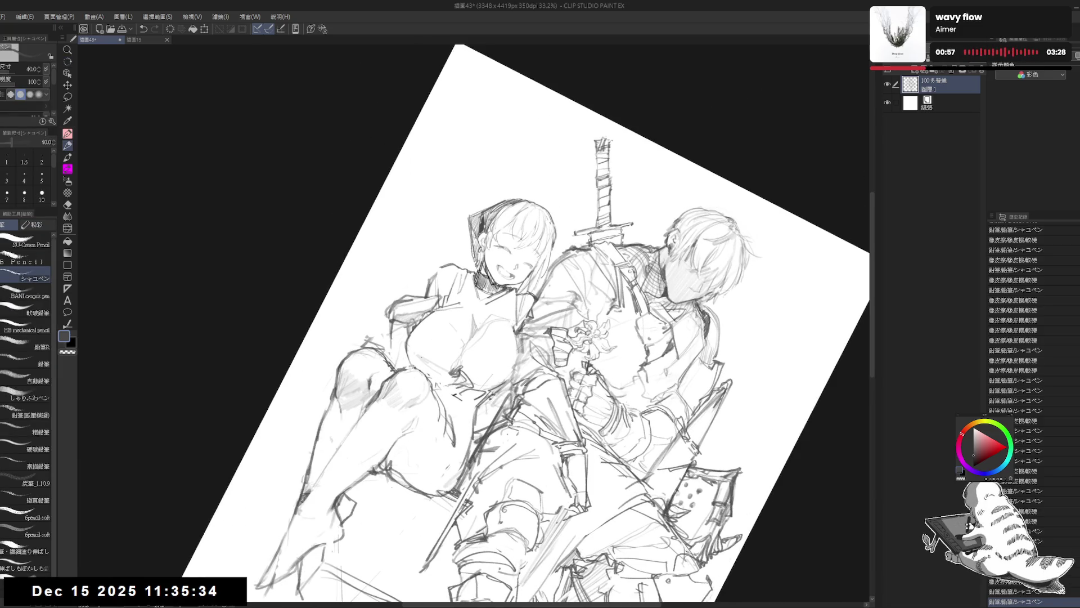
key(ctrl+at)
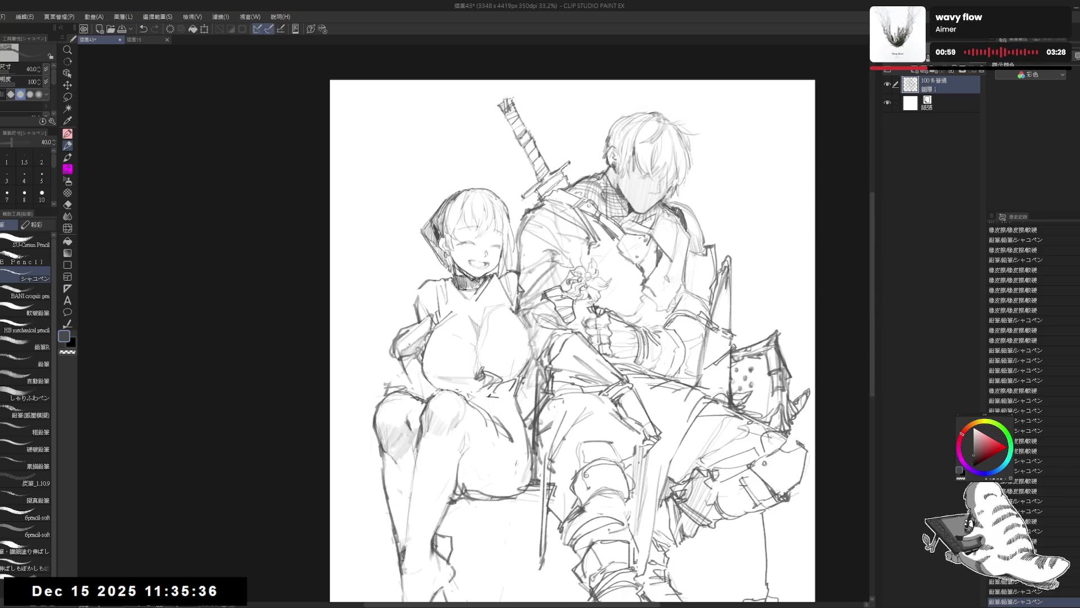
- Zoom out to review the whole sketch, zoom back in, and erase a stray mark below her chest
scroll(394, 331, down, 1)
scroll(395, 331, down, 1)
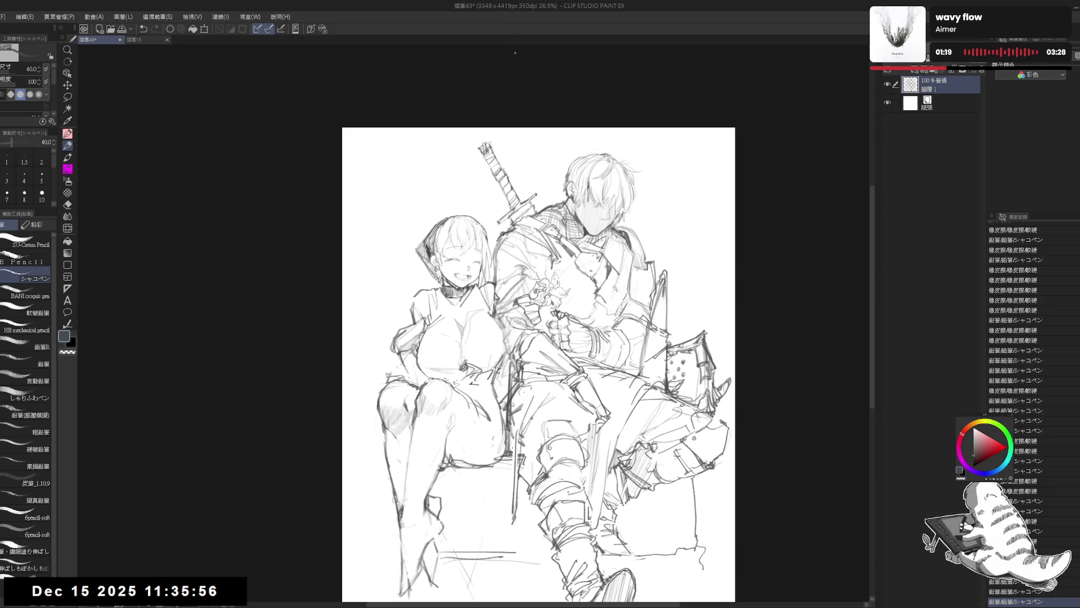
scroll(459, 259, up, 1)
scroll(445, 315, up, 1)
key(e)
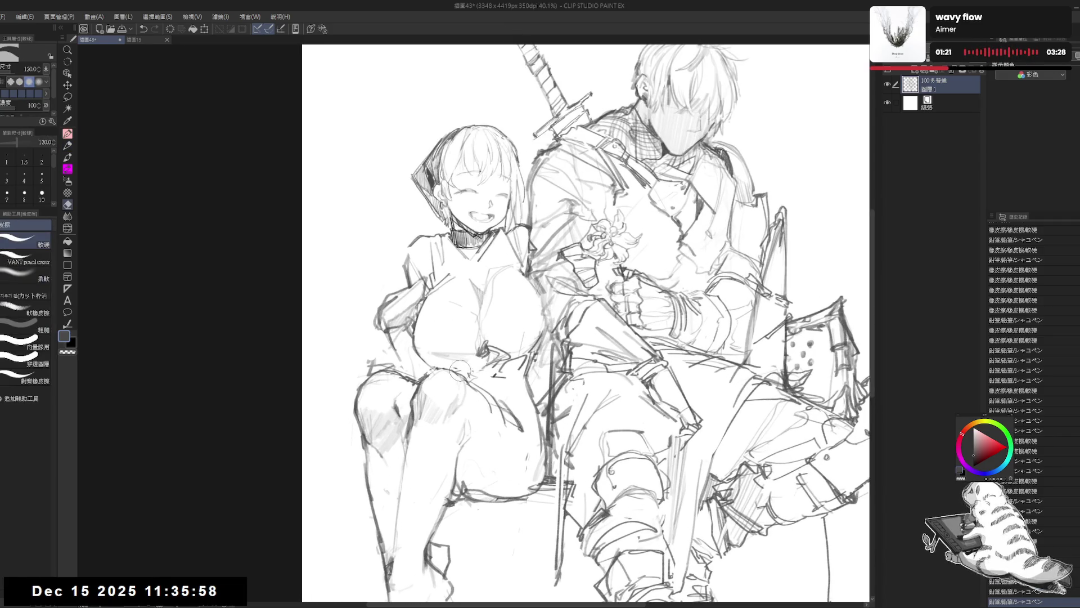
mouse_move(477, 373)
mouse_down()
mouse_move(467, 379)
mouse_move(456, 358)
mouse_up()
key(p)
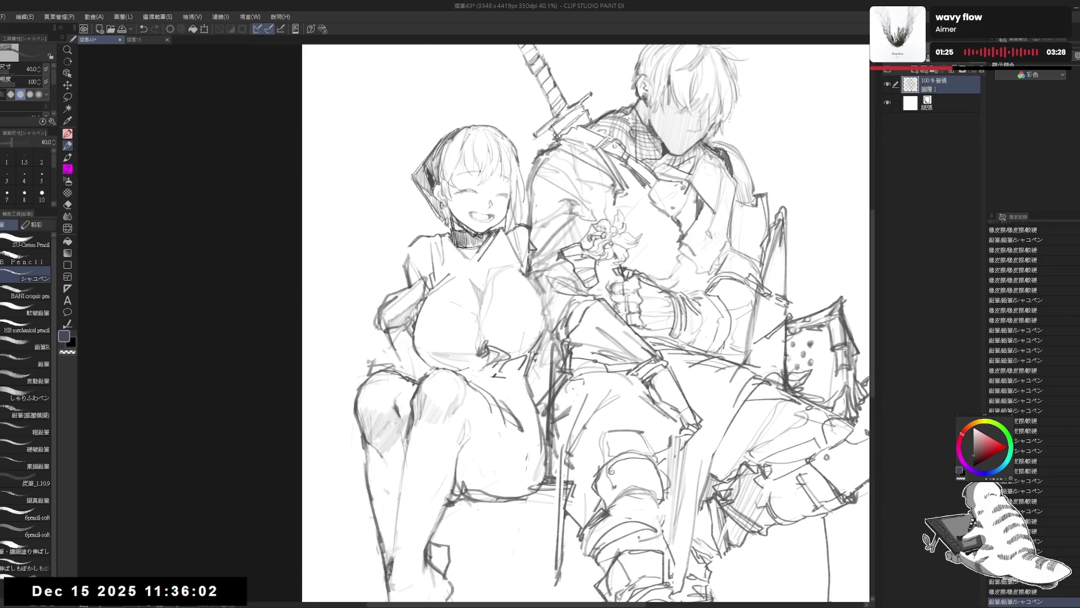
- Check the mirrored view and erase stray pencil marks and small lines on the girl's chest
key(h)
key(h)
key(e)
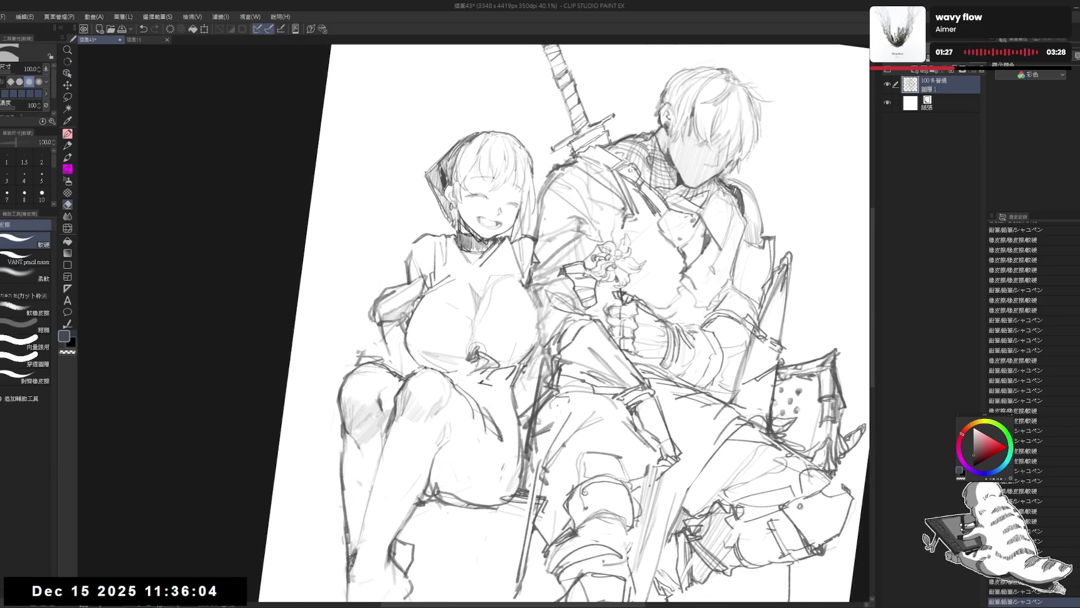
drag(474, 355, 475, 332)
key(p)
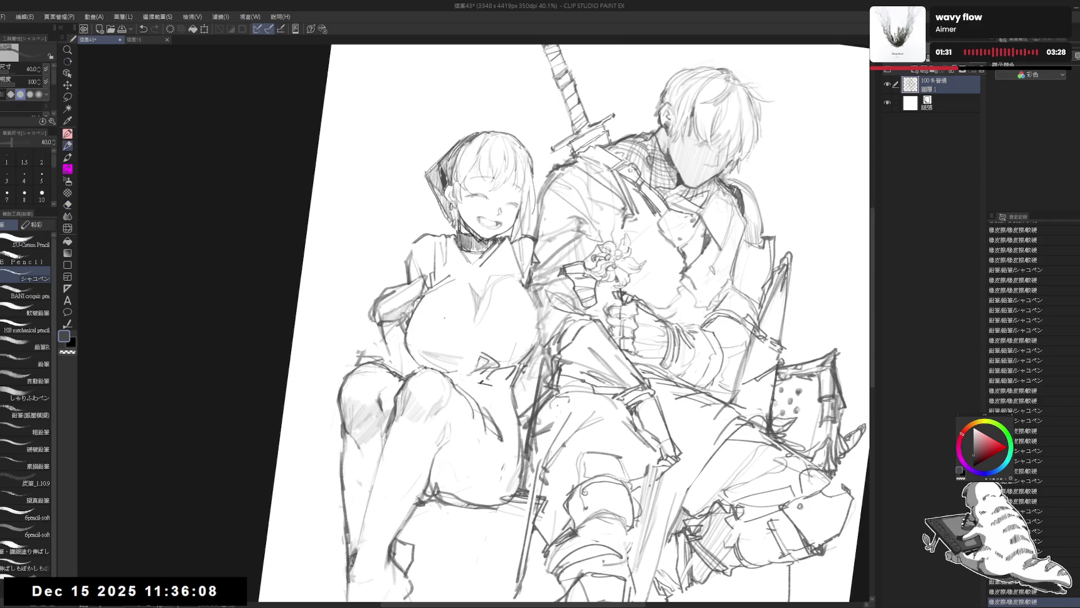
key(e)
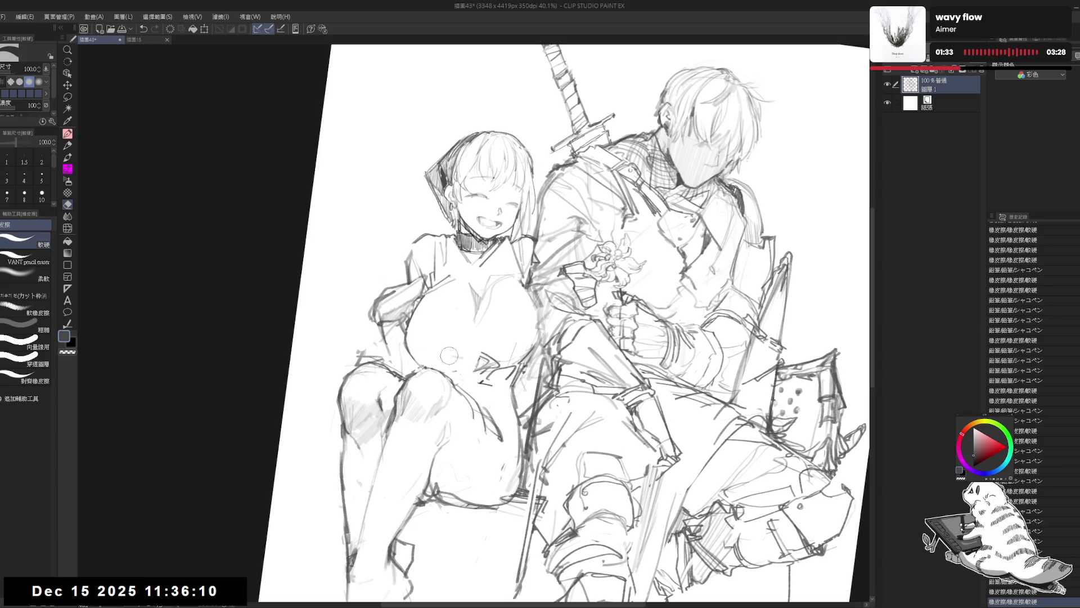
mouse_move(449, 355)
mouse_down()
mouse_move(406, 346)
mouse_move(410, 335)
mouse_move(419, 363)
mouse_up()
key(p)
- Undo the last stroke, erase and redraw a small line, then straighten the tilted view
key(ctrl+z)
drag(563, 281, 597, 327)
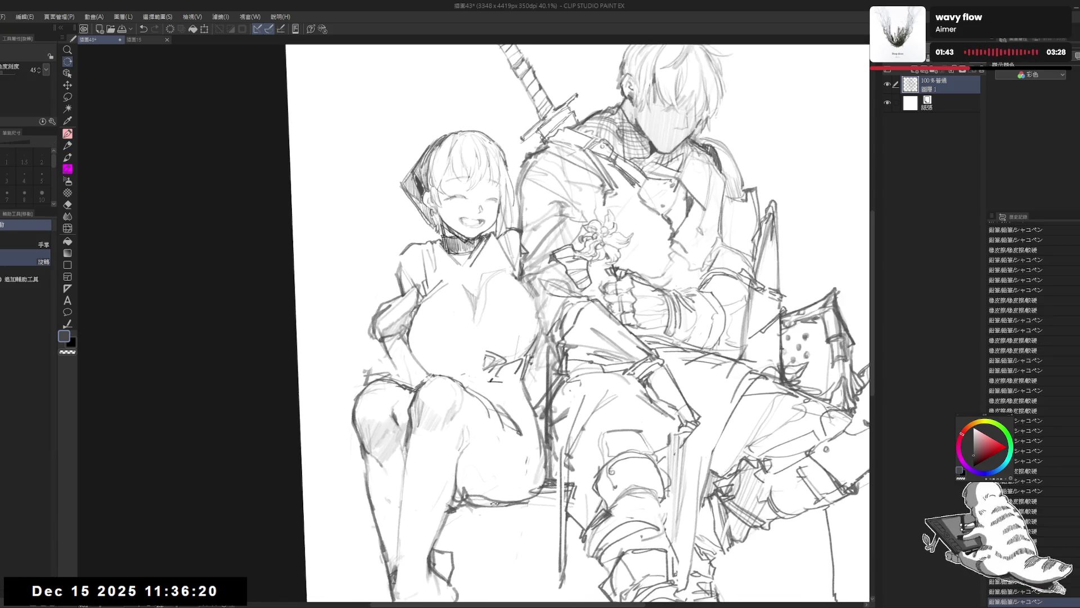
key(e)
drag(466, 307, 483, 325)
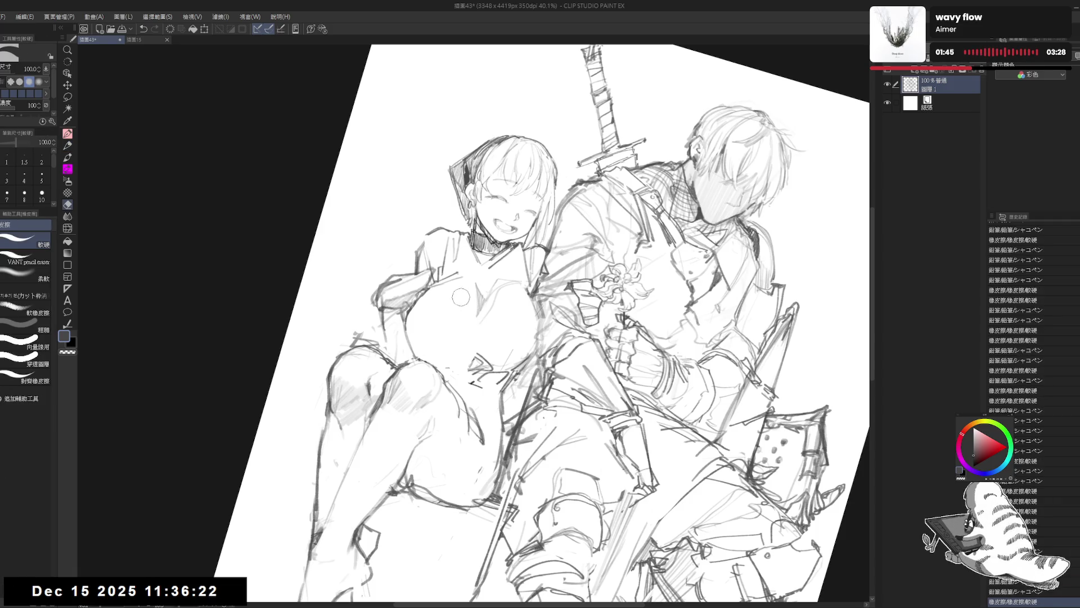
key(p)
drag(447, 284, 467, 281)
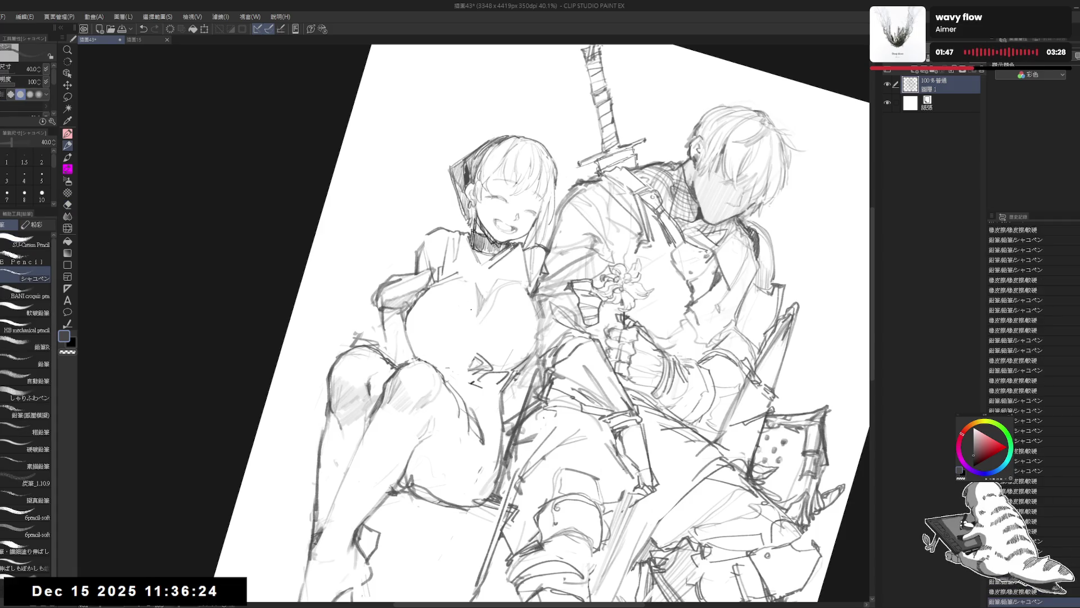
key(ctrl+@)
- Undo and redo recent strokes, then erase a small mark near the girl's waist
key(p)
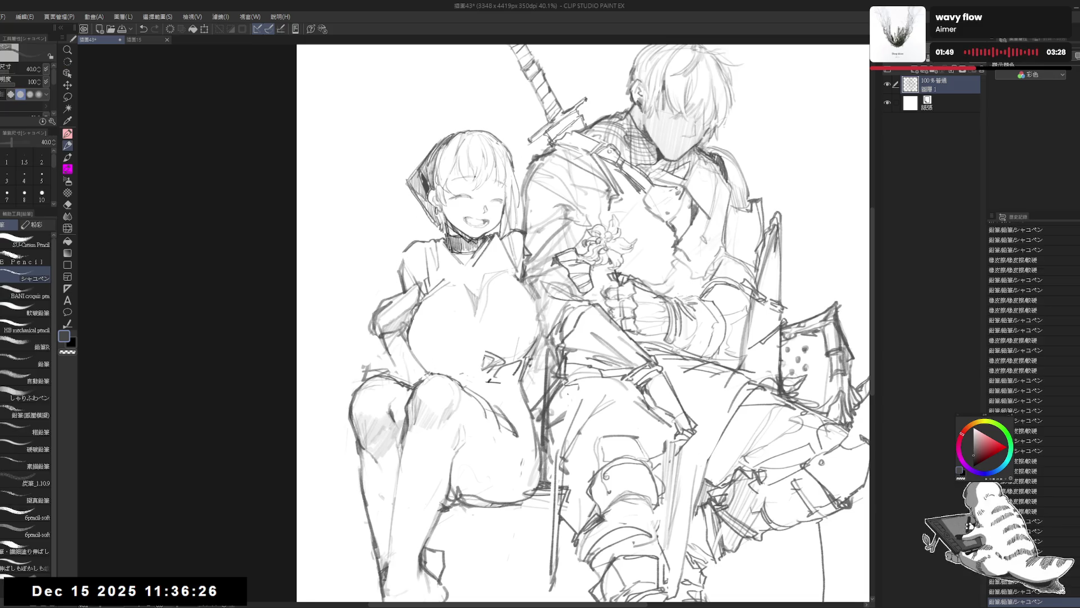
key(ctrl+z)
key(ctrl+z)
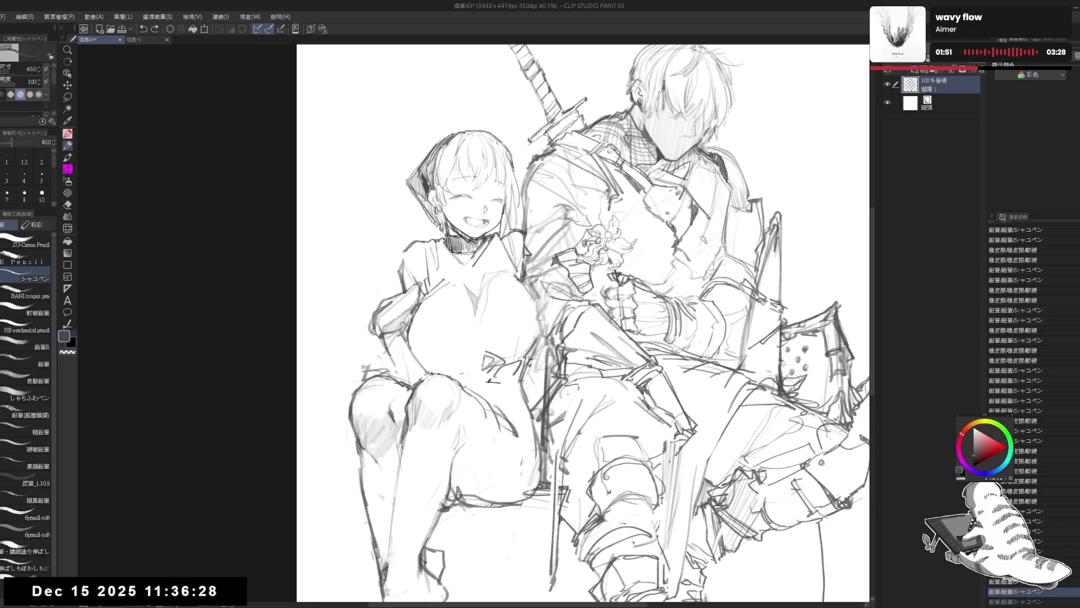
key(ctrl+y)
key(ctrl+y)
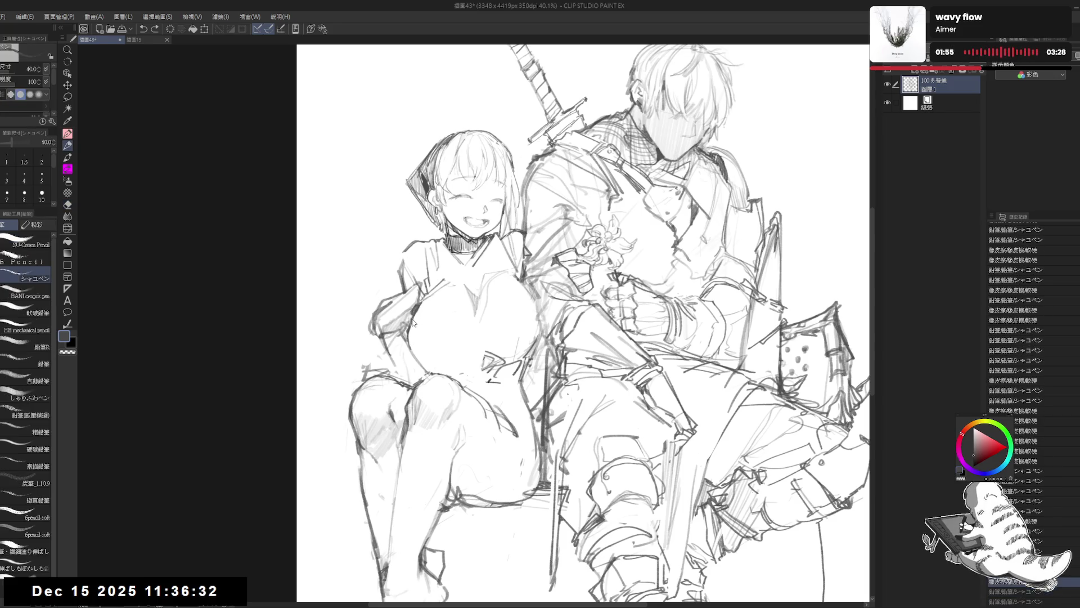
key(ctrl+z)
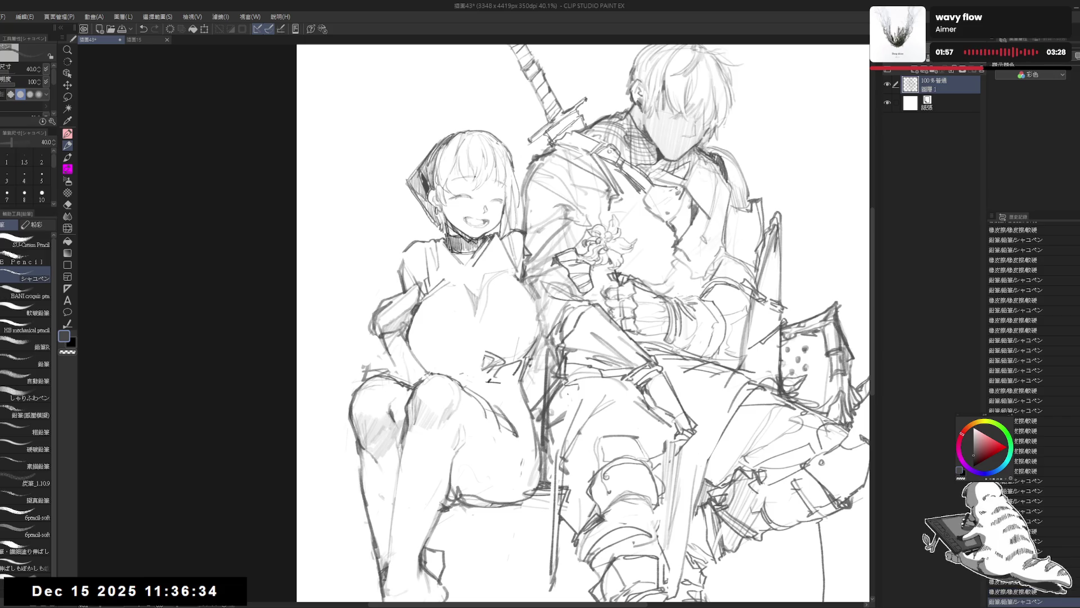
key(e)
drag(453, 368, 470, 380)
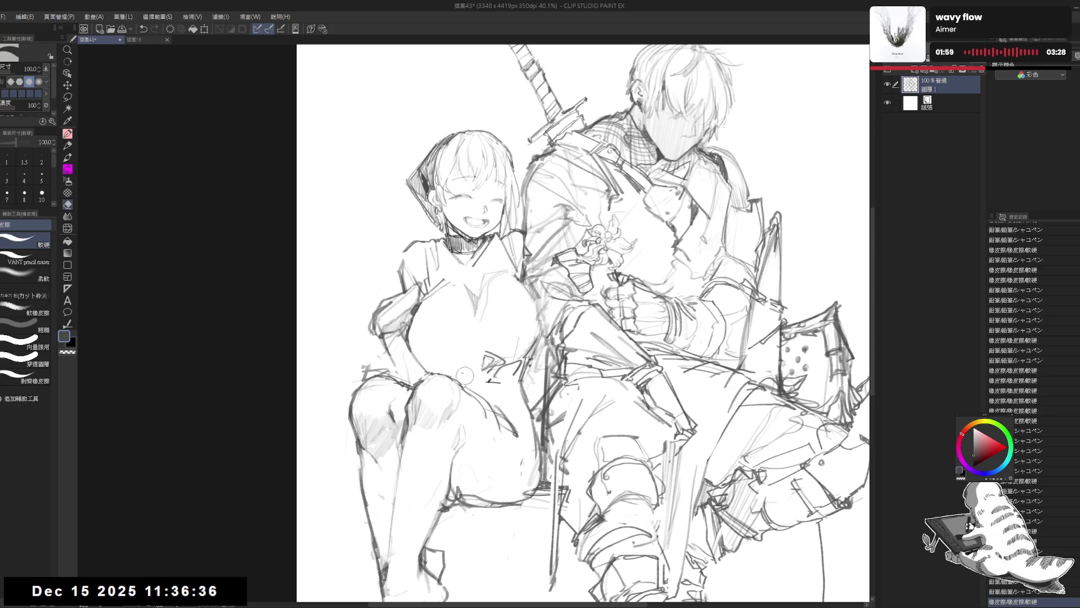
key(p)
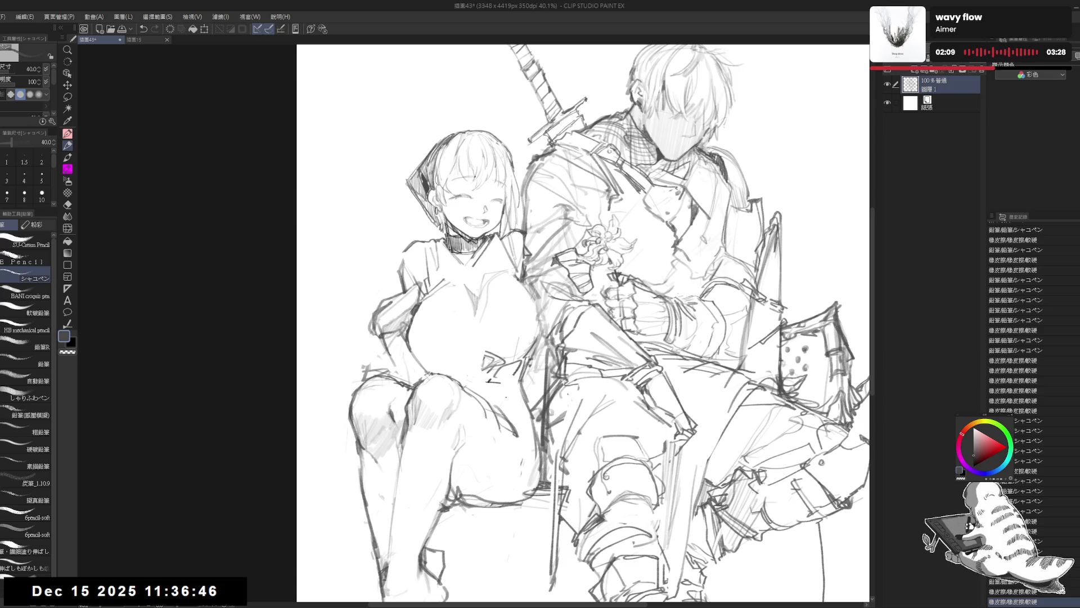
- Erase a small mark on the girl's chest and dab three tiny pencil marks there
key(e)
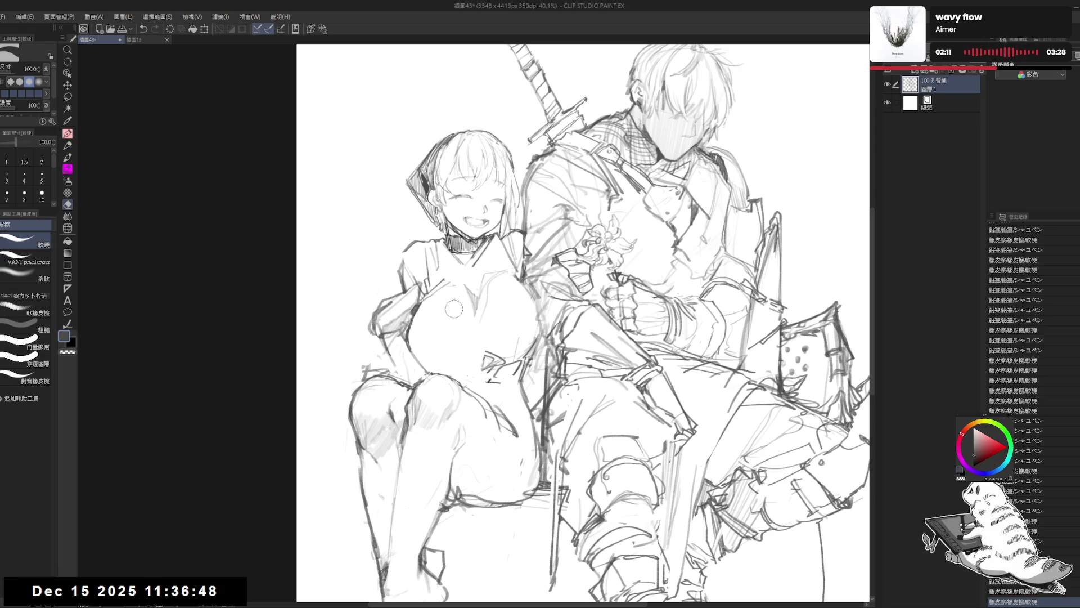
drag(456, 311, 450, 295)
key(p)
click(452, 286)
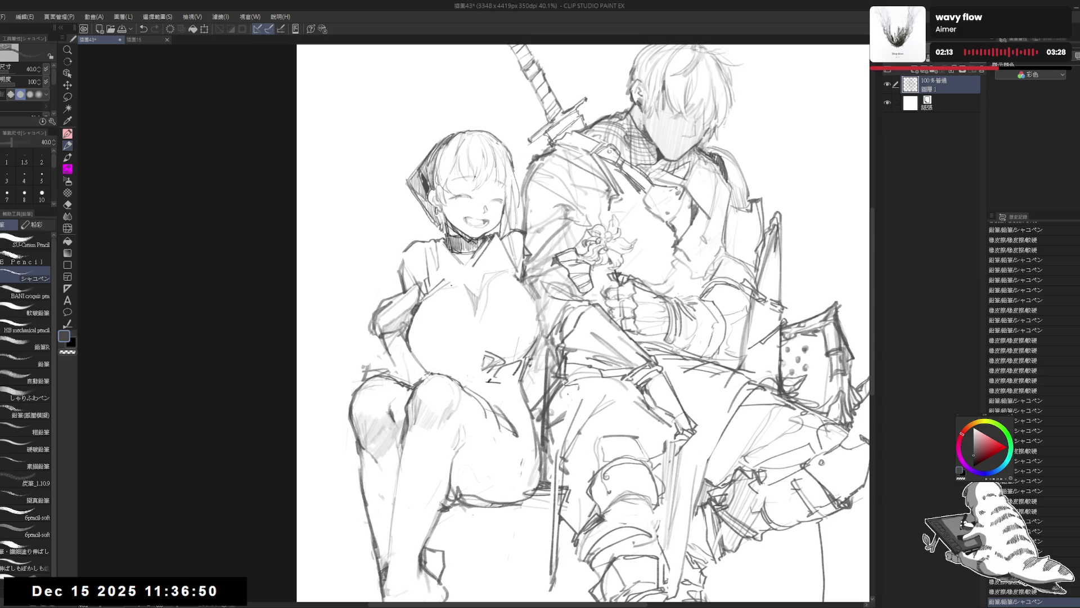
click(455, 286)
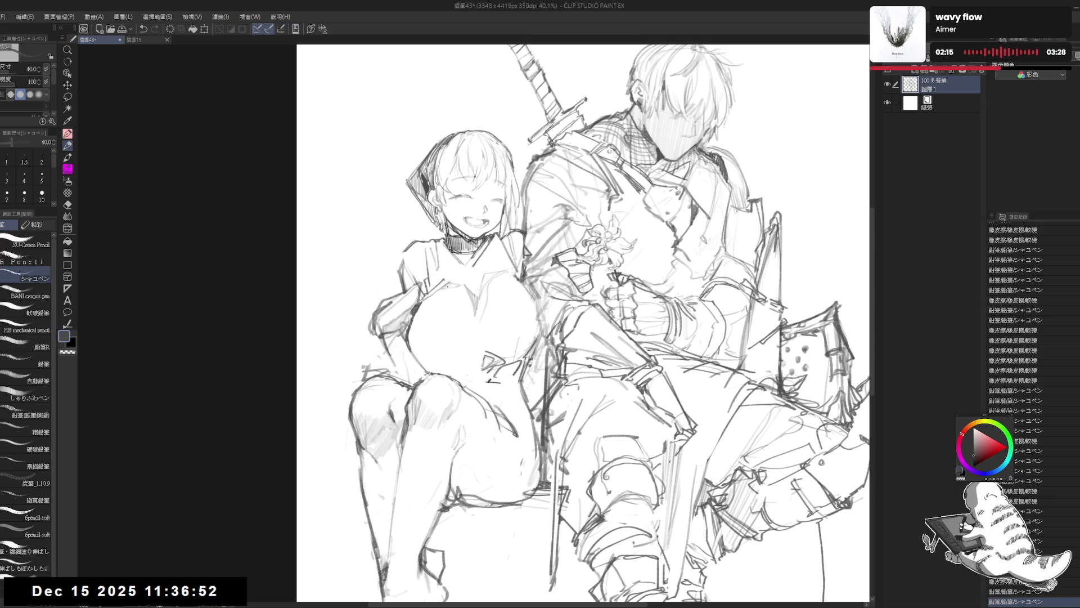
click(495, 282)
- Check the mirrored view, undo a stray stroke across the chest, and draw a cleaner chest line
key(h)
key(h)
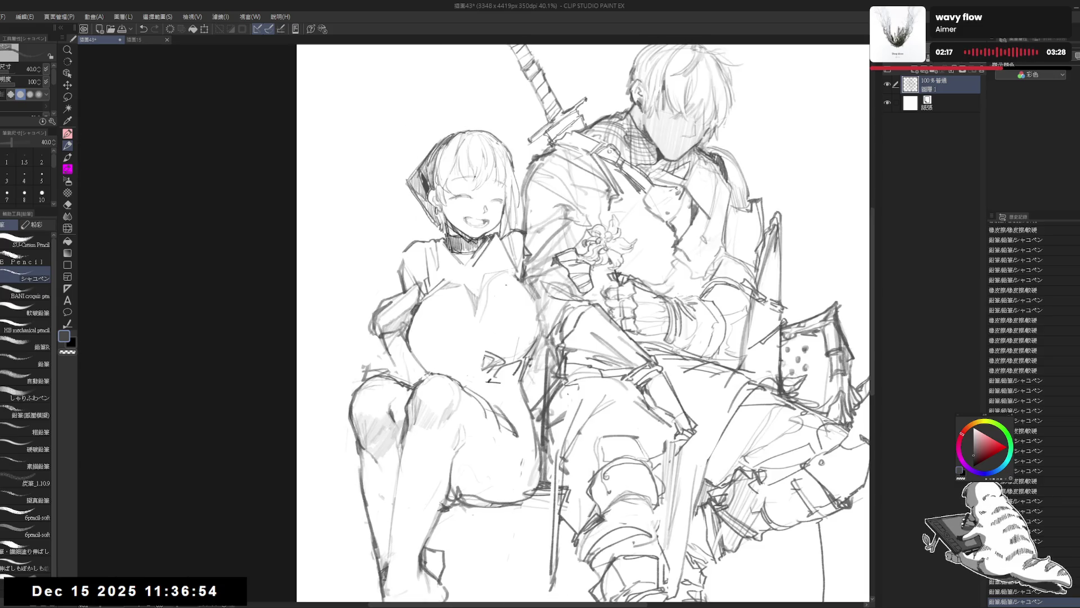
key(e)
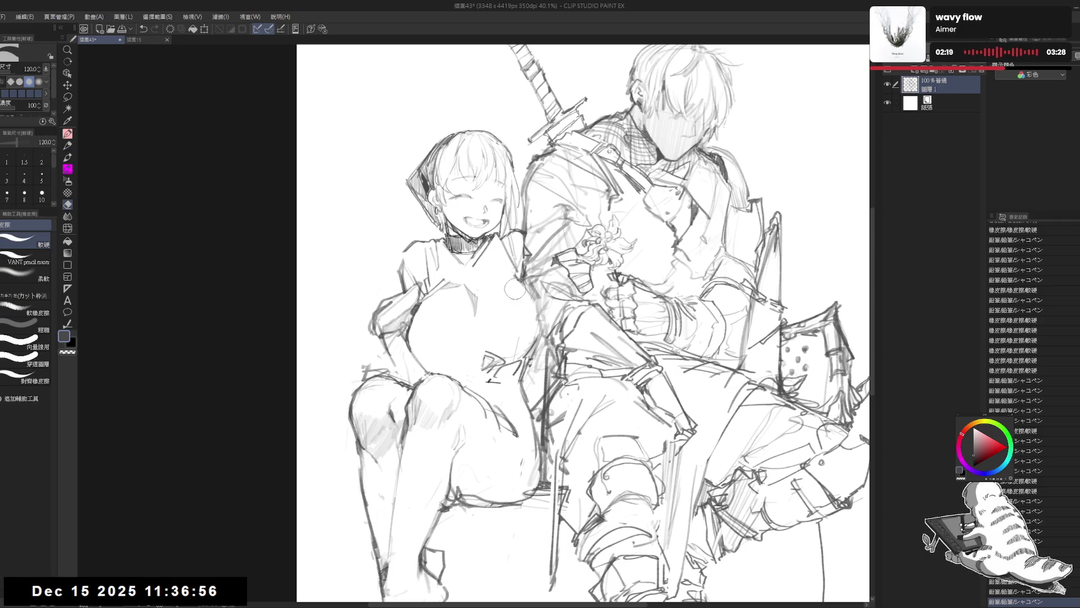
key(p)
mouse_move(510, 271)
mouse_down()
mouse_move(488, 278)
mouse_move(434, 353)
mouse_up()
key(ctrl+z)
key(e)
key(-)
key(p)
key(e)
key(p)
drag(466, 315, 441, 354)
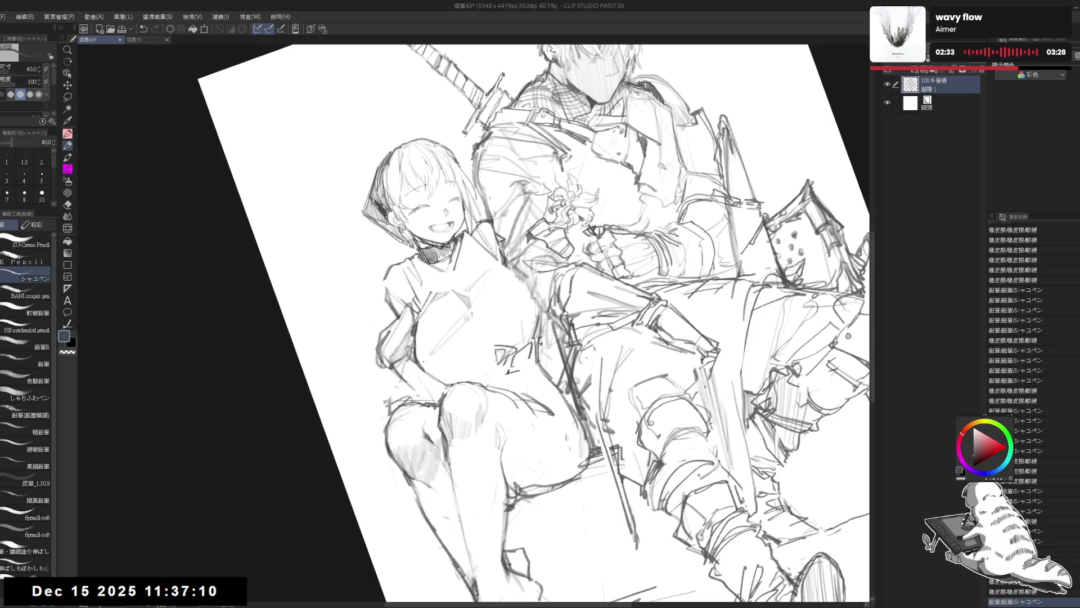
- Straighten and re-tilt the canvas view to focus on the girl's chest
key(e)
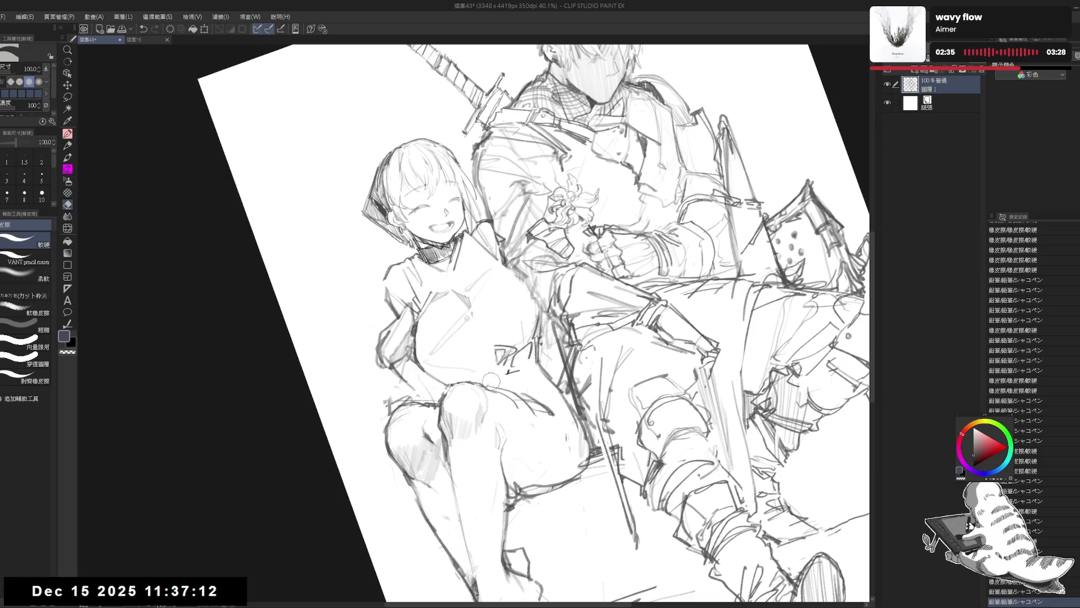
key(p)
drag(779, 388, 793, 405)
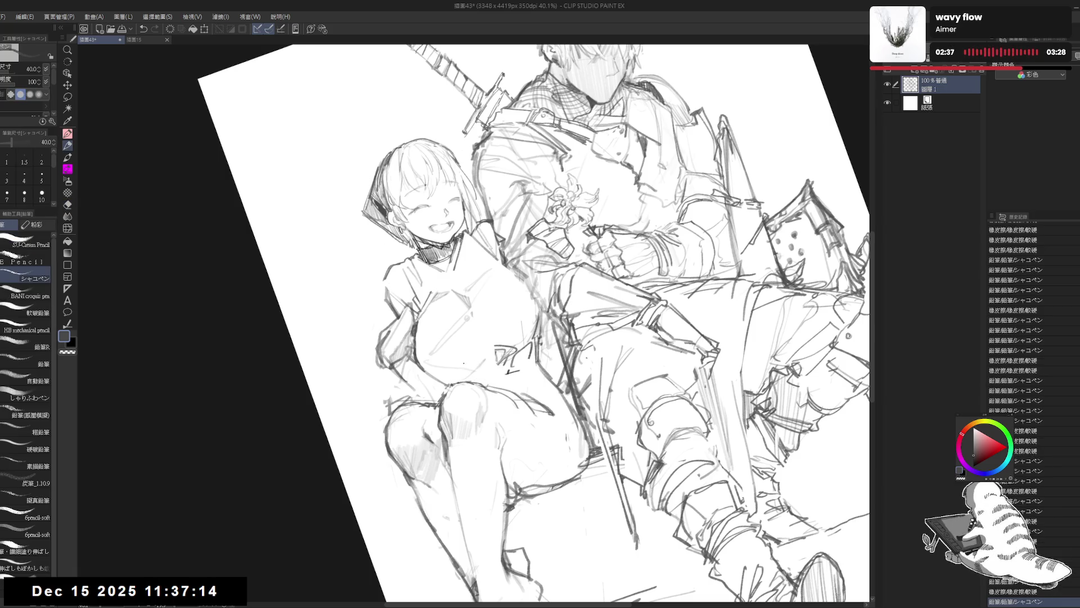
key(ctrl+0)
key(r)
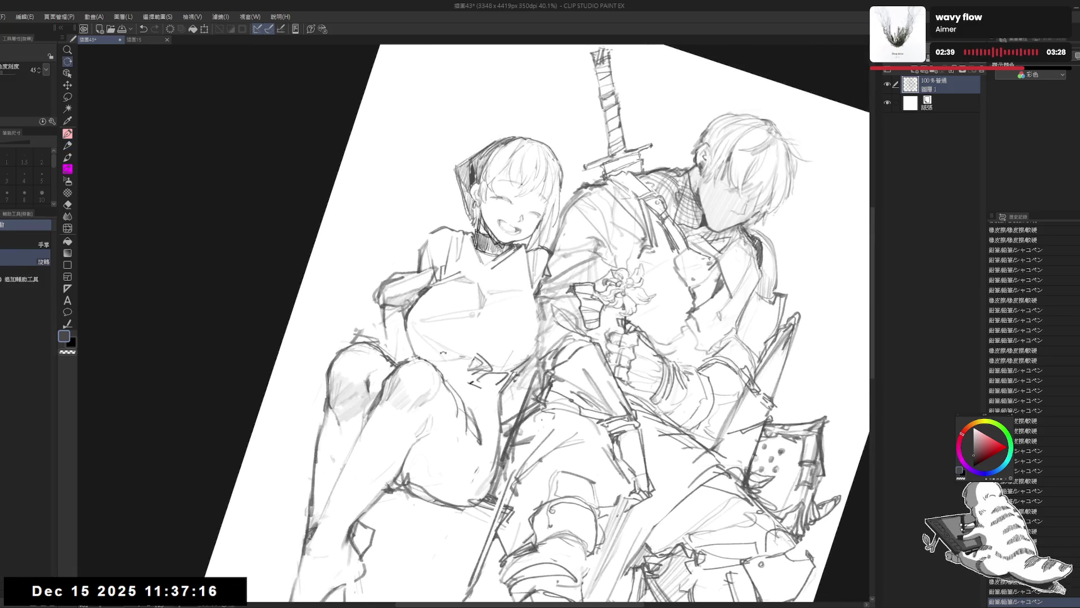
key(e)
key(p)
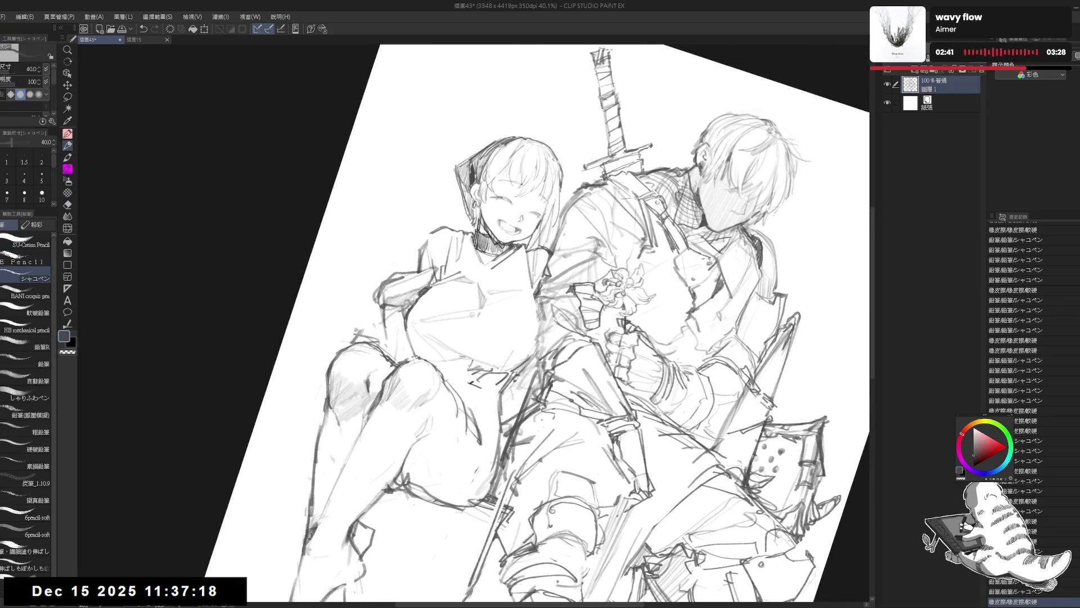
key(ctrl+0)
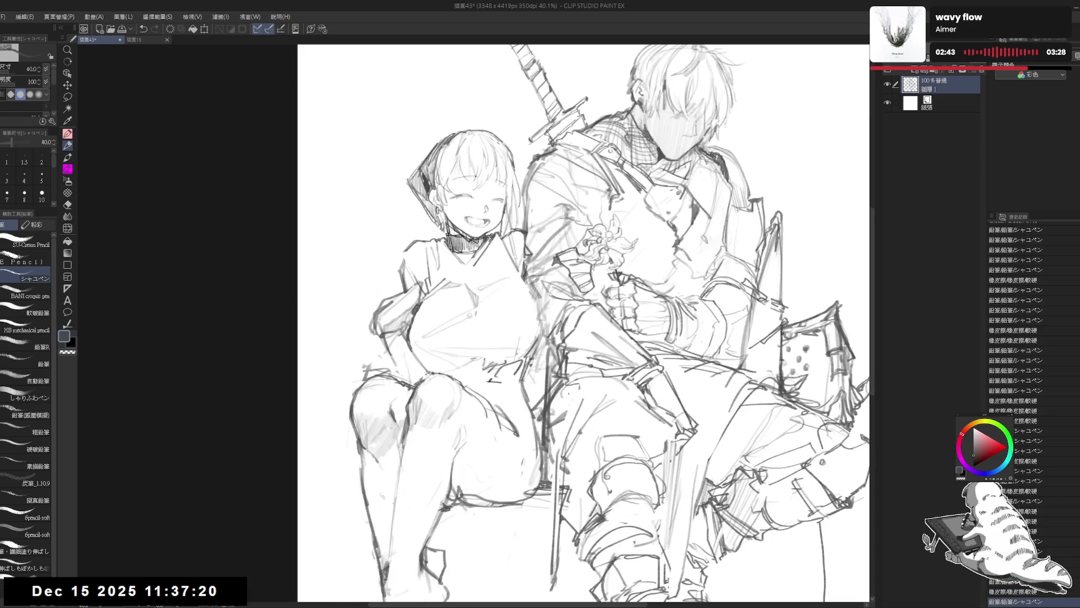
key(e)
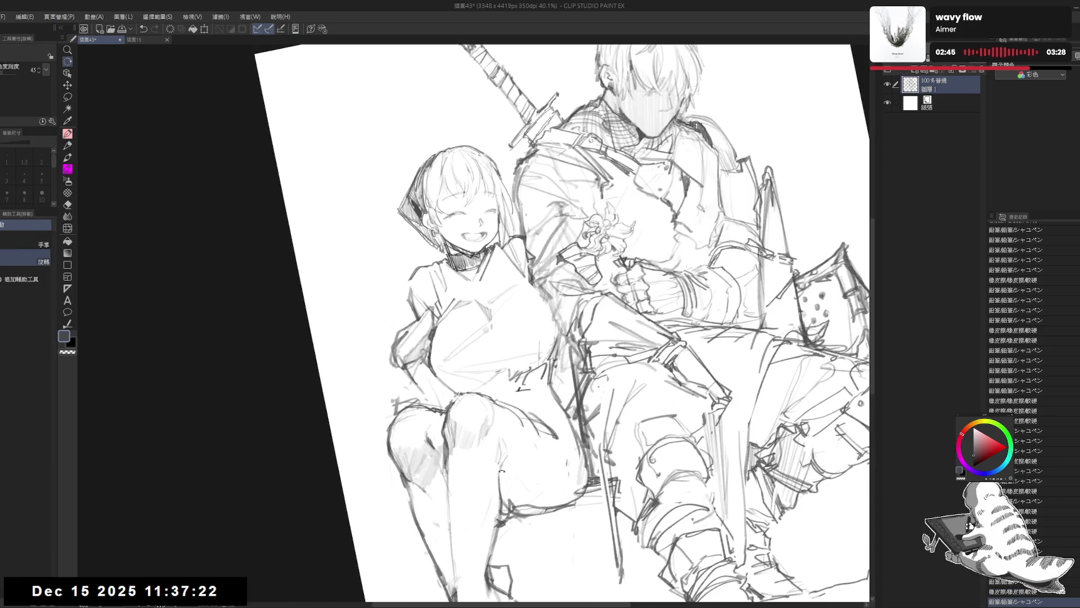
key(r)
- Erase the girl's chest lines, try a shoulder line against the swordsman's arm, and clear old shoulder lines
mouse_move(543, 333)
mouse_down()
mouse_move(541, 361)
mouse_move(549, 306)
mouse_up()
key(p)
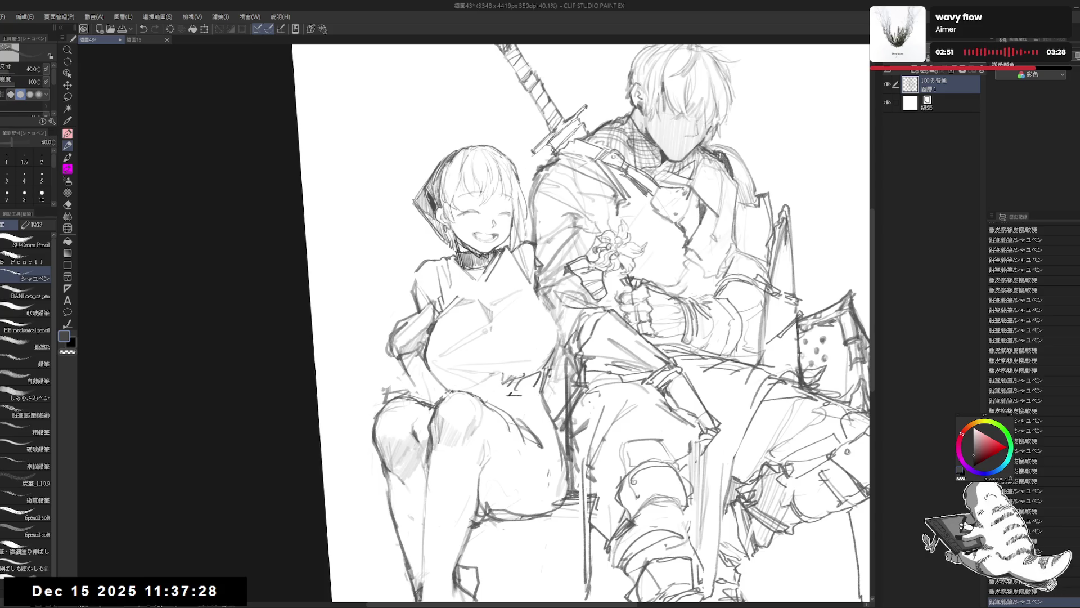
drag(537, 288, 552, 343)
key(ctrl+z)
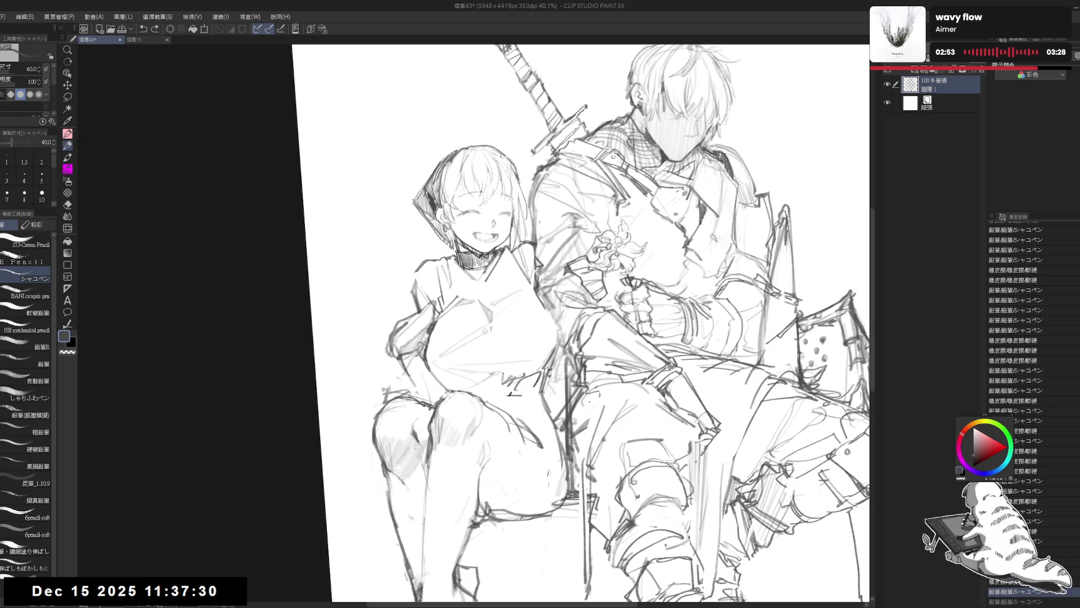
key(e)
mouse_move(524, 279)
mouse_down()
mouse_move(549, 315)
mouse_move(536, 364)
mouse_up()
key(p)
- Redraw a short line on the girl's shoulder and erase leftover strokes beside it
key(e)
key(p)
key(ctrl+z)
key(ctrl+z)
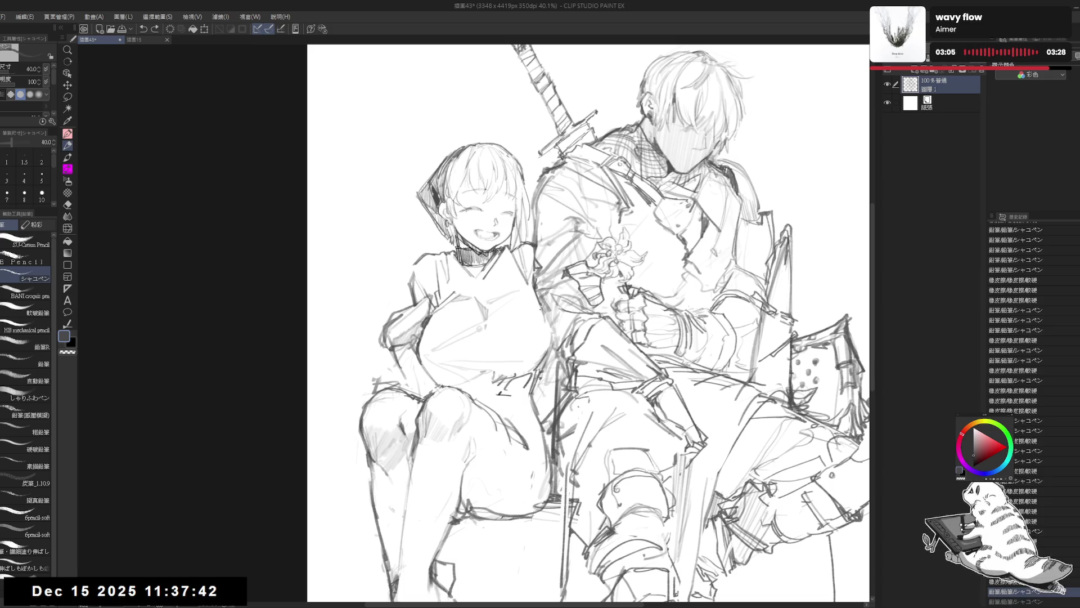
mouse_move(541, 306)
mouse_down()
mouse_move(545, 335)
mouse_move(528, 376)
mouse_up()
key(e)
mouse_move(554, 306)
mouse_down()
mouse_move(547, 340)
mouse_move(550, 355)
mouse_move(562, 353)
mouse_up()
key(p)
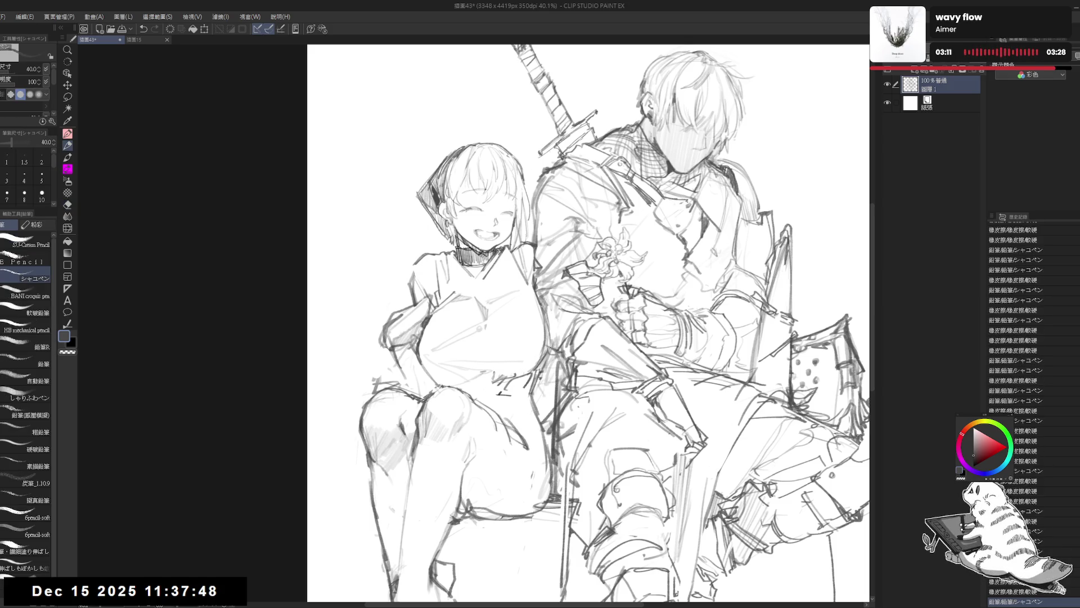
- Erase part of the shoulder lines and retry cleaning a small stroke near the girl's waist
key(e)
mouse_move(541, 299)
mouse_down()
mouse_move(556, 330)
mouse_move(539, 363)
mouse_up()
key(p)
key(e)
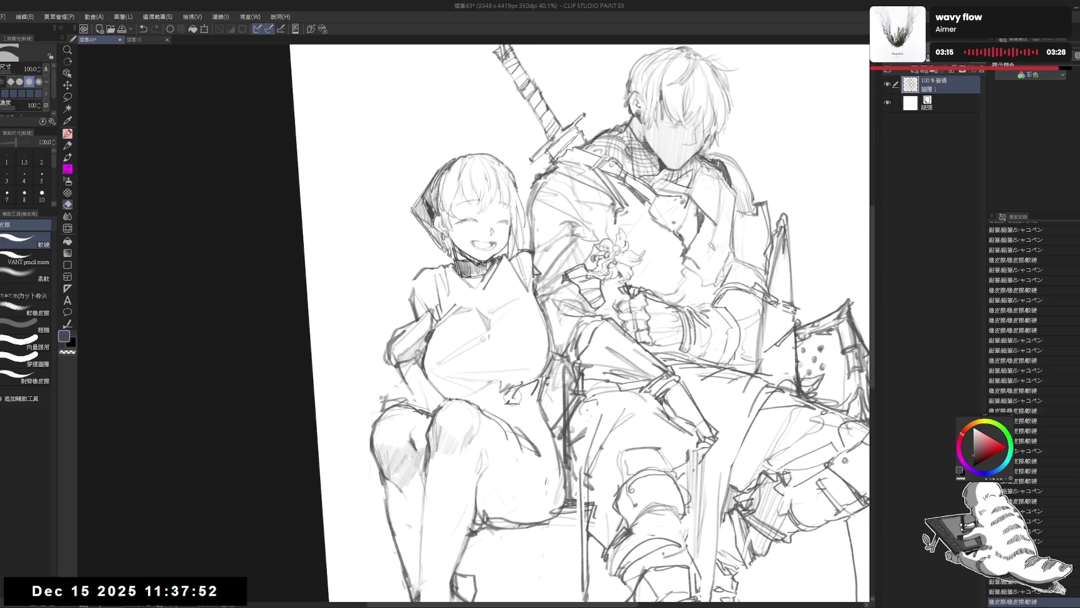
mouse_move(516, 400)
mouse_down()
mouse_move(499, 389)
mouse_move(518, 390)
mouse_move(477, 385)
mouse_move(505, 385)
mouse_up()
key(p)
key(ctrl+z)
- Undo a retry, straighten the view, rotate it about 30 degrees, and erase a short chest stroke
key(e)
key(p)
key(ctrl+z)
key(ctrl+z)
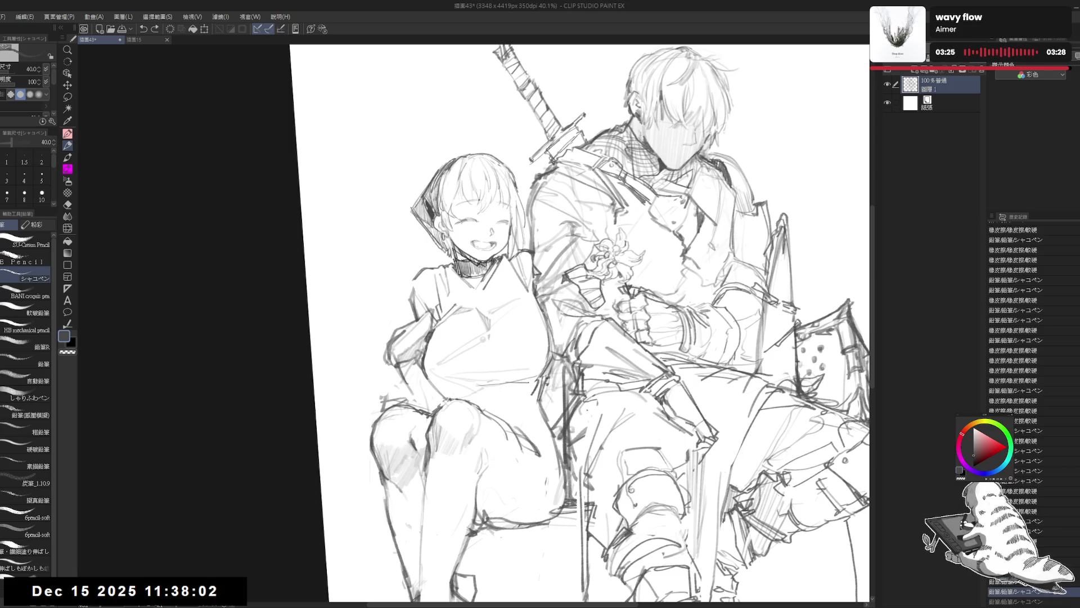
key(ctrl+at)
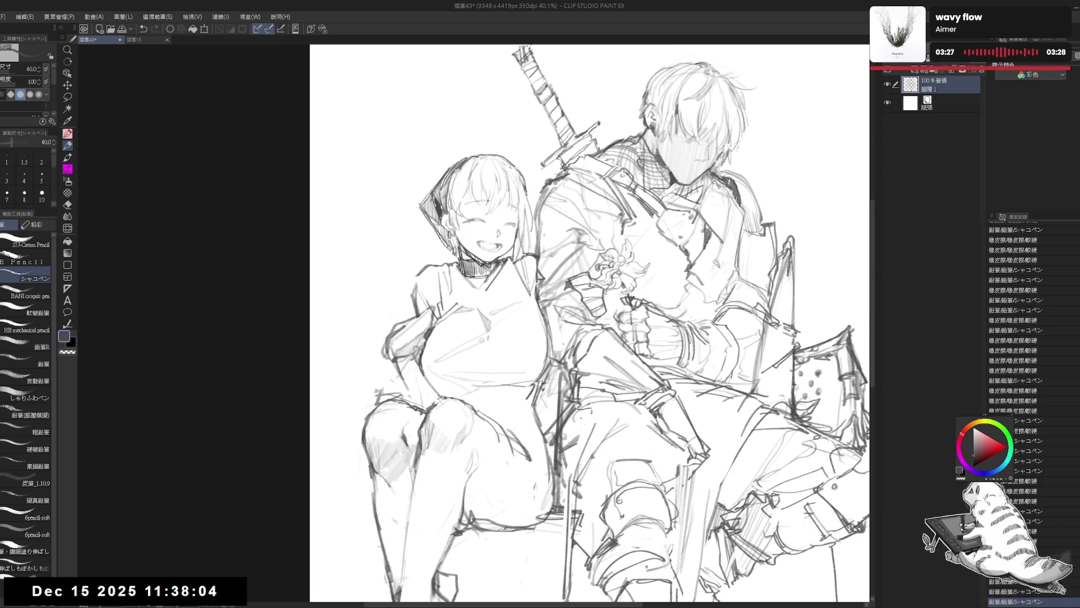
drag(510, 360, 562, 443)
drag(496, 329, 498, 323)
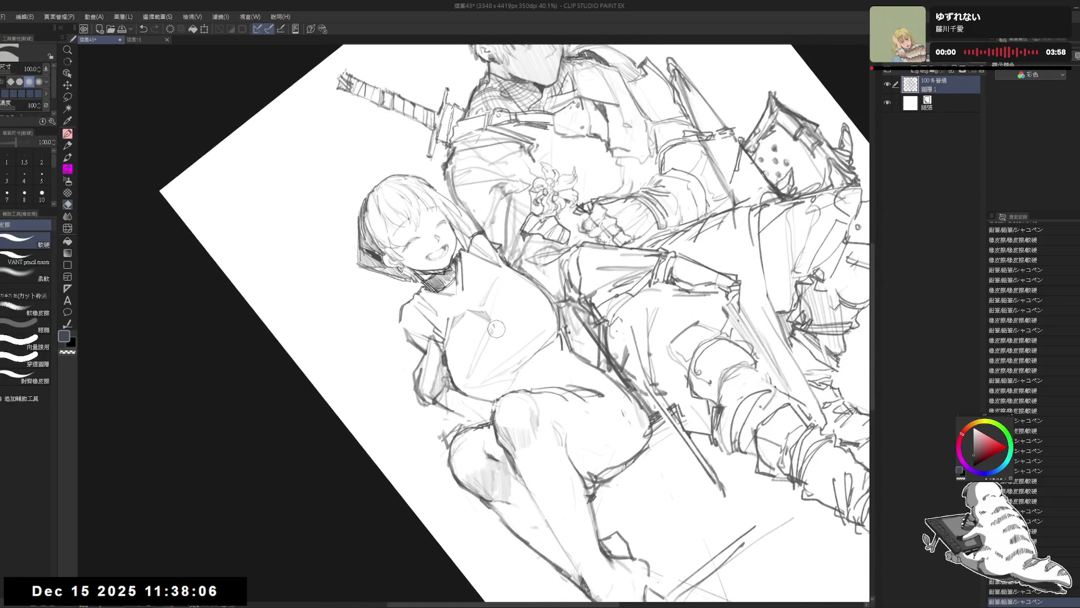
- Add a short pencil stroke near the girl's collar and refit and rotate the canvas view
key(p)
drag(509, 276, 503, 297)
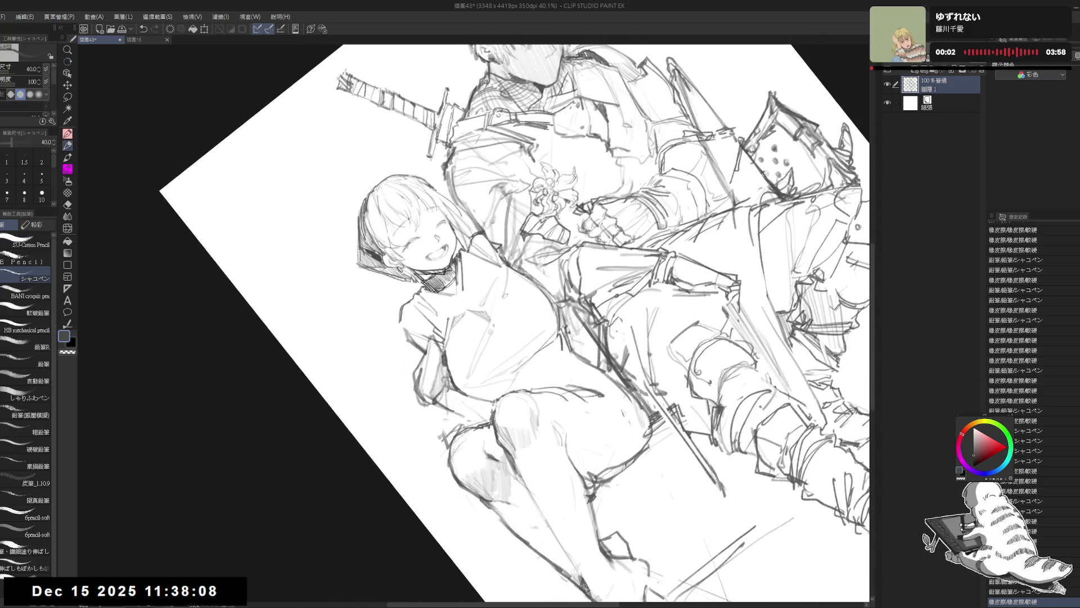
key(ctrl+0)
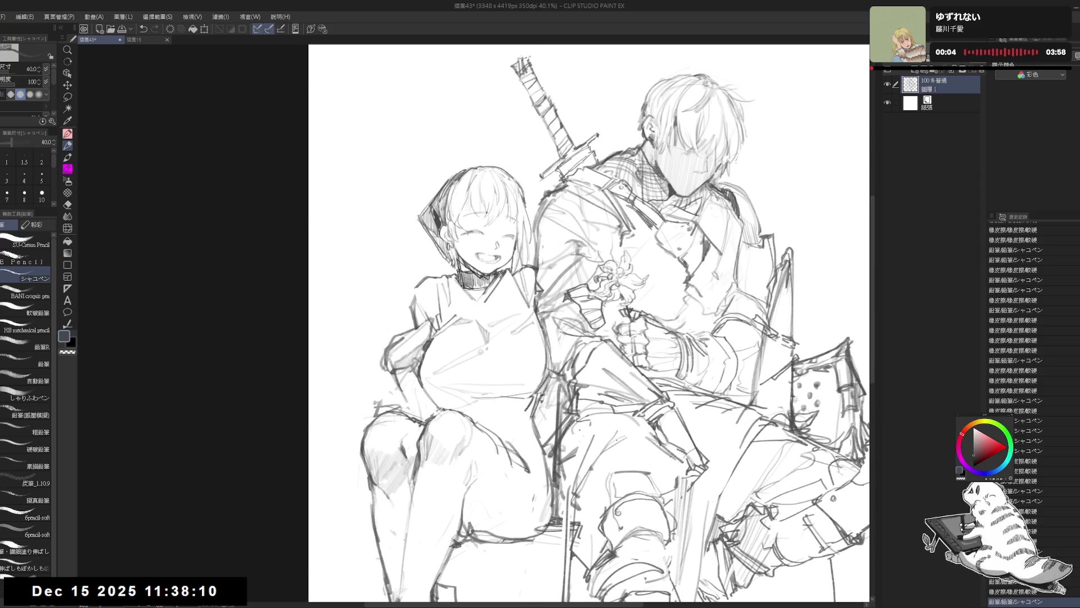
key(e)
drag(494, 332, 533, 325)
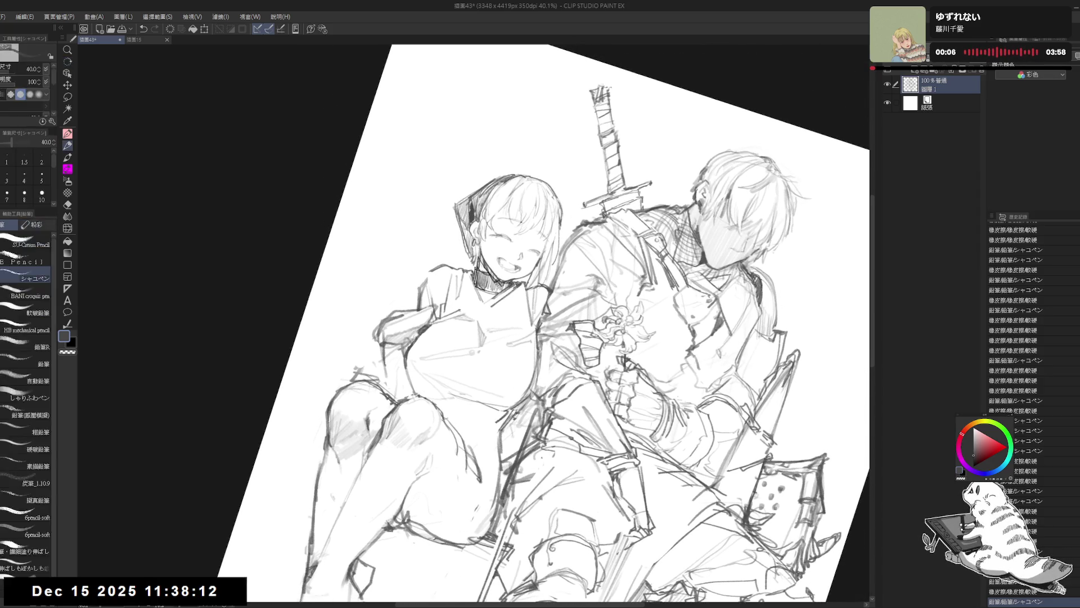
key(p)
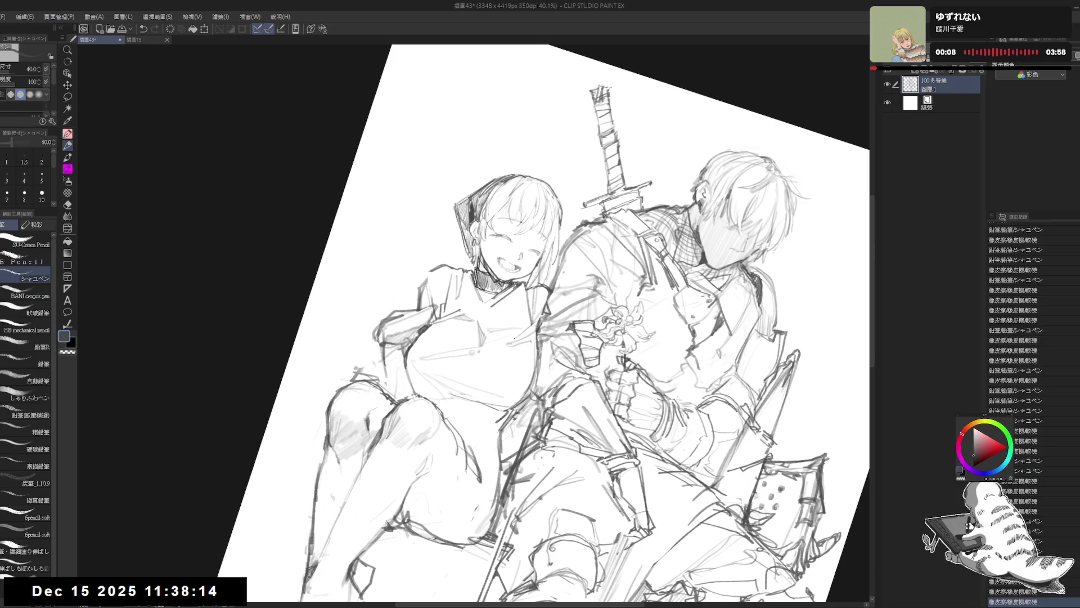
drag(519, 336, 529, 327)
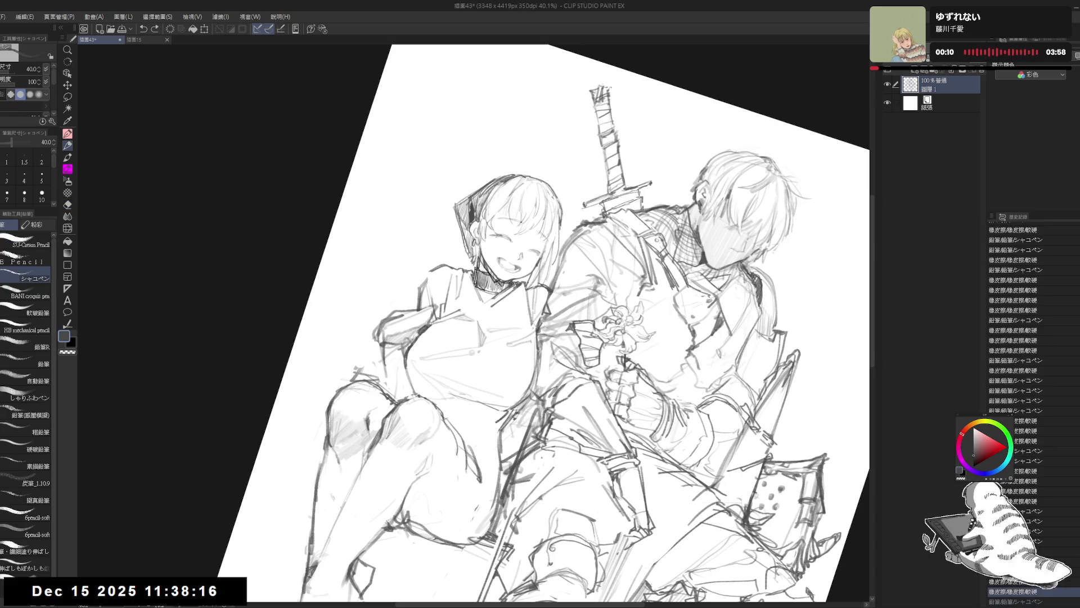
- Straighten the view and erase stray lines near the girl's shoulder
key(ctrl+at)
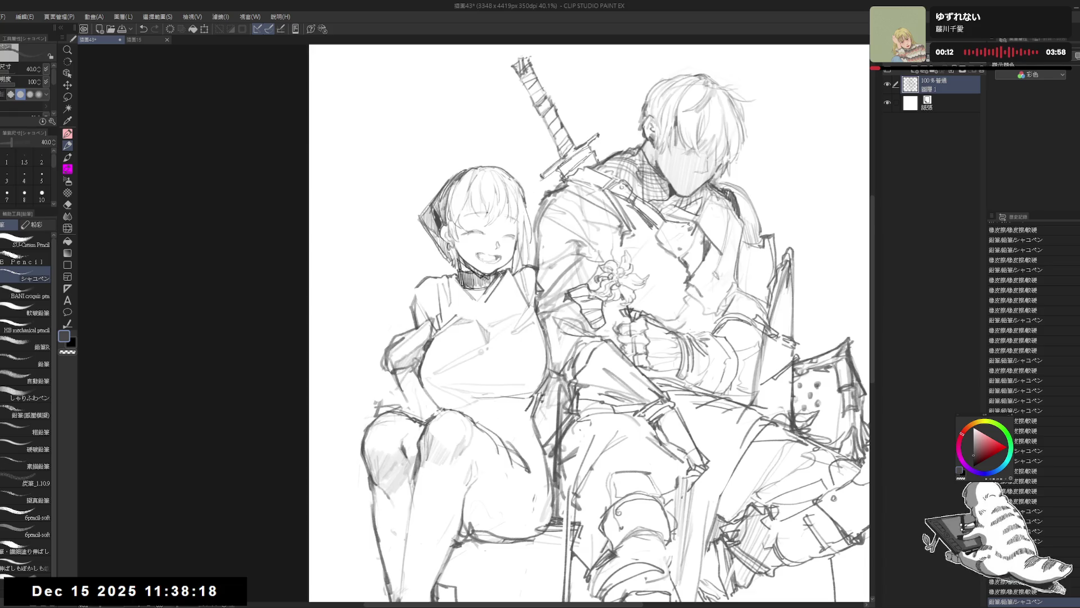
key(e)
drag(531, 289, 534, 310)
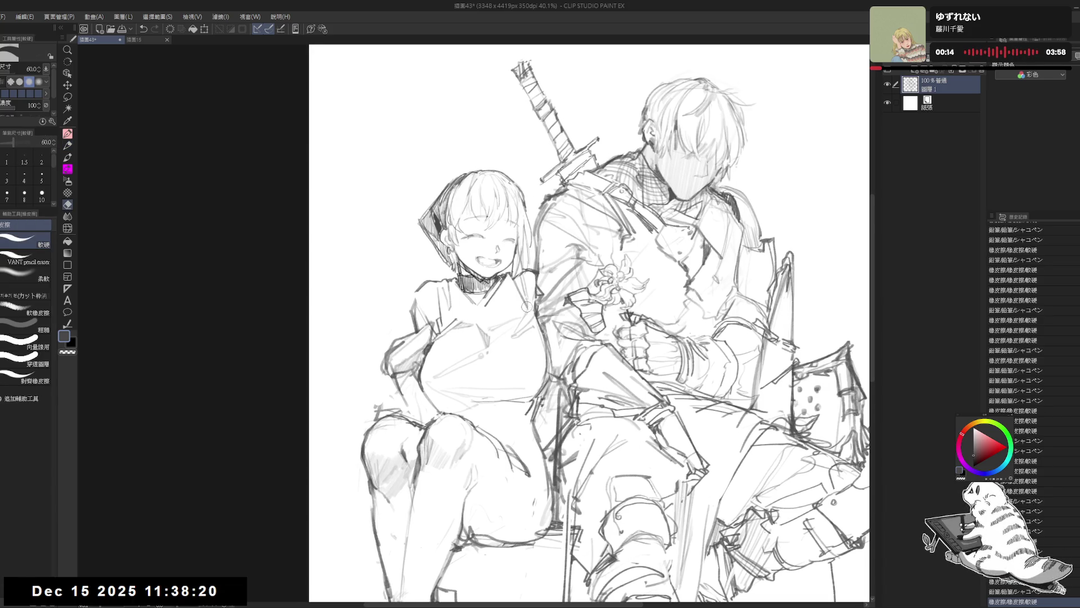
key(p)
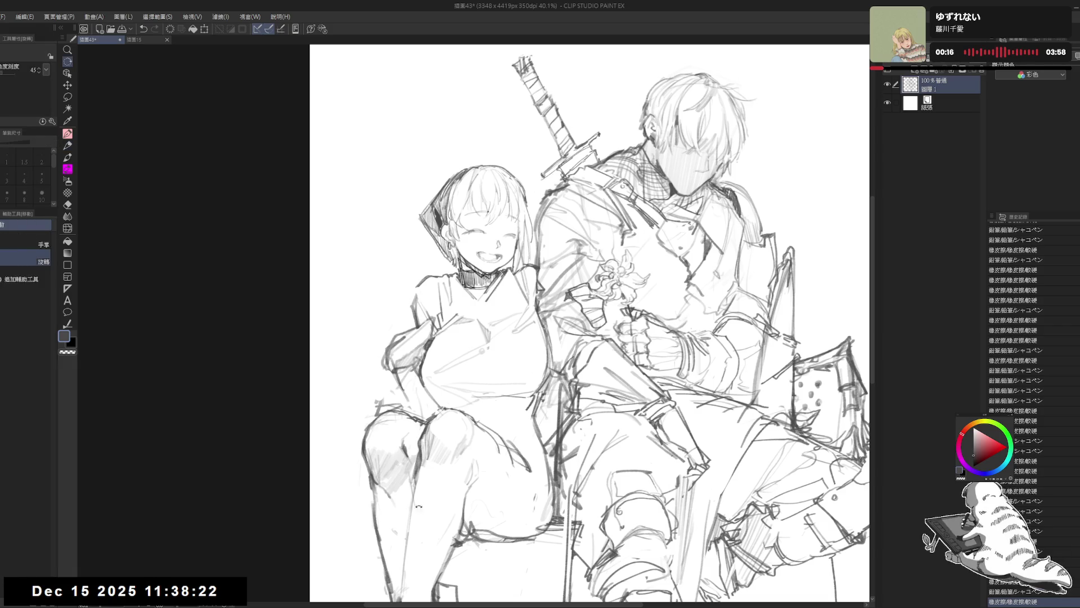
mouse_move(493, 368)
mouse_down()
mouse_move(506, 360)
mouse_move(535, 371)
mouse_move(537, 416)
mouse_up()
- Try a short line near the girl's knee, then undo it
key(e)
key(p)
key(e)
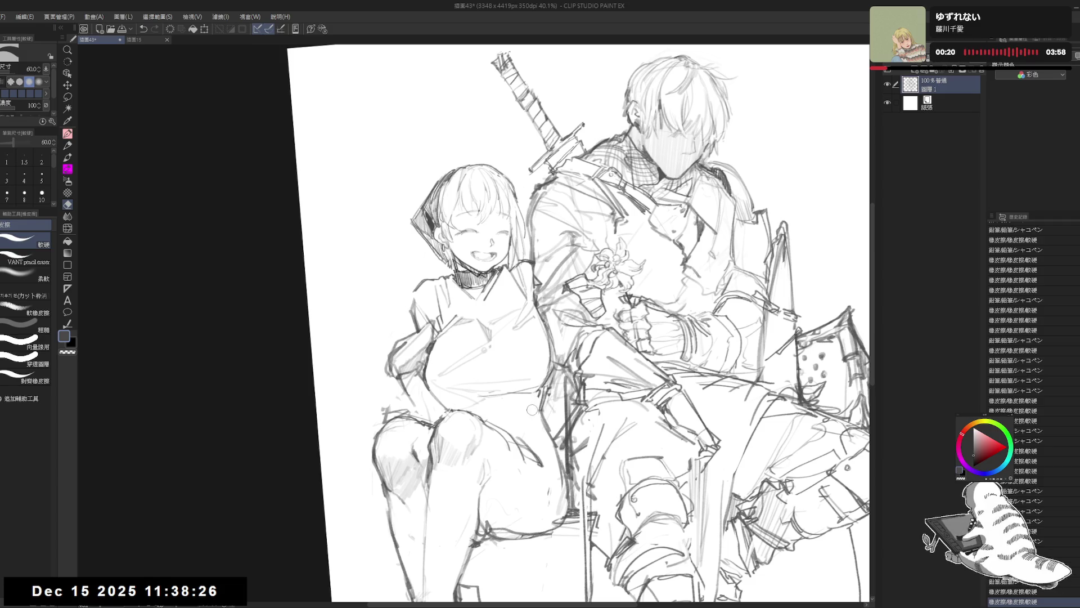
key(p)
drag(460, 409, 479, 406)
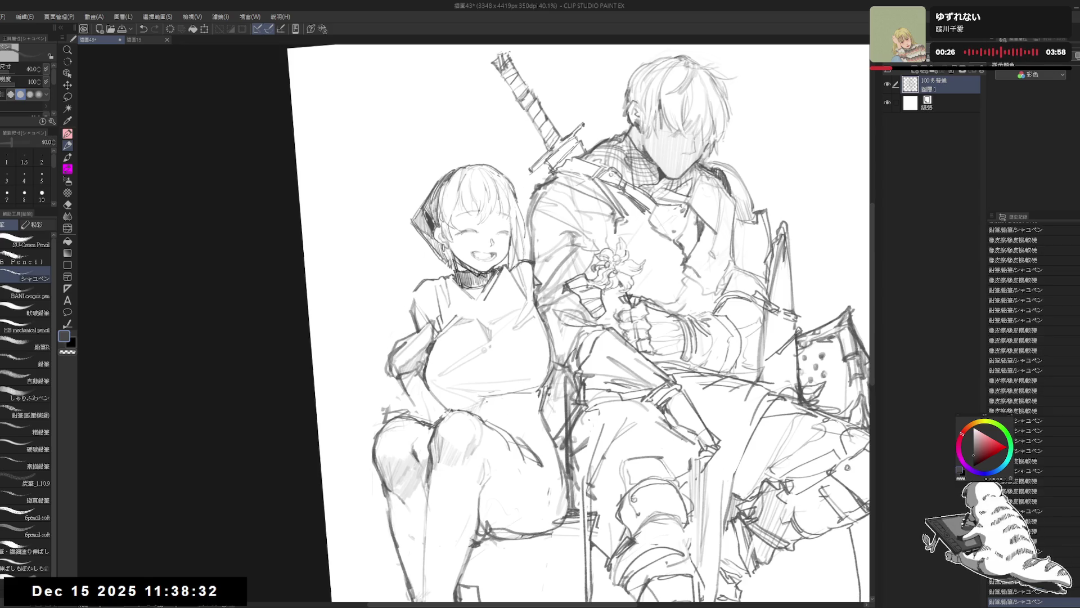
key(ctrl+z)
- Erase a few stray marks near the girl's elbow
key(e)
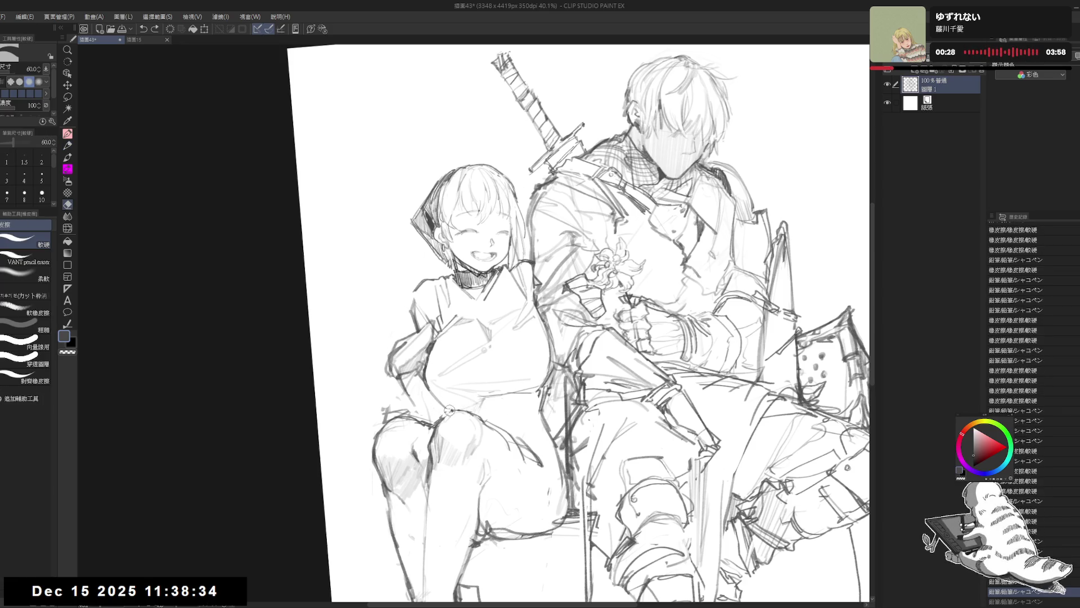
drag(450, 411, 434, 402)
key(p)
drag(428, 333, 398, 306)
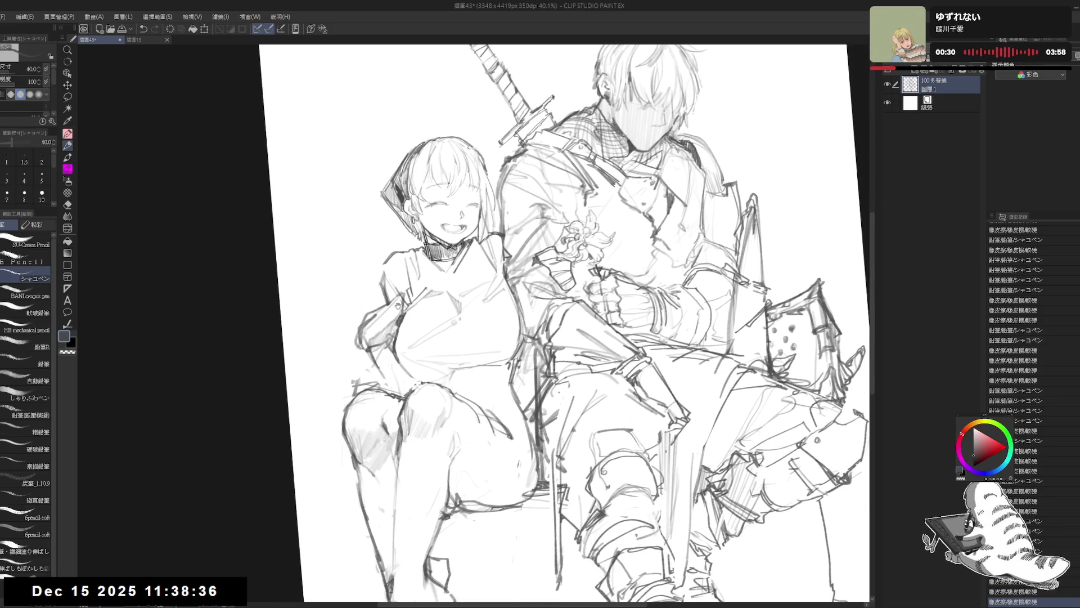
scroll(336, 243, down, 1)
- Erase small stray strokes, add faint marks on the girl's chest and a short stroke above her
scroll(336, 243, up, 1)
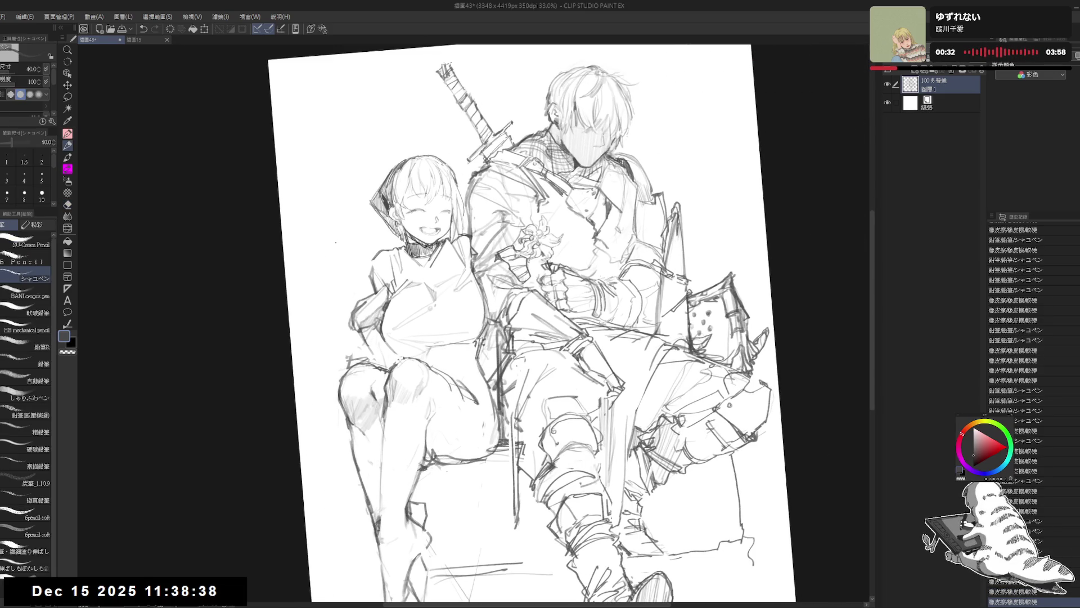
key(e)
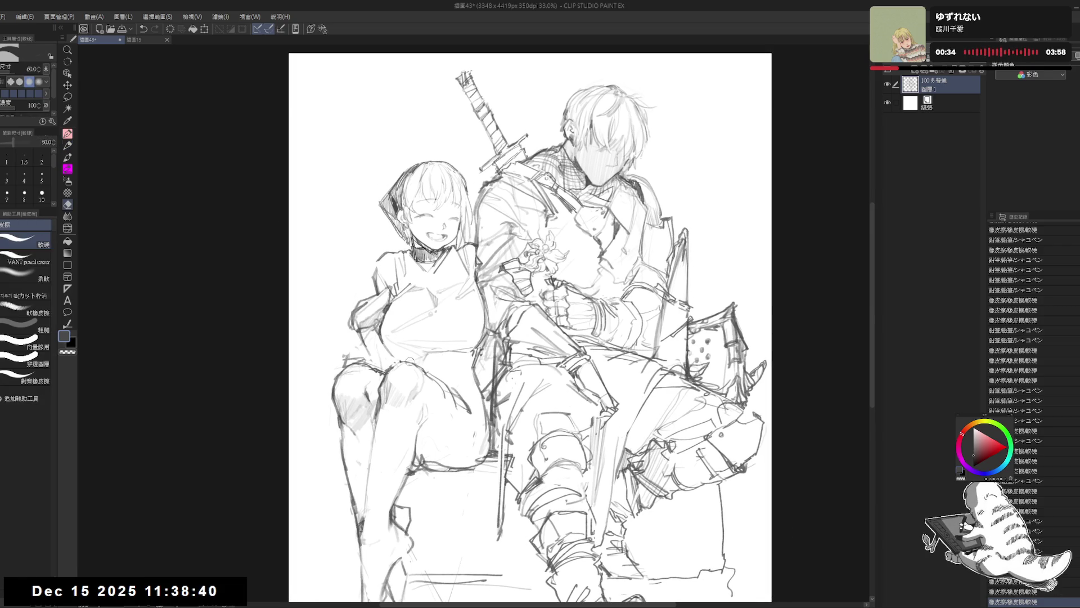
mouse_move(398, 356)
mouse_down()
mouse_move(383, 357)
mouse_move(432, 342)
mouse_move(423, 349)
mouse_up()
key(p)
key(e)
key(p)
drag(421, 347, 456, 343)
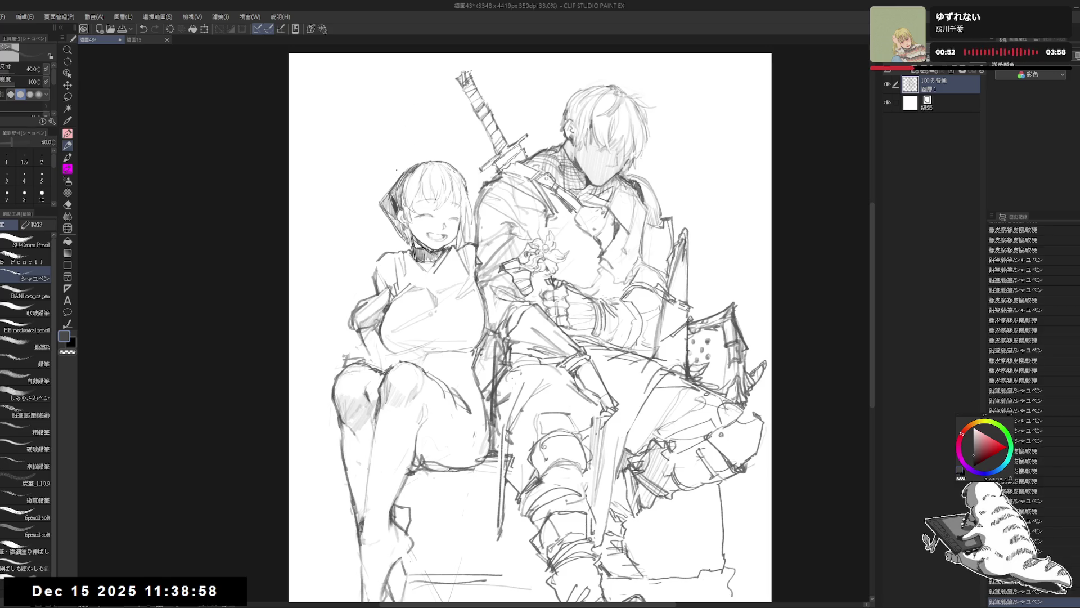
drag(397, 97, 401, 106)
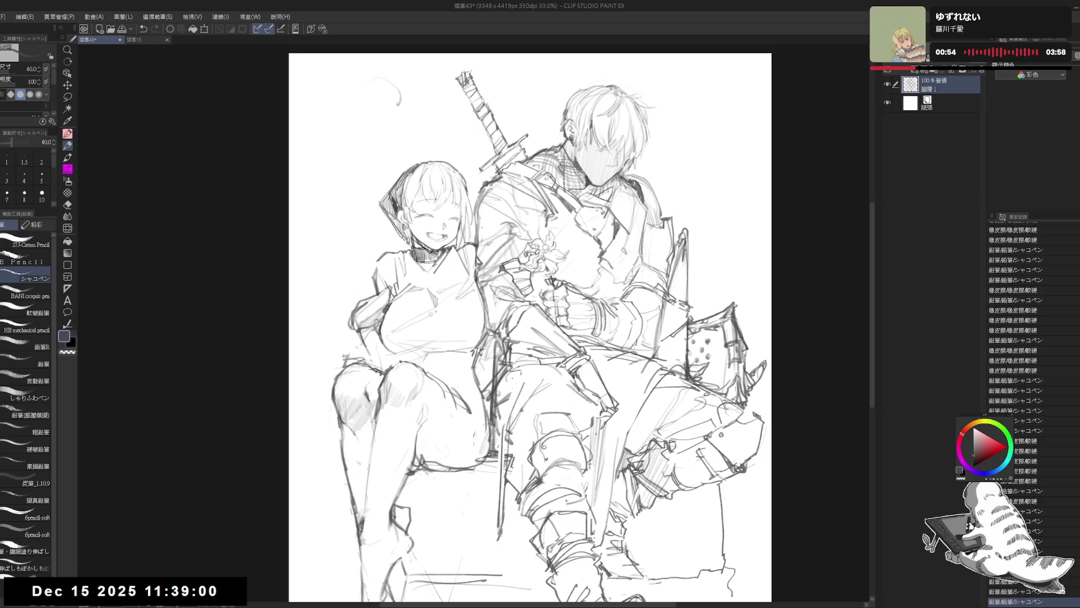
- Undo the stray stroke above the girl and zoom in on her torso
key(ctrl+z)
drag(396, 258, 422, 226)
scroll(400, 259, up, 1)
scroll(439, 281, up, 1)
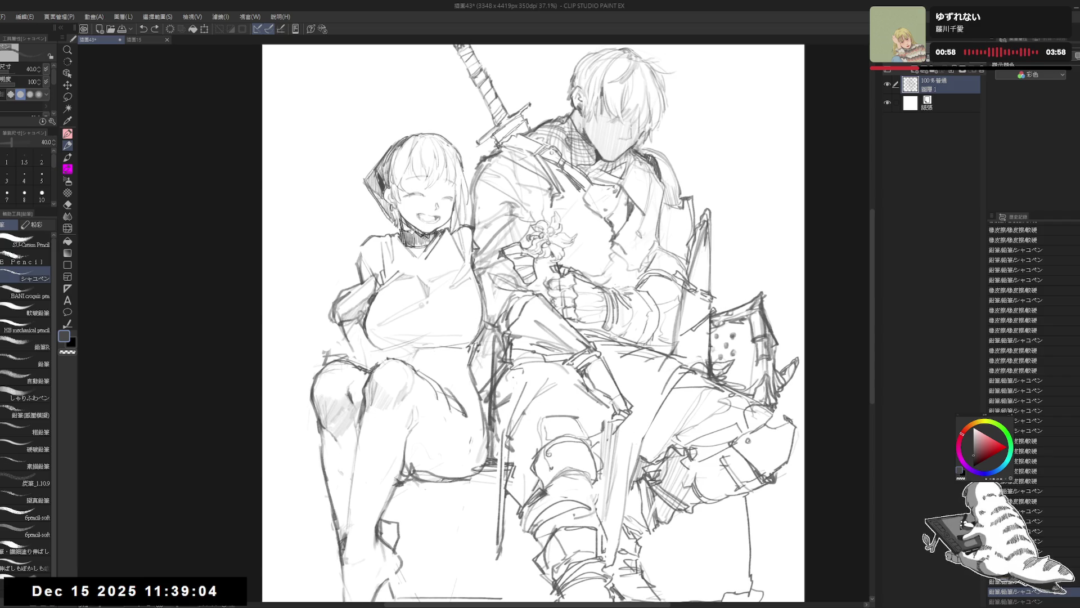
drag(394, 311, 418, 320)
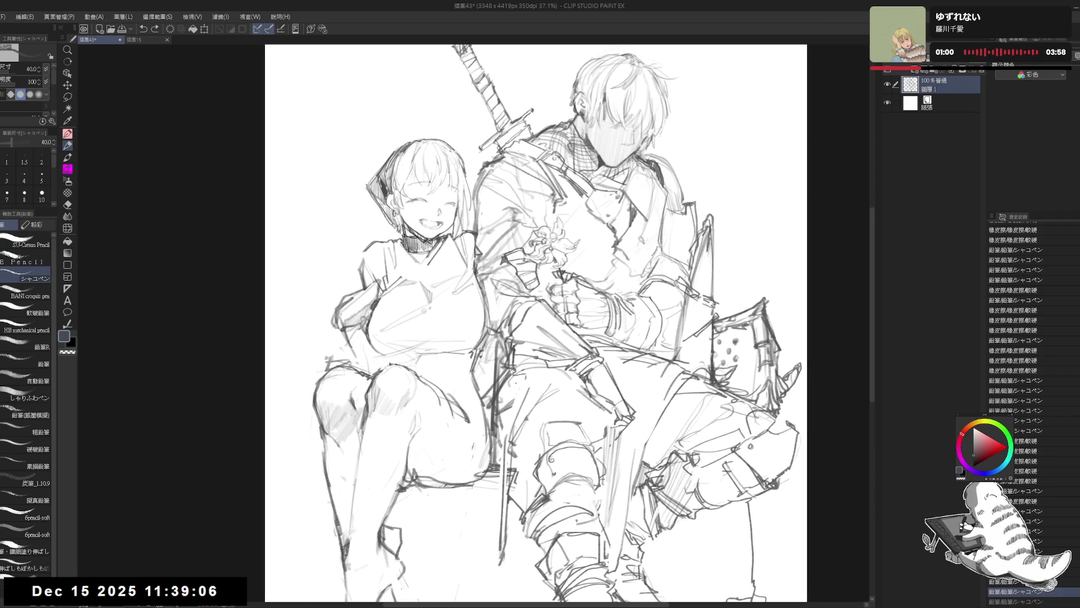
- Fade the lines of the girl's left arm and side outline with the eraser
drag(450, 352, 419, 357)
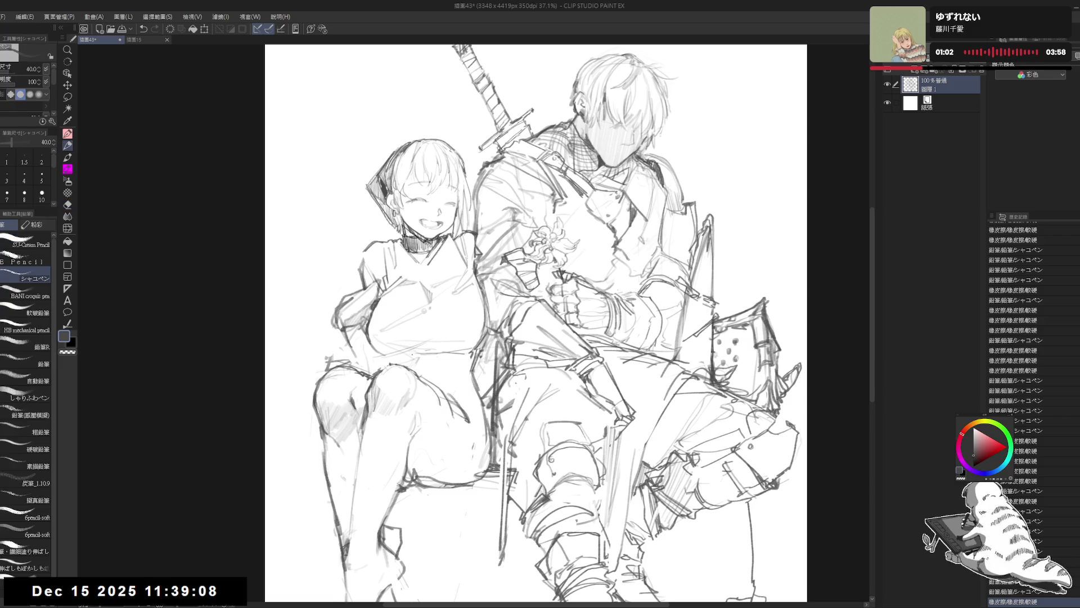
key(e)
mouse_move(334, 281)
mouse_down()
mouse_move(339, 332)
mouse_move(354, 280)
mouse_move(360, 329)
mouse_up()
drag(377, 281, 366, 332)
key(p)
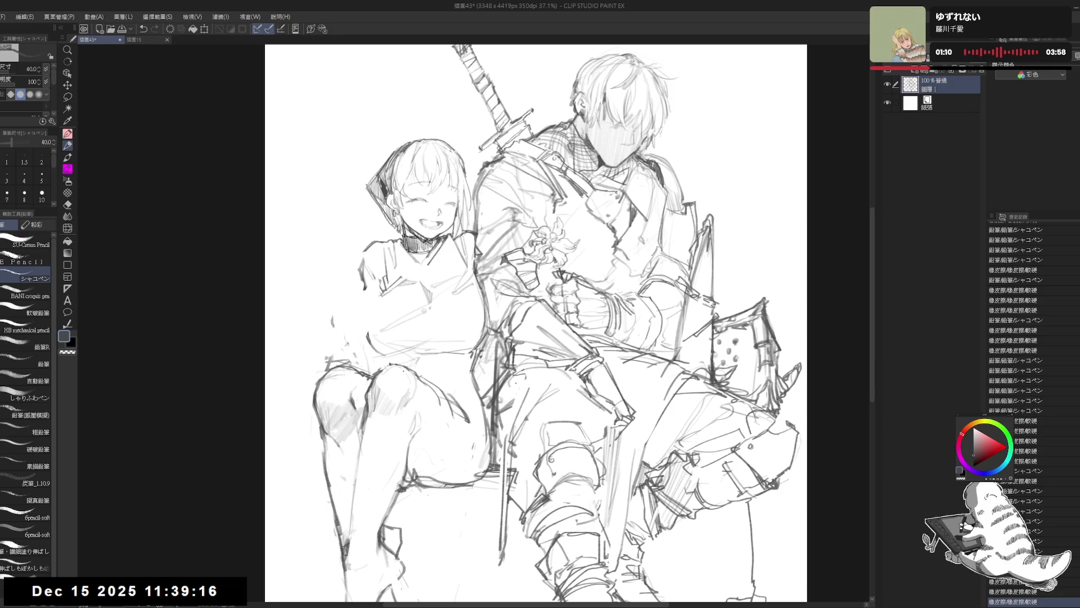
key(e)
drag(330, 307, 356, 359)
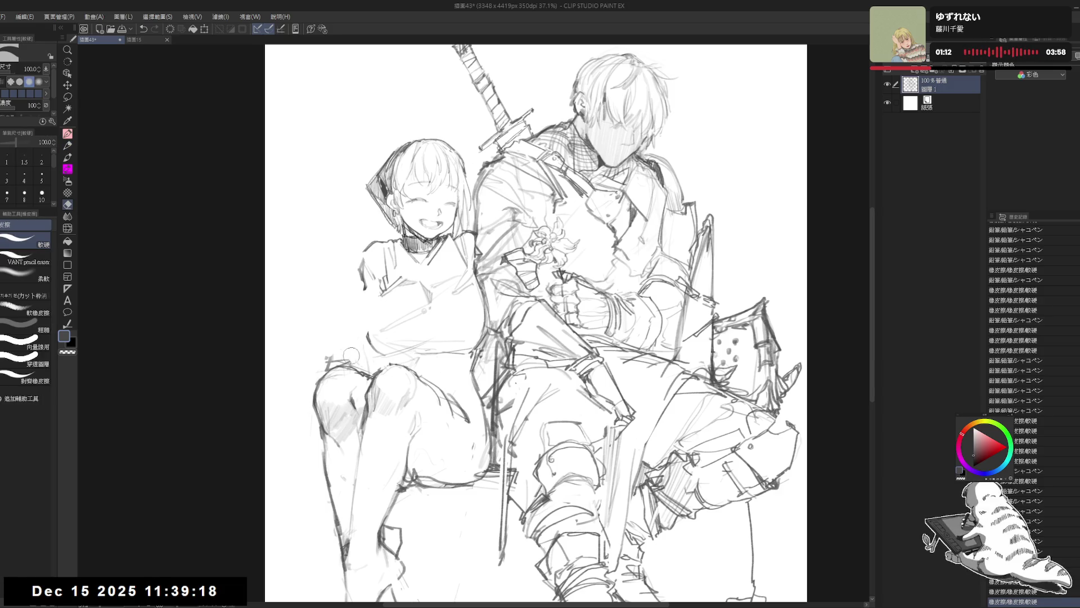
drag(375, 322, 366, 350)
key(p)
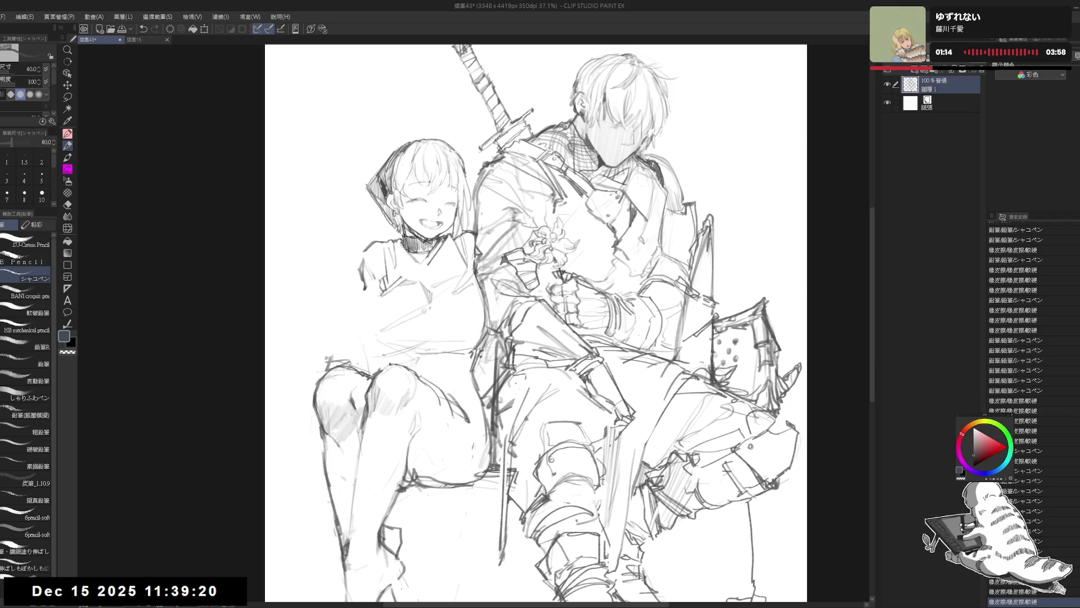
- Lighten the old chest lines and redraw the girl's chest outline with fresh pencil strokes
key(e)
drag(383, 277, 375, 298)
key(p)
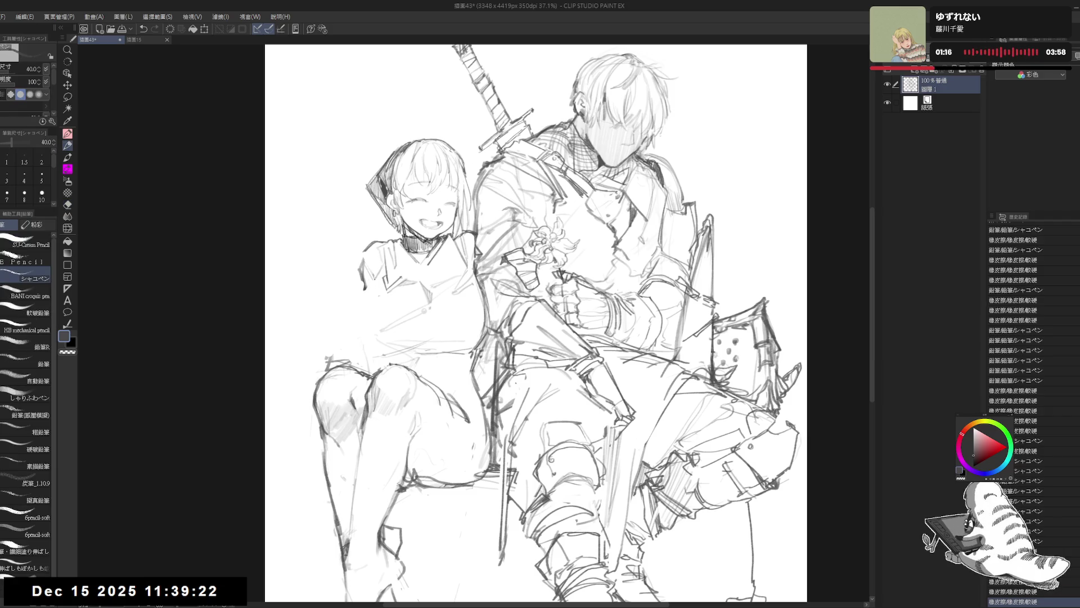
mouse_move(380, 288)
mouse_down()
mouse_move(360, 320)
mouse_move(388, 332)
mouse_move(427, 298)
mouse_move(422, 329)
mouse_up()
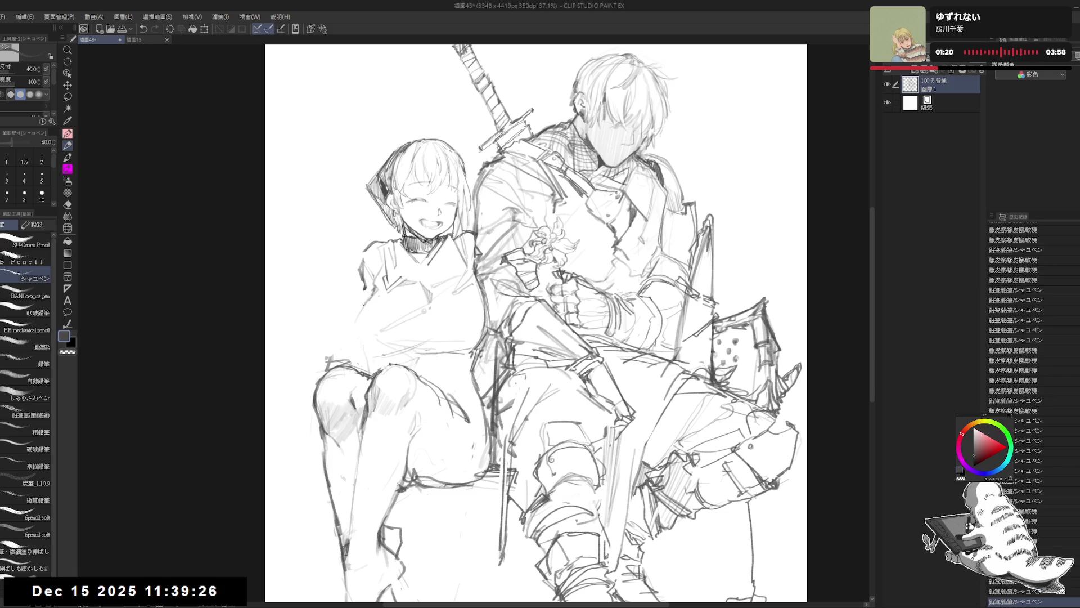
mouse_move(369, 300)
mouse_down()
mouse_move(352, 356)
mouse_move(400, 354)
mouse_up()
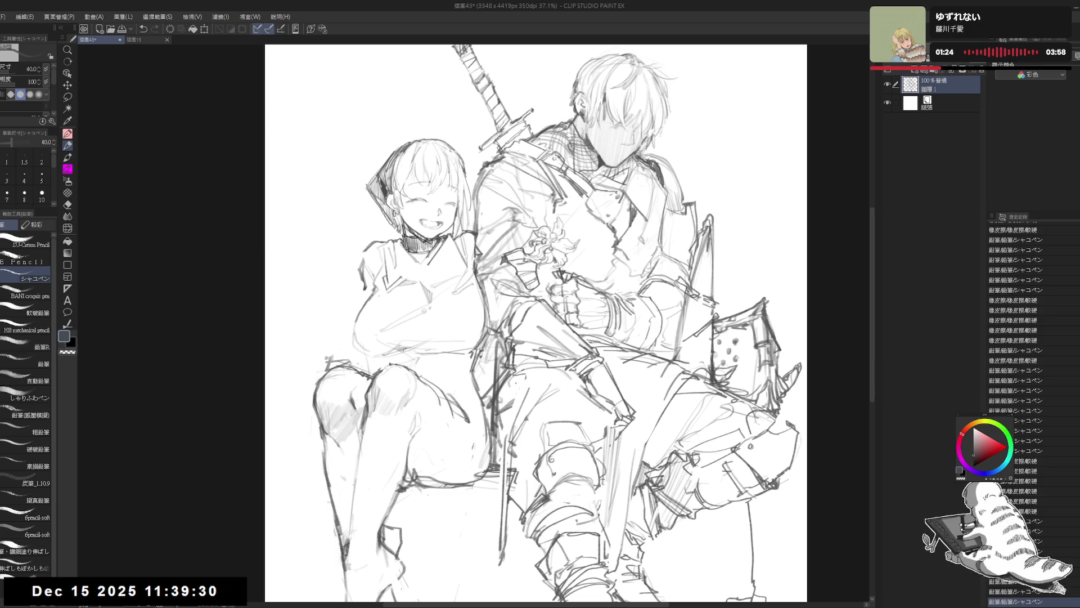
mouse_move(461, 316)
mouse_down()
mouse_move(492, 340)
mouse_move(440, 331)
mouse_up()
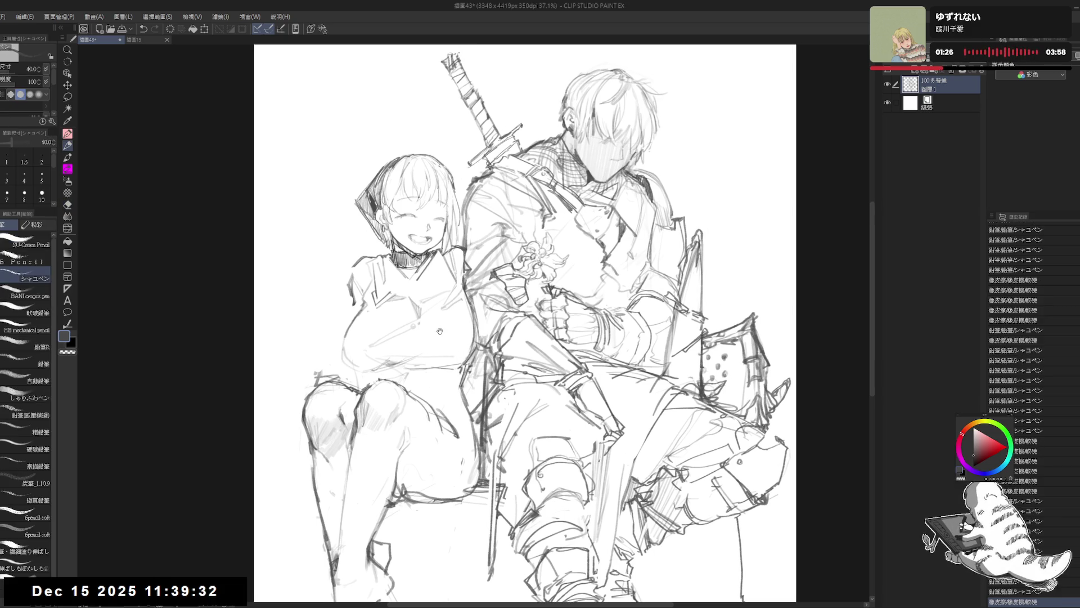
drag(447, 401, 451, 406)
drag(459, 264, 457, 260)
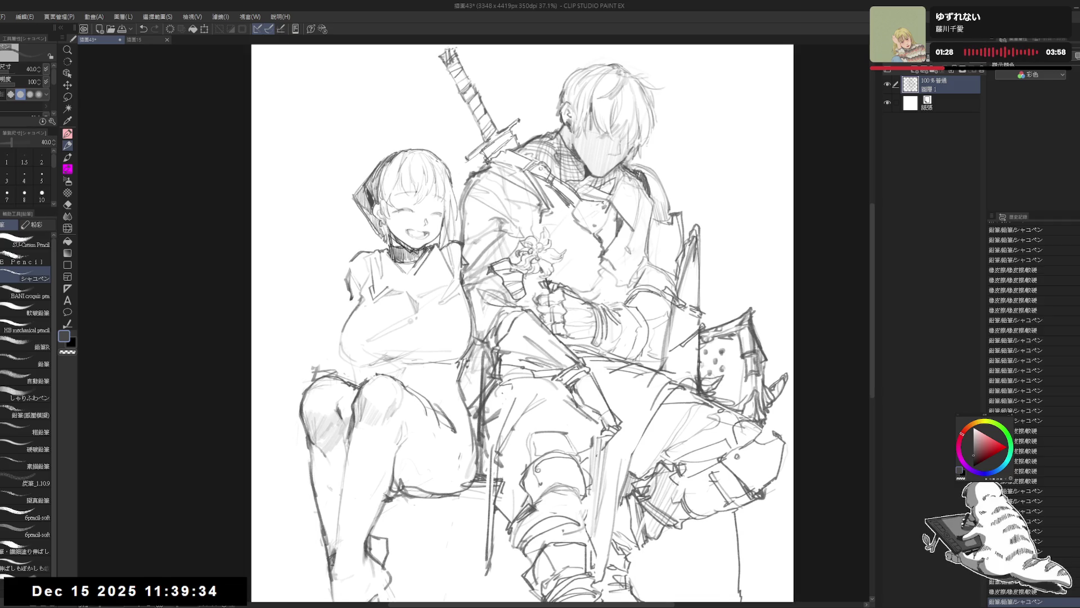
scroll(445, 248, down, 1)
- Lasso-select the girl figure, nudge her slightly, then deselect
key(m)
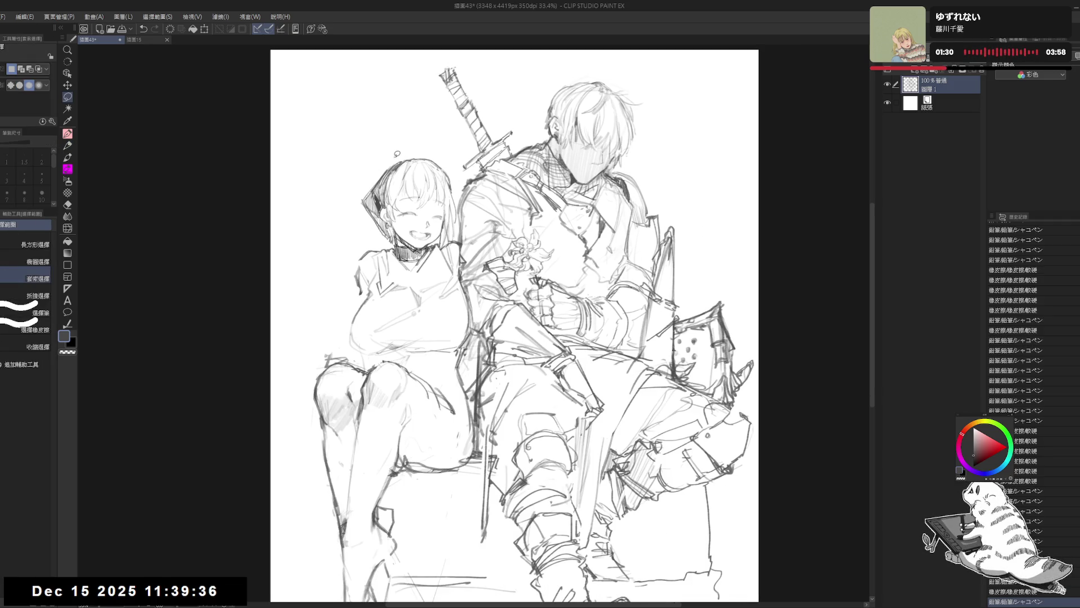
mouse_move(398, 153)
mouse_down()
mouse_move(395, 560)
mouse_move(471, 348)
mouse_up()
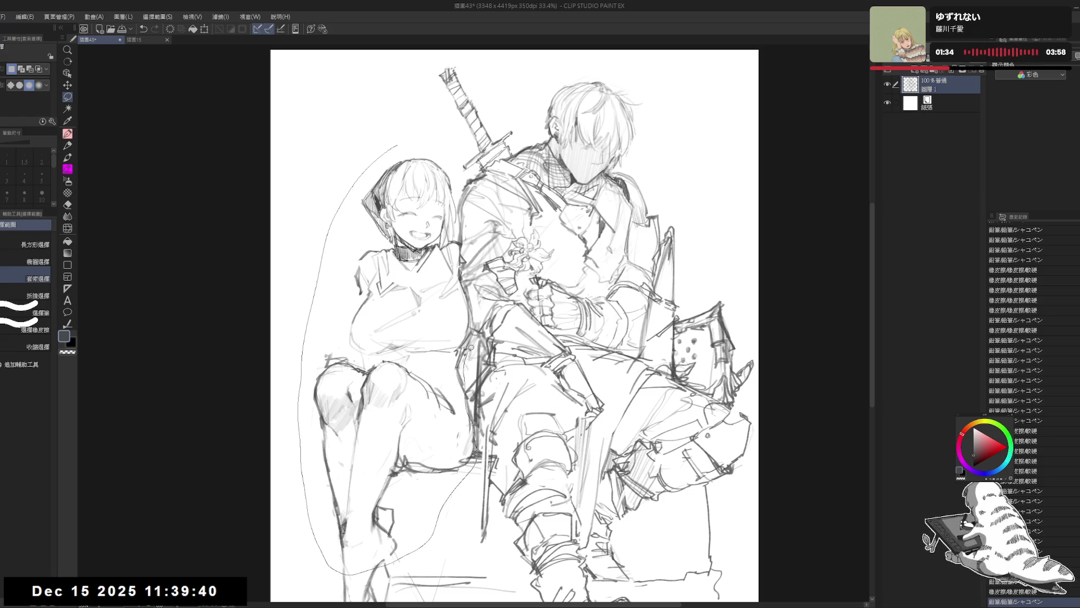
mouse_move(470, 347)
mouse_down()
mouse_move(461, 208)
mouse_move(438, 142)
mouse_up()
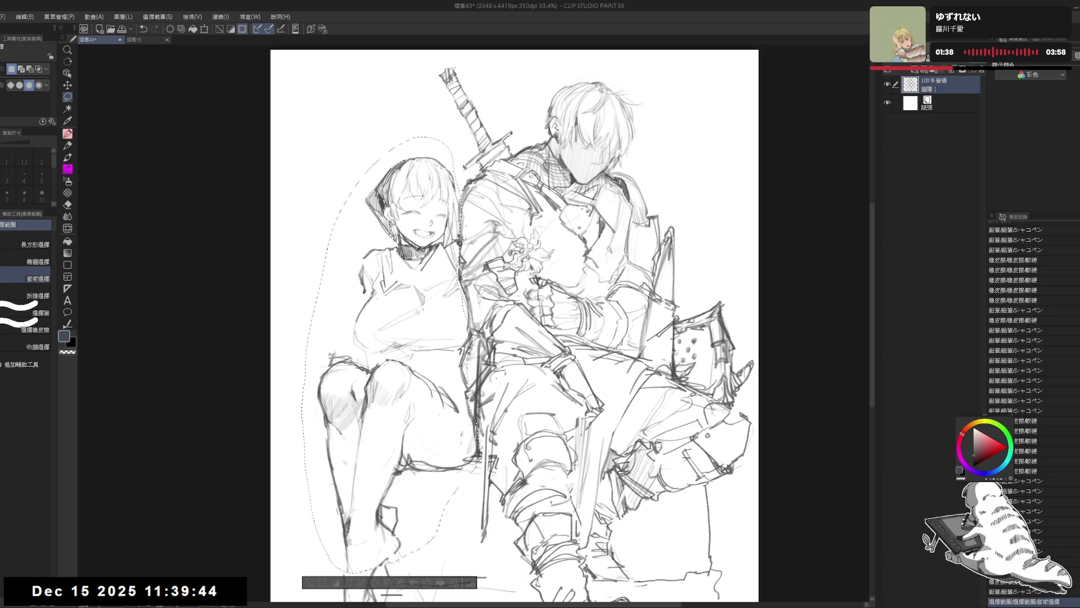
drag(459, 236, 457, 237)
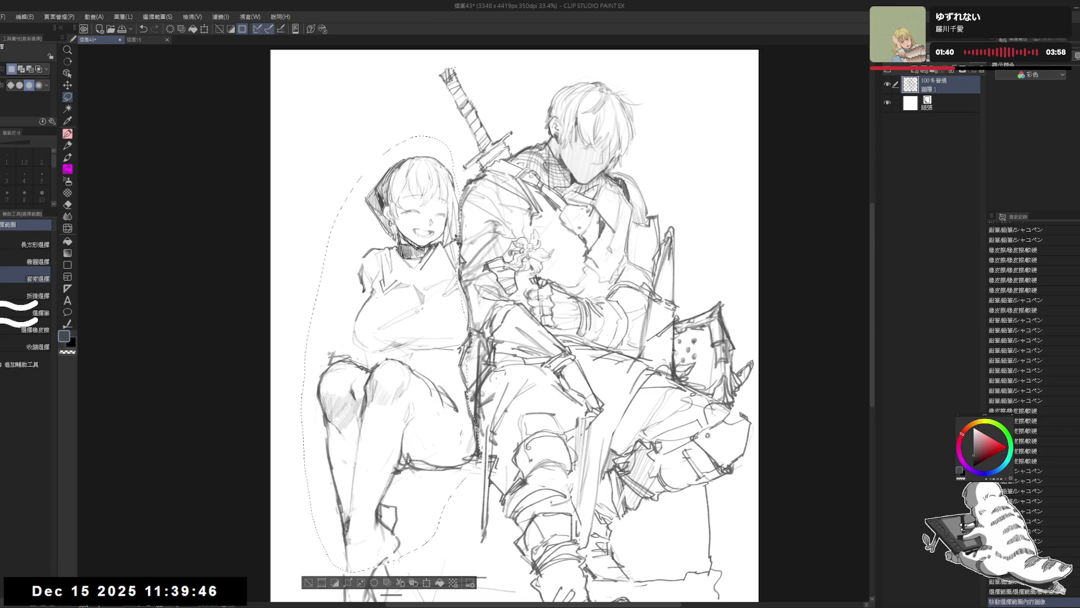
key(ctrl+d)
- Erase a small line on the girl's chest, leaving a button-like dot on her bodice
scroll(522, 323, down, 3)
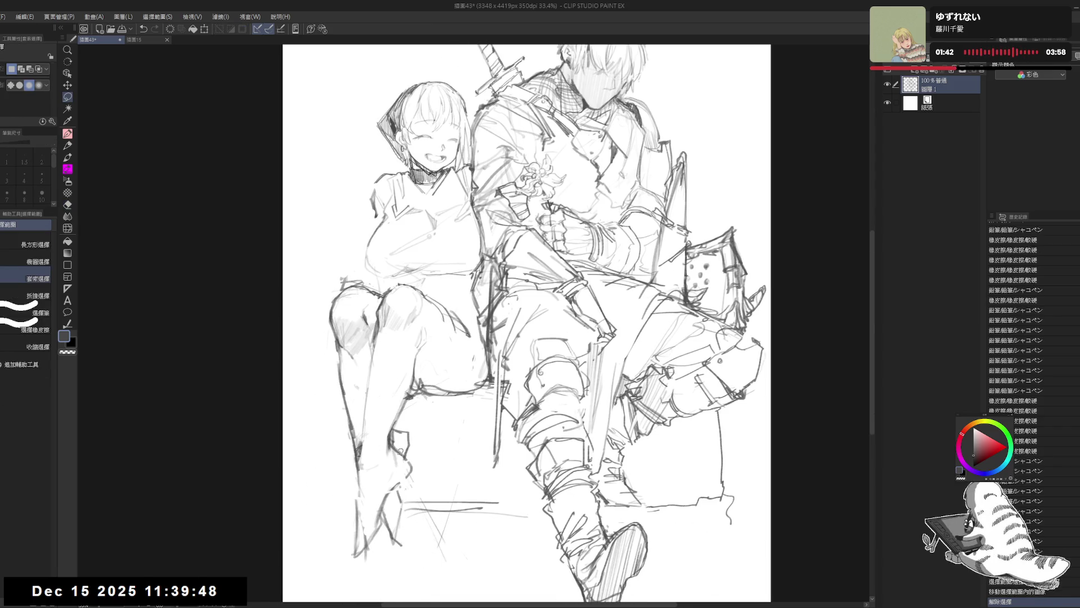
scroll(526, 323, up, 2)
key(e)
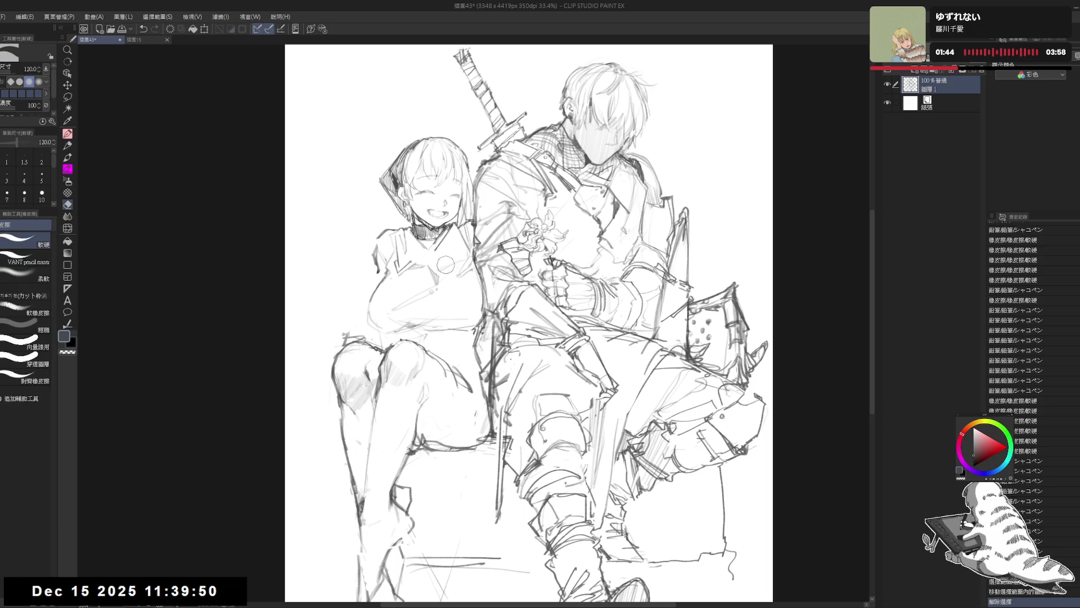
drag(445, 267, 435, 283)
key(p)
key(e)
key(p)
key(e)
key(p)
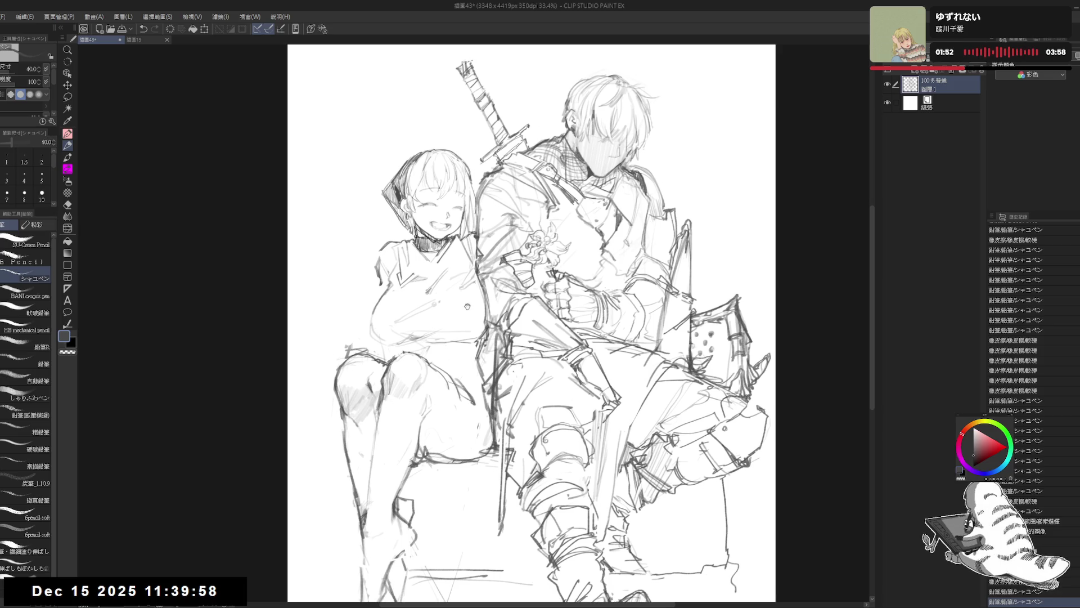
- With the view tilted, erase a bit of the girl's arm line and a stray line on her side
drag(529, 321, 563, 304)
key(e)
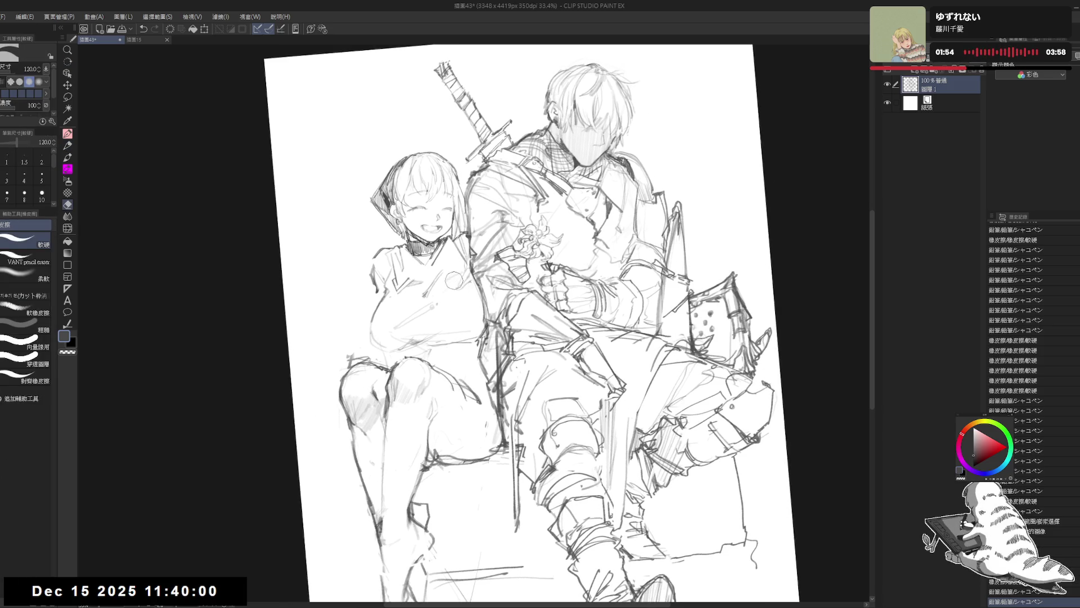
drag(455, 275, 450, 290)
key(p)
key(e)
mouse_move(433, 327)
mouse_down()
mouse_move(422, 341)
mouse_move(441, 340)
mouse_up()
key(p)
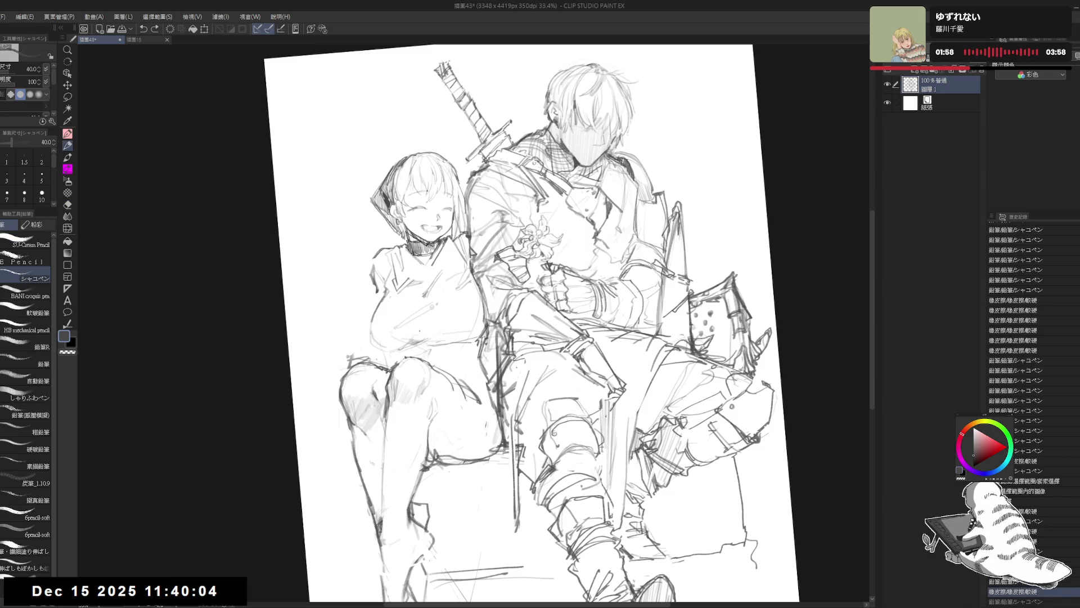
- Rotate and zoom in on the figures, erase small bits of the arm line, then undo that erasure
key(r)
drag(563, 225, 597, 242)
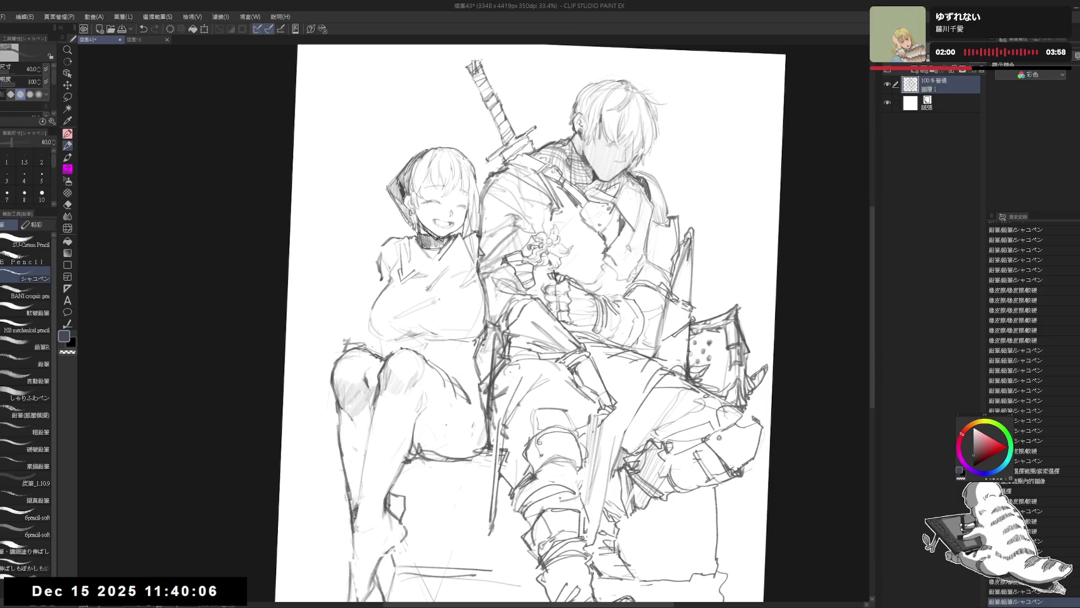
key(asciicircum)
key(ctrl+plus)
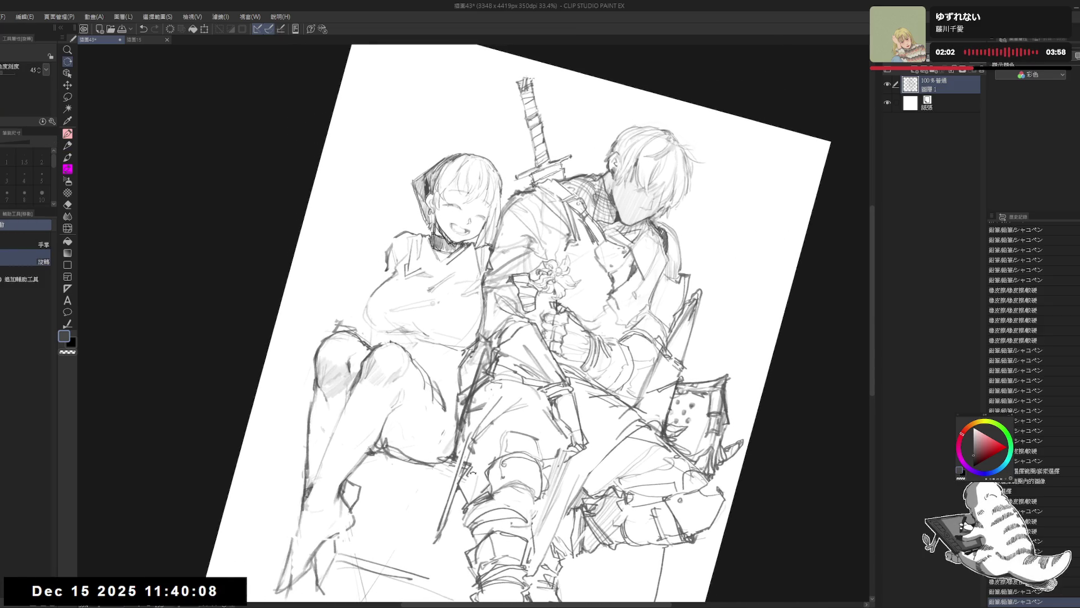
drag(411, 384, 397, 367)
key(p)
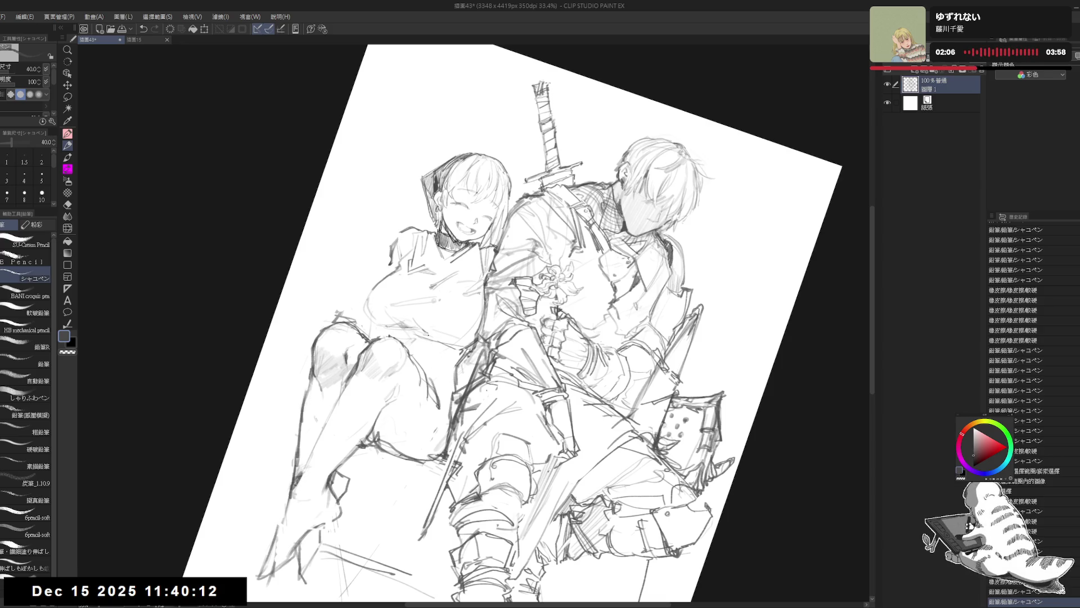
key(e)
drag(417, 319, 434, 335)
key(p)
key(ctrl+z)
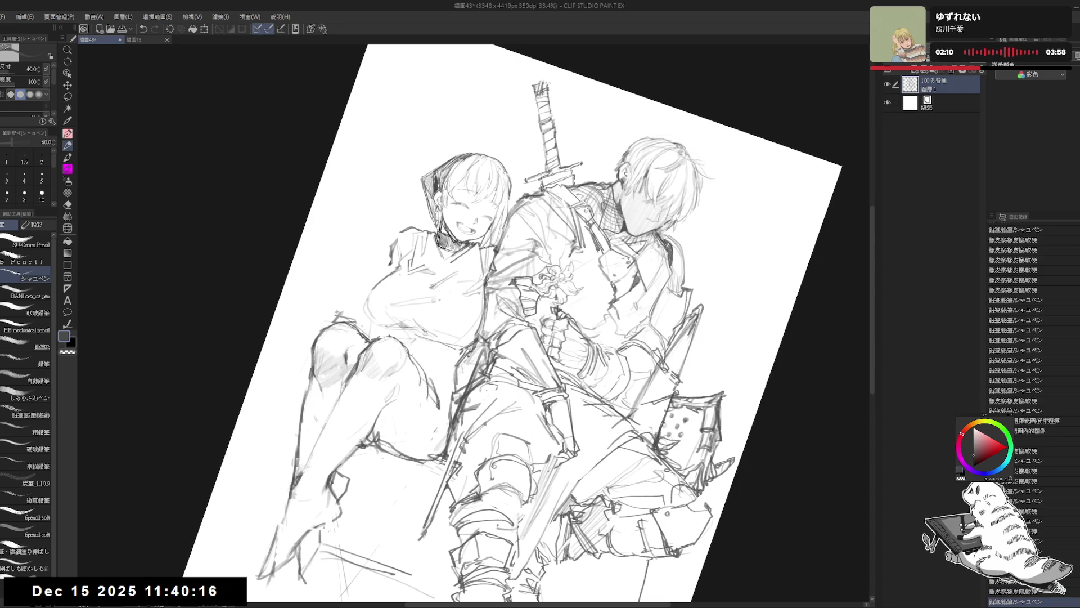
- Reset the view, erase part of the line by the girl's side, and flip the view to check
key(ctrl+0)
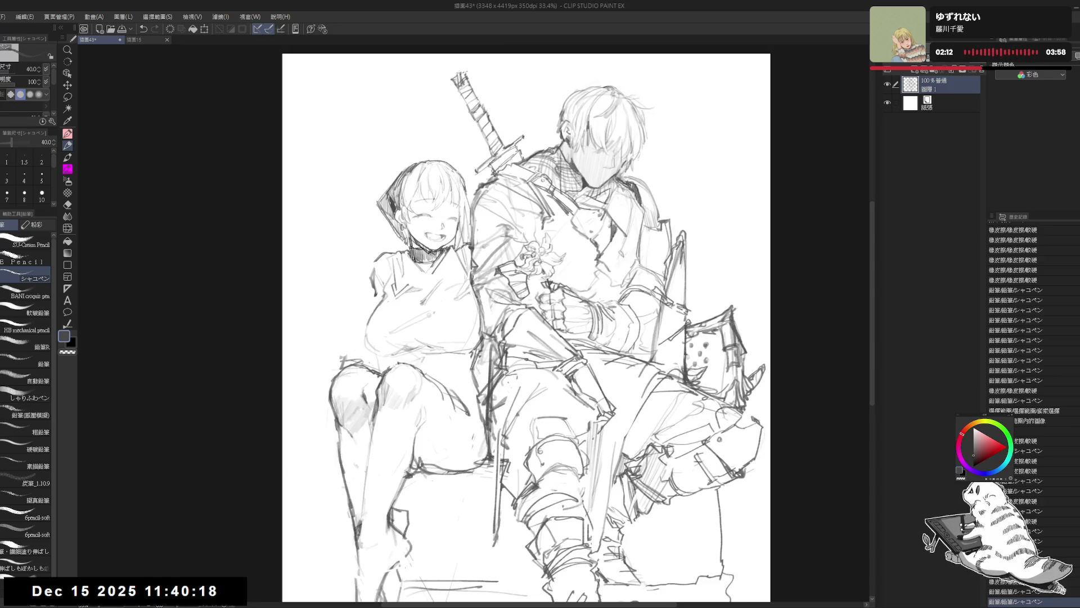
key(e)
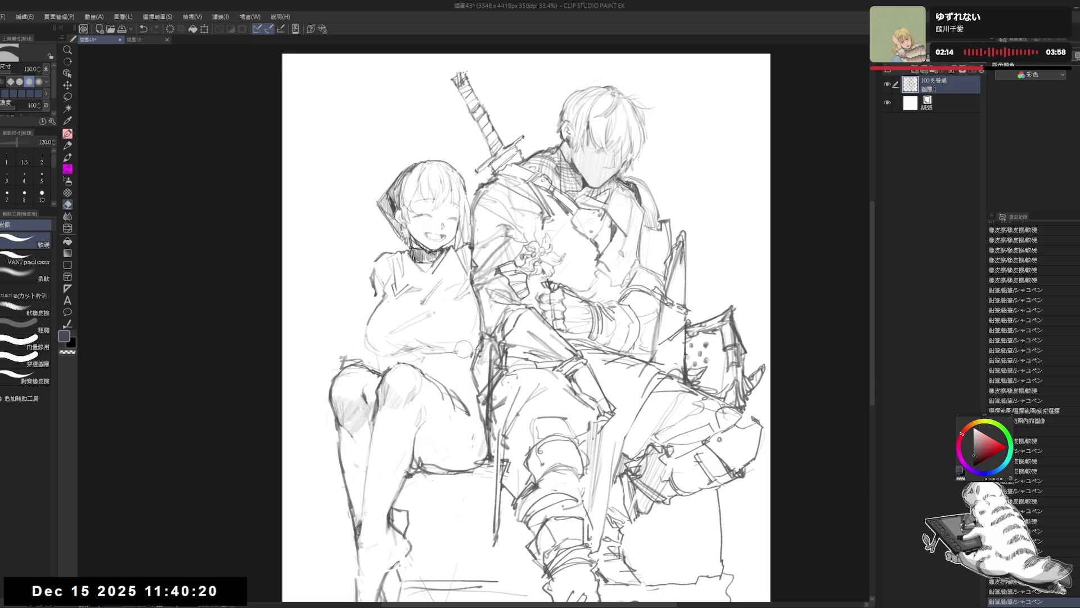
mouse_move(470, 346)
mouse_down()
mouse_move(399, 336)
mouse_move(424, 355)
mouse_move(453, 352)
mouse_move(431, 359)
mouse_up()
key(p)
key(e)
key(p)
key(e)
key(p)
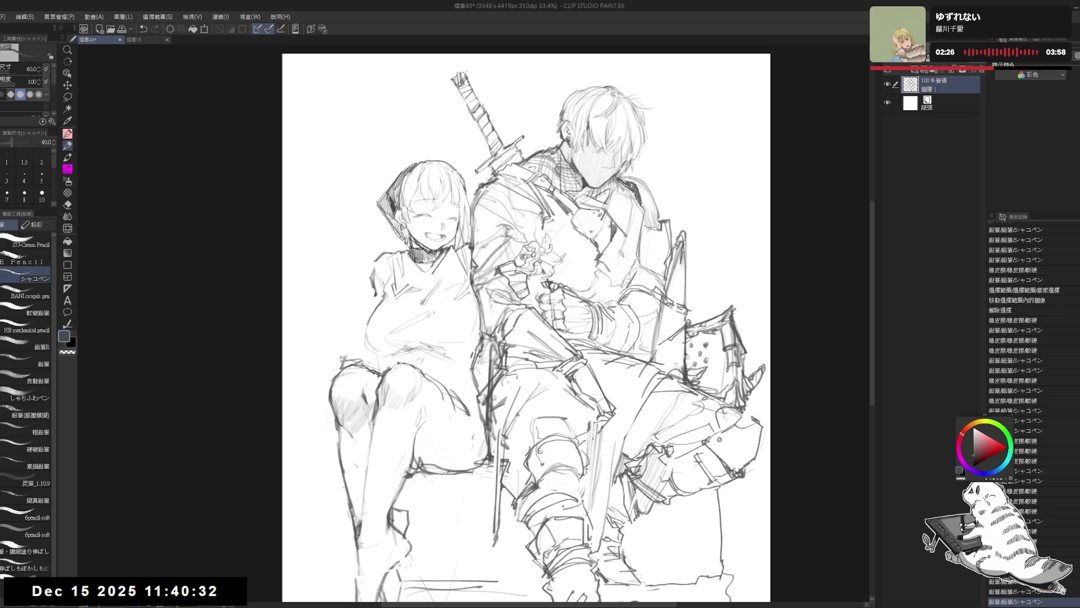
key(h)
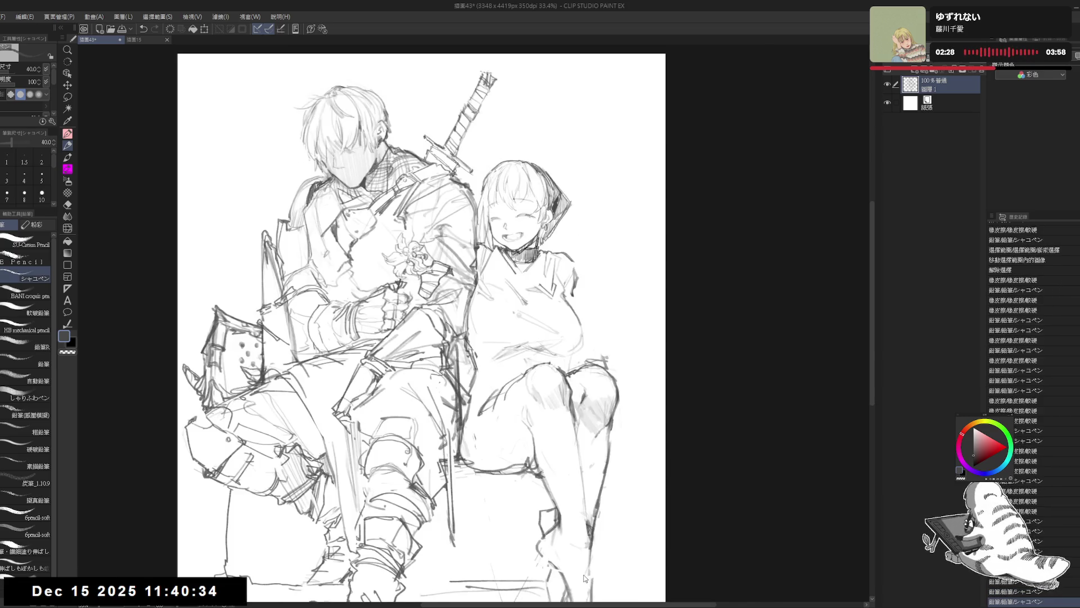
key(h)
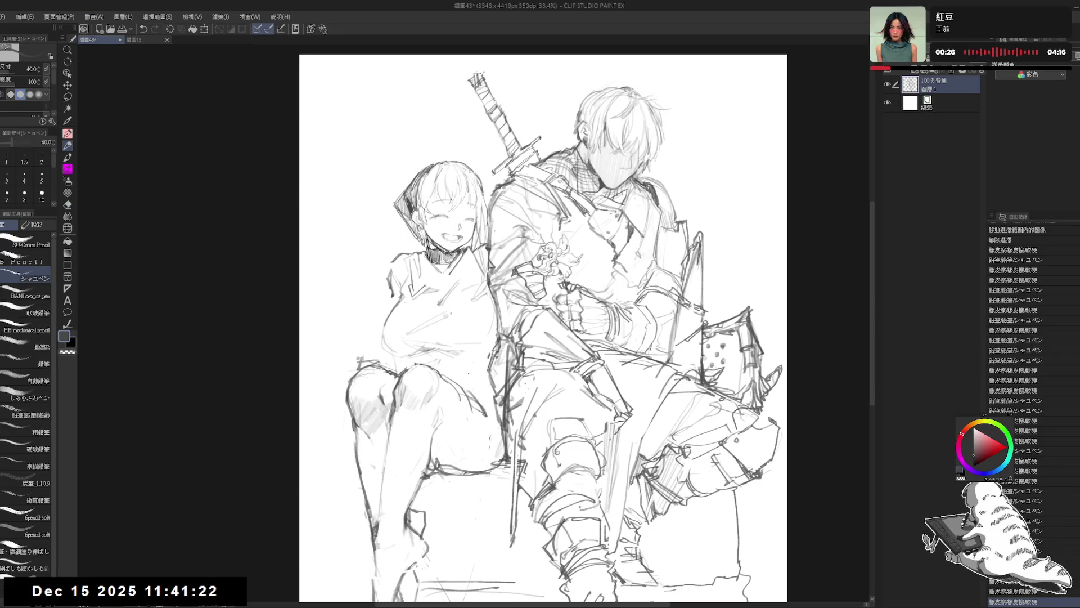
- Draw a short pencil line at the girl's knee
drag(431, 326, 438, 329)
key(e)
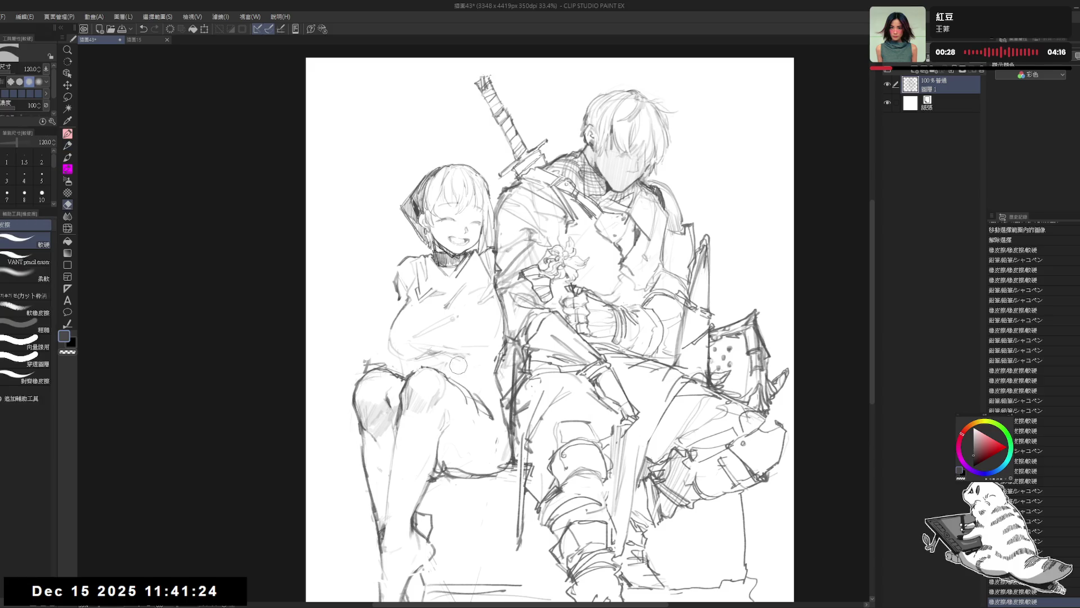
key(p)
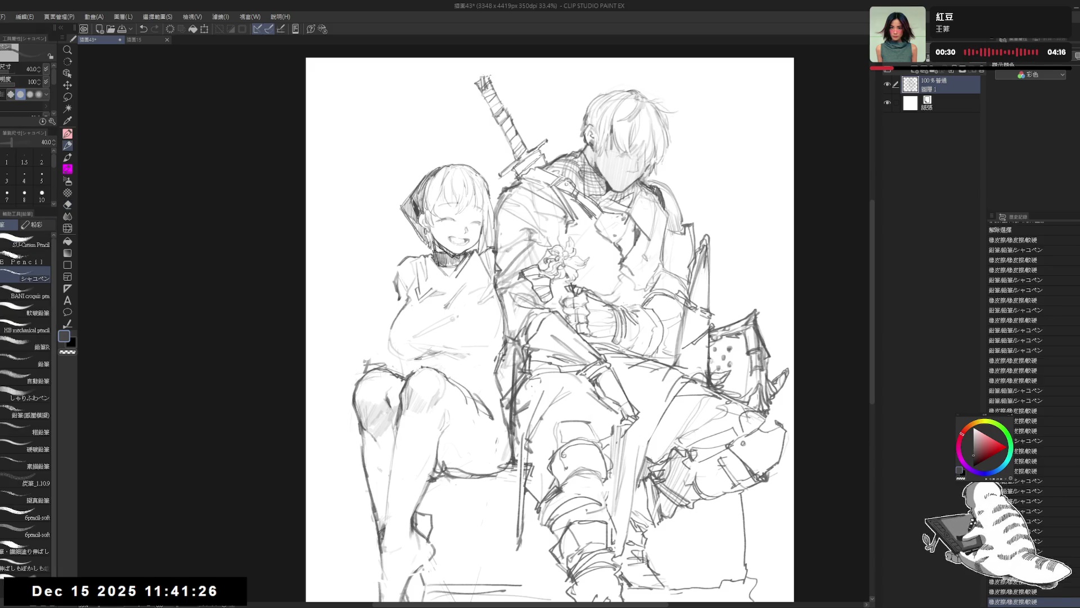
drag(419, 358, 425, 360)
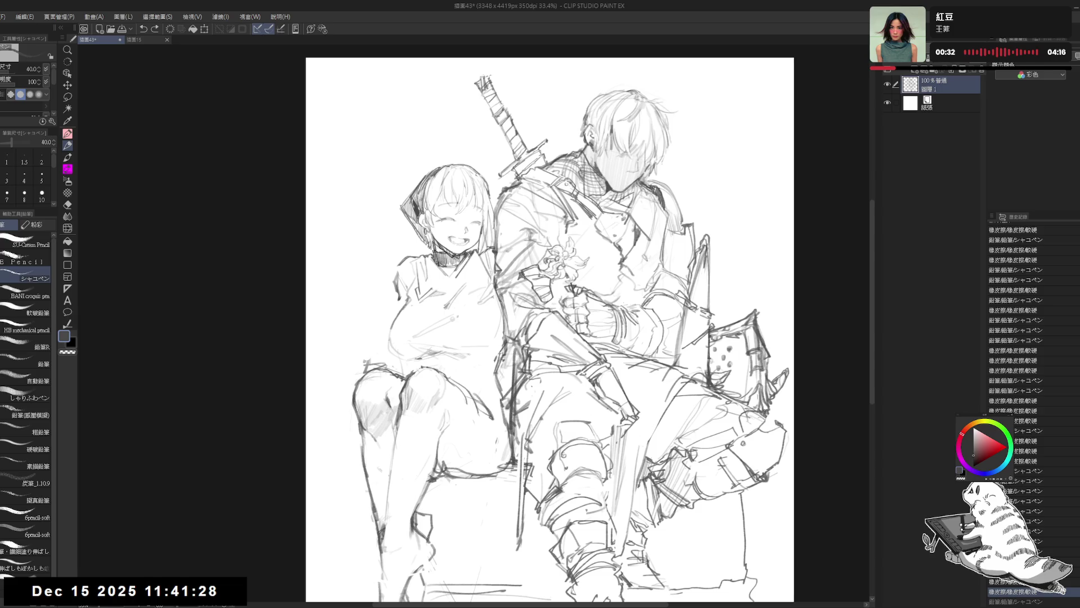
mouse_move(417, 357)
mouse_down()
mouse_move(478, 344)
mouse_move(465, 347)
mouse_up()
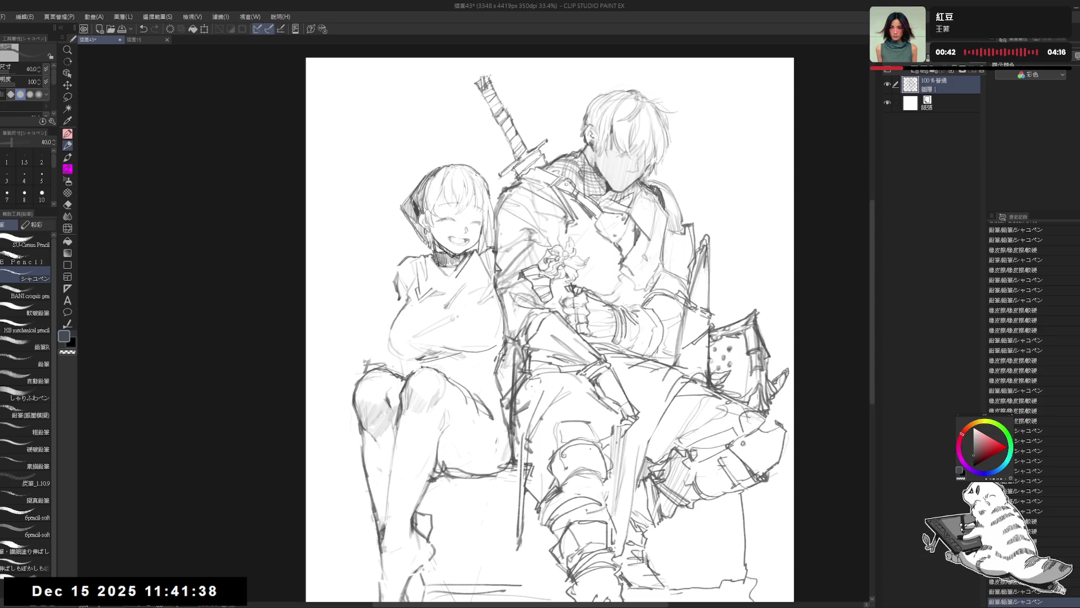
- Erase part of the girl's arm line and redraw the arm outline
drag(444, 382, 448, 380)
key(e)
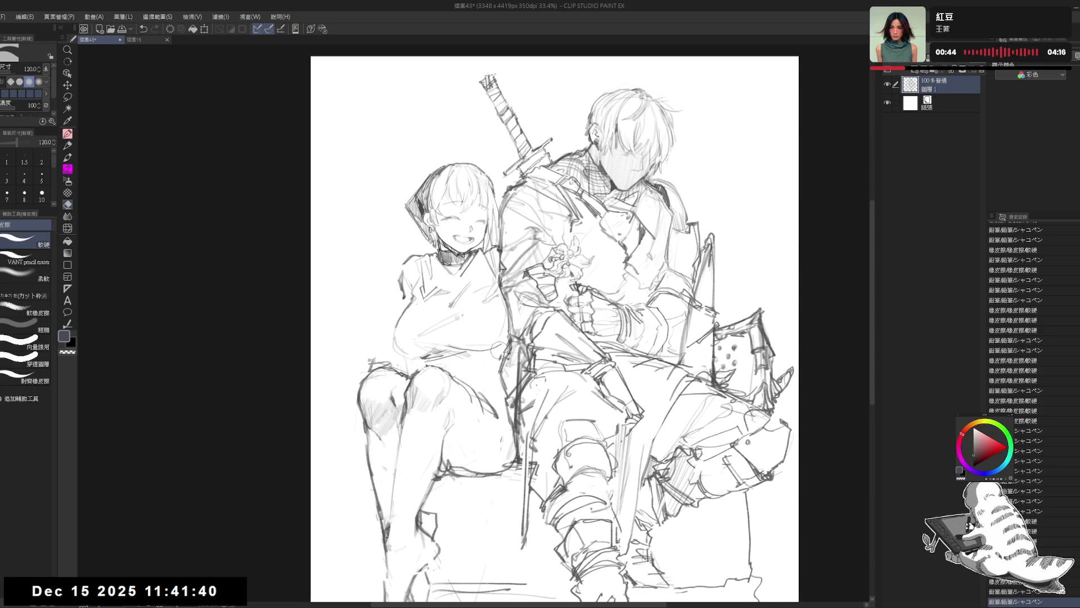
drag(499, 350, 502, 371)
key(p)
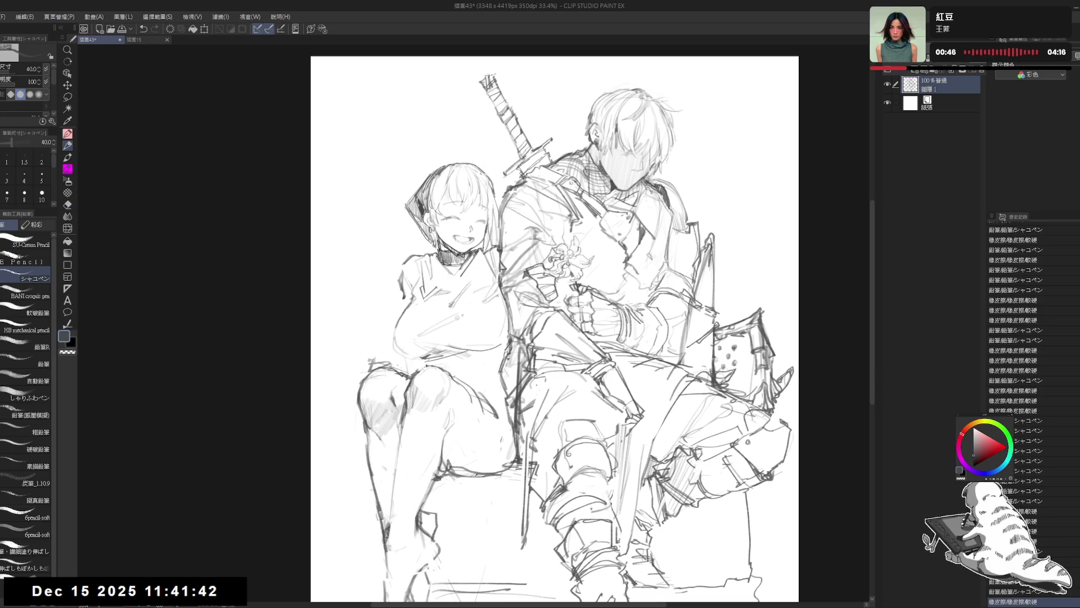
mouse_move(442, 350)
mouse_down()
mouse_move(392, 348)
mouse_move(389, 329)
mouse_move(407, 360)
mouse_up()
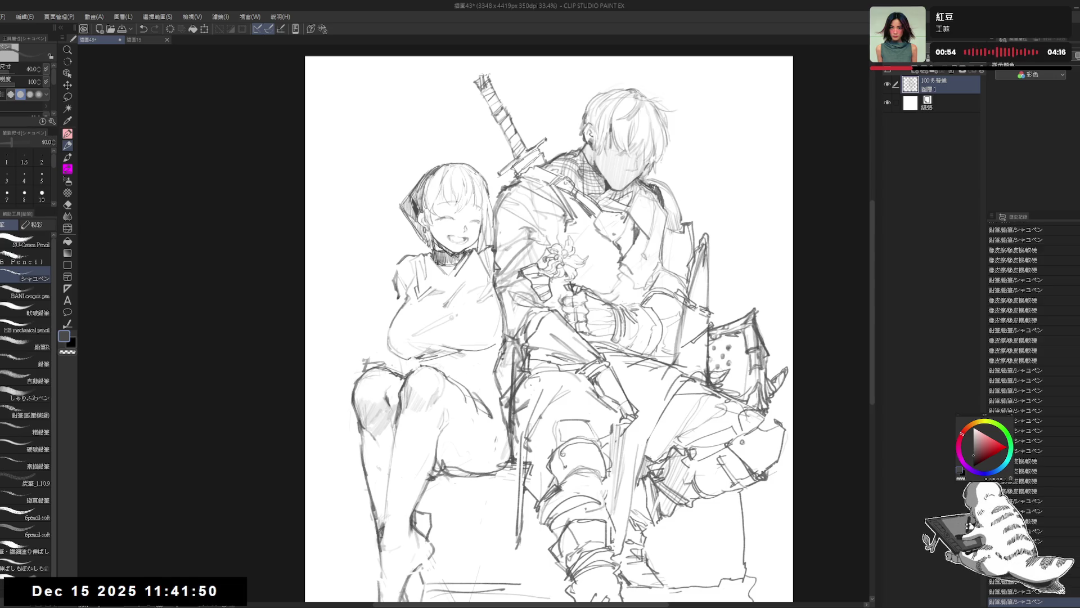
mouse_move(497, 345)
mouse_down()
mouse_move(495, 357)
mouse_move(496, 316)
mouse_move(488, 345)
mouse_up()
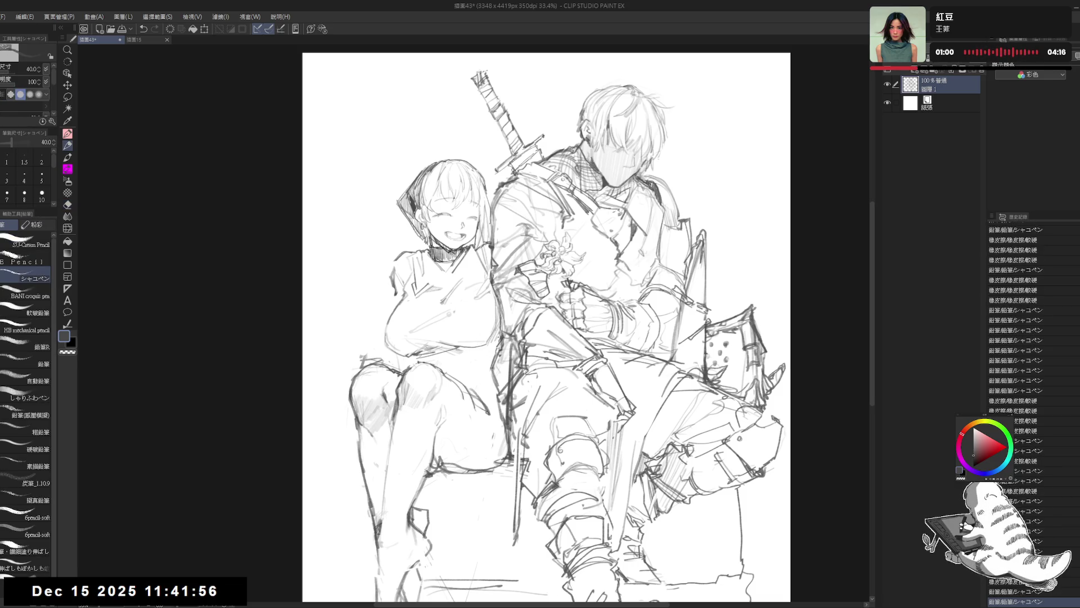
drag(520, 279, 525, 270)
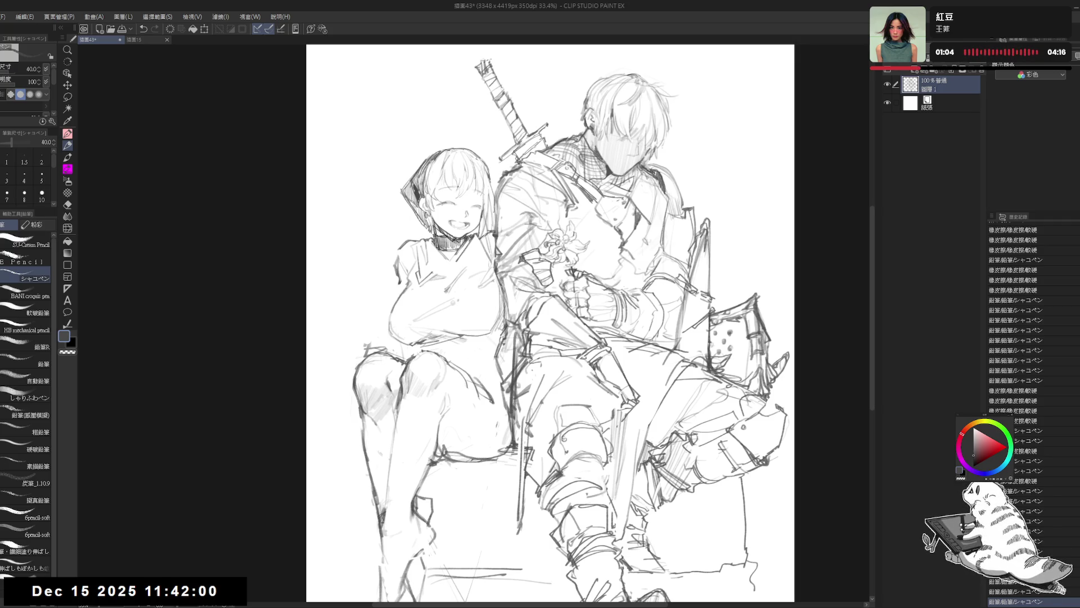
drag(499, 336, 487, 351)
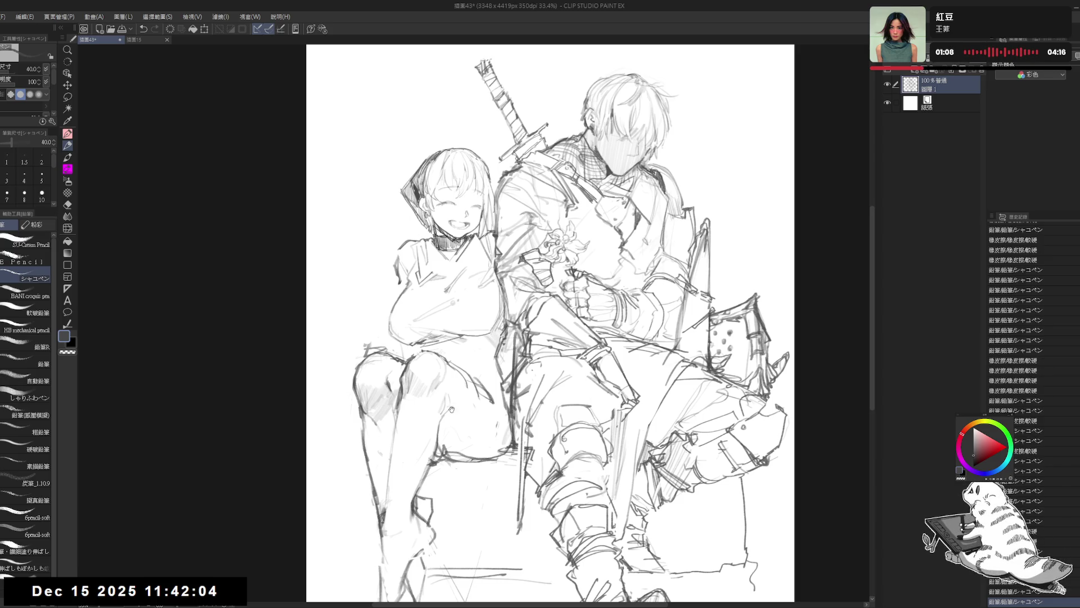
drag(452, 409, 445, 406)
- Undo the rejected arm strokes, restore the knee stroke, and flip the view to check
key(ctrl+z)
mouse_move(487, 337)
mouse_down()
mouse_move(465, 355)
mouse_move(469, 335)
mouse_move(482, 332)
mouse_up()
key(ctrl+z)
key(ctrl+z)
key(ctrl+z)
key(ctrl+z)
key(ctrl+z)
key(ctrl+z)
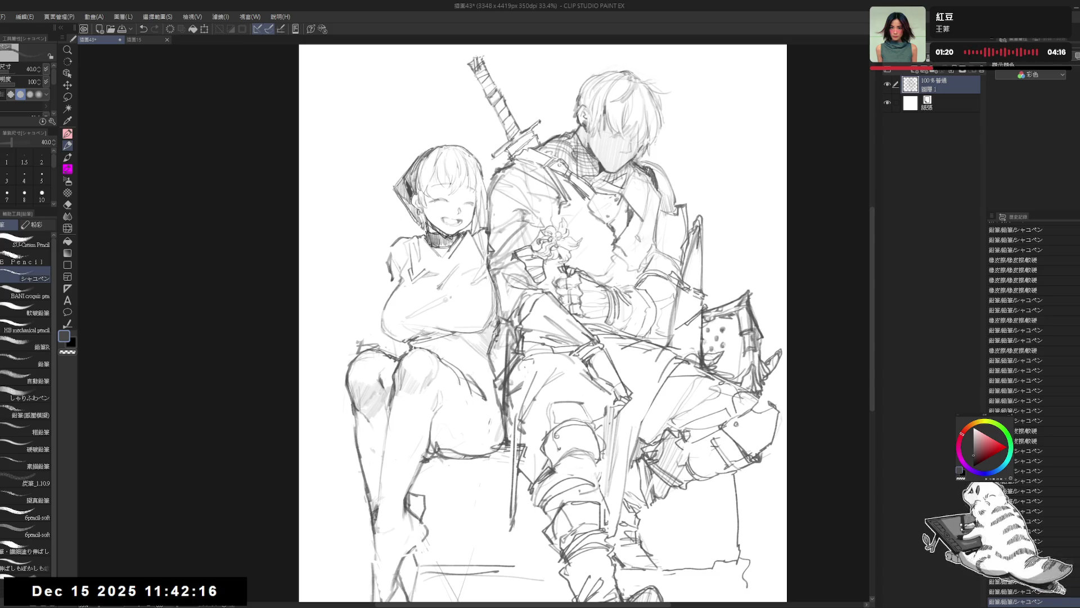
key(ctrl+z)
mouse_move(427, 346)
mouse_down()
mouse_move(460, 338)
mouse_move(476, 348)
mouse_up()
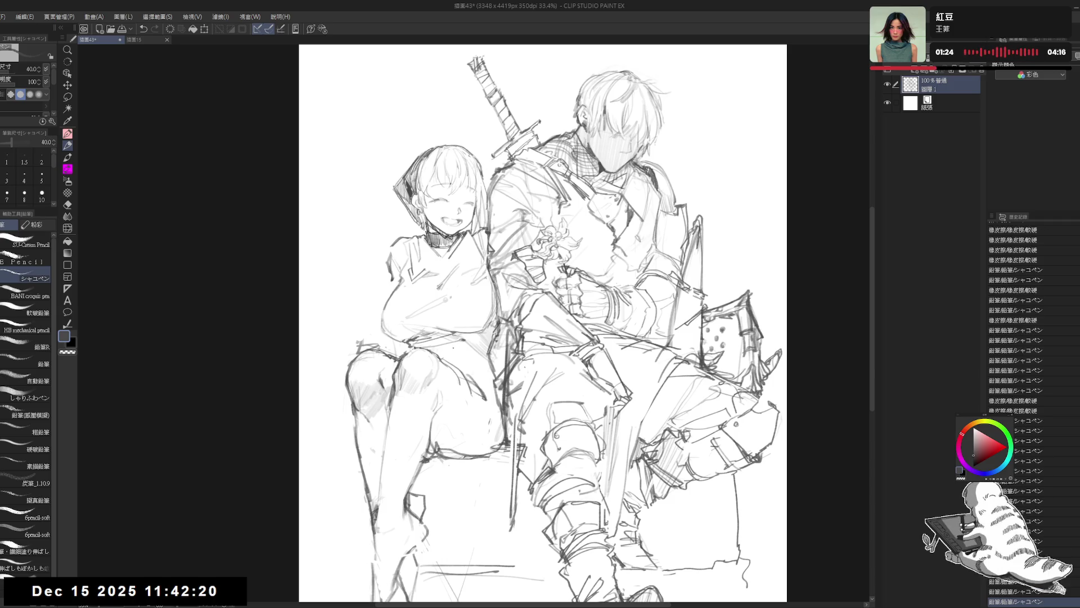
key(ctrl+z)
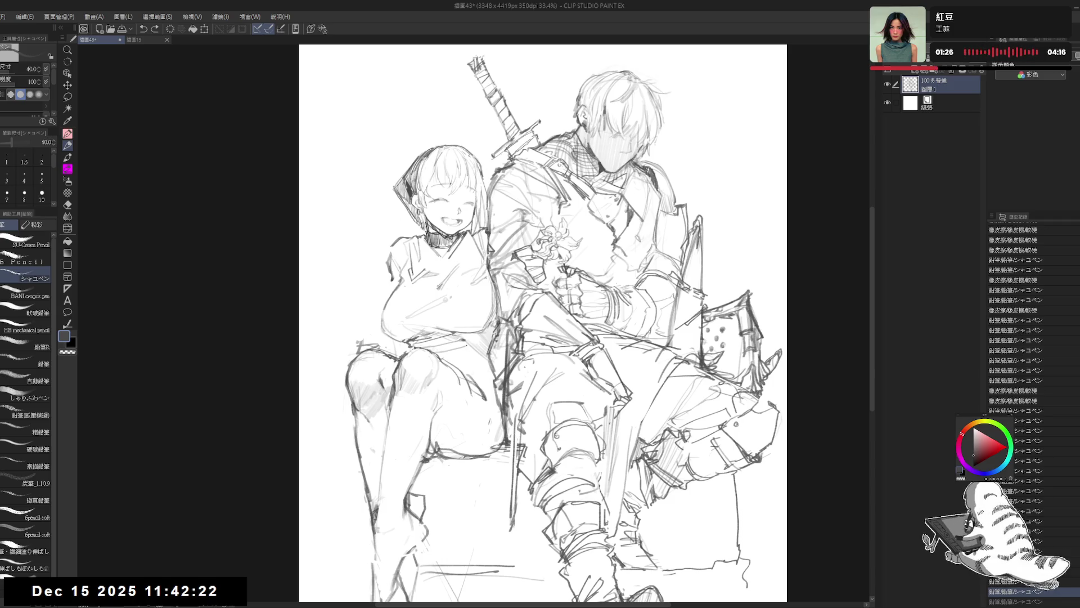
key(ctrl+y)
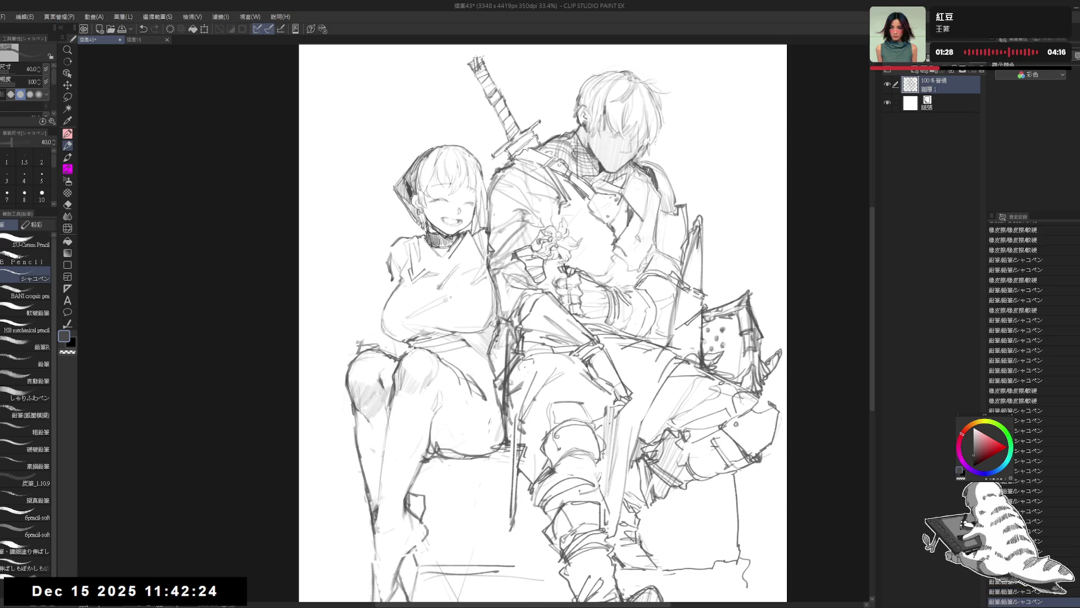
key(h)
key(h)
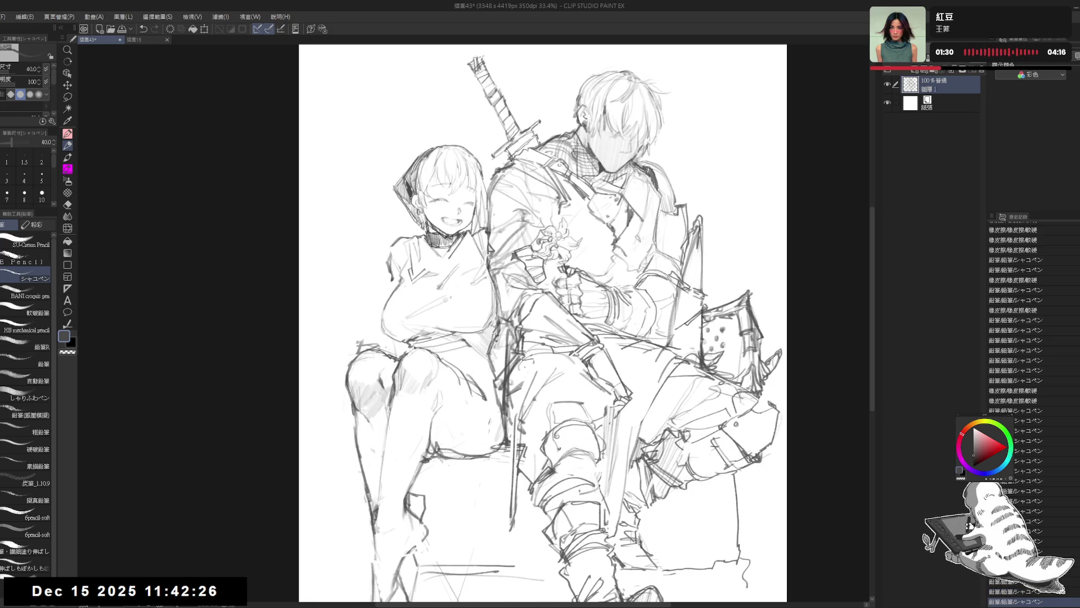
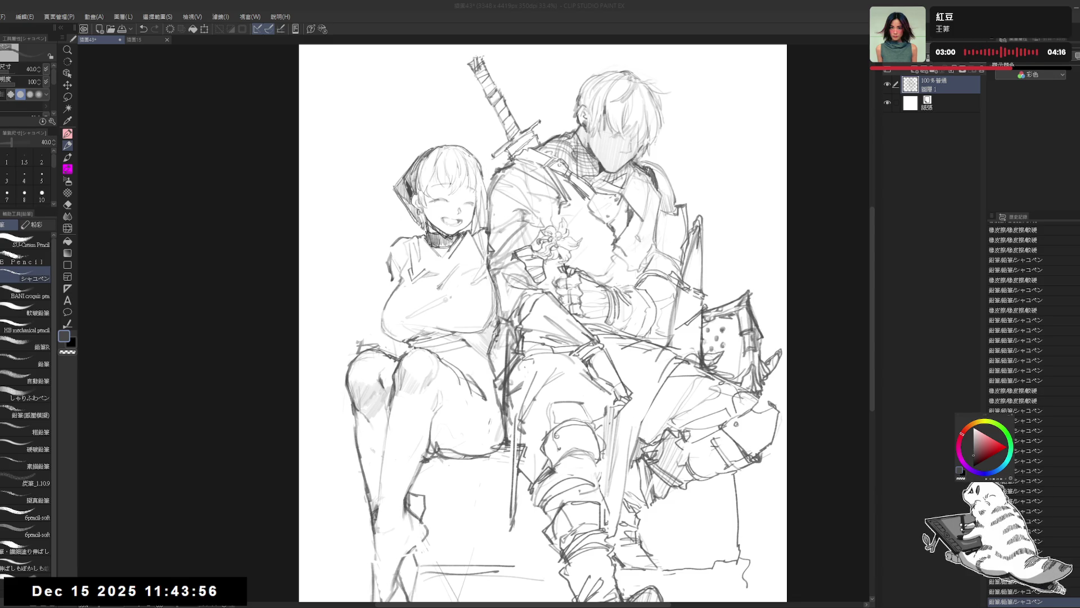
- Draw the girl's left shoulder and arm outline in pencil, discarding a trial stroke
scroll(540, 315, up, 1)
scroll(541, 315, up, 1)
mouse_move(397, 233)
mouse_down()
mouse_move(410, 247)
mouse_move(409, 230)
mouse_up()
key(ctrl+z)
key(ctrl+z)
key(ctrl+z)
key(ctrl+z)
key(ctrl+z)
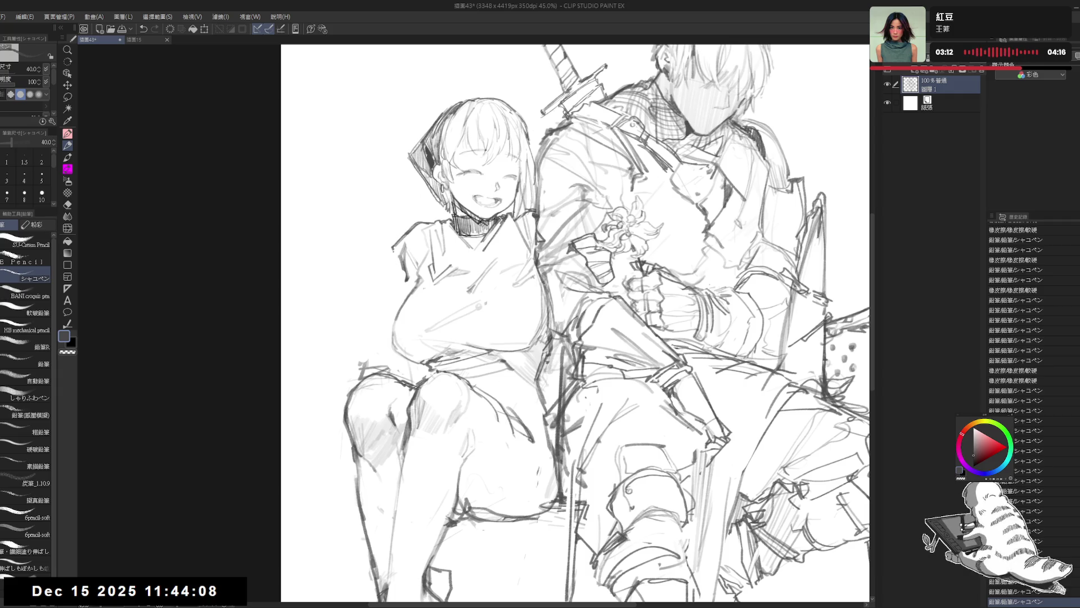
mouse_move(393, 254)
mouse_down()
mouse_move(407, 289)
mouse_move(404, 249)
mouse_move(402, 277)
mouse_up()
key(e)
key(p)
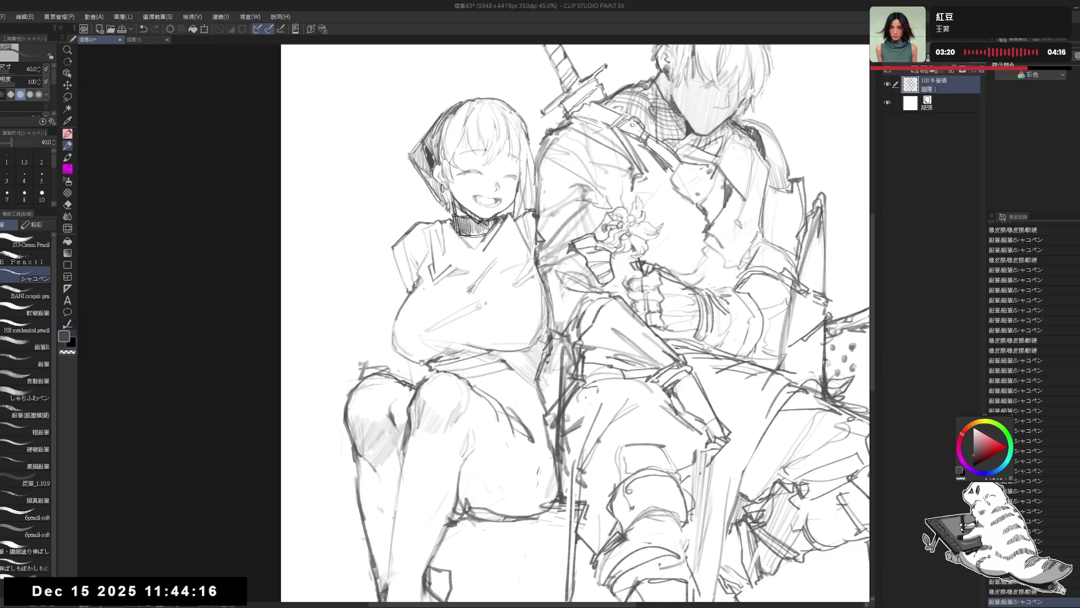
- Erase stray lines around the girl's knee, keeping the stroke on her lap
mouse_move(421, 362)
mouse_down()
mouse_move(413, 348)
mouse_move(412, 370)
mouse_up()
key(e)
key(p)
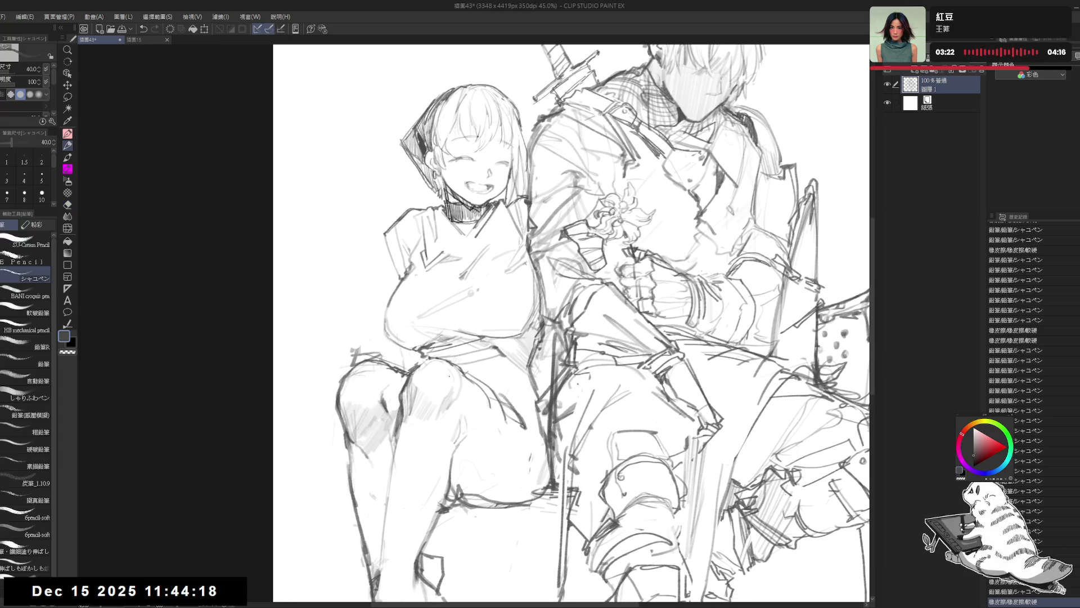
drag(459, 264, 454, 289)
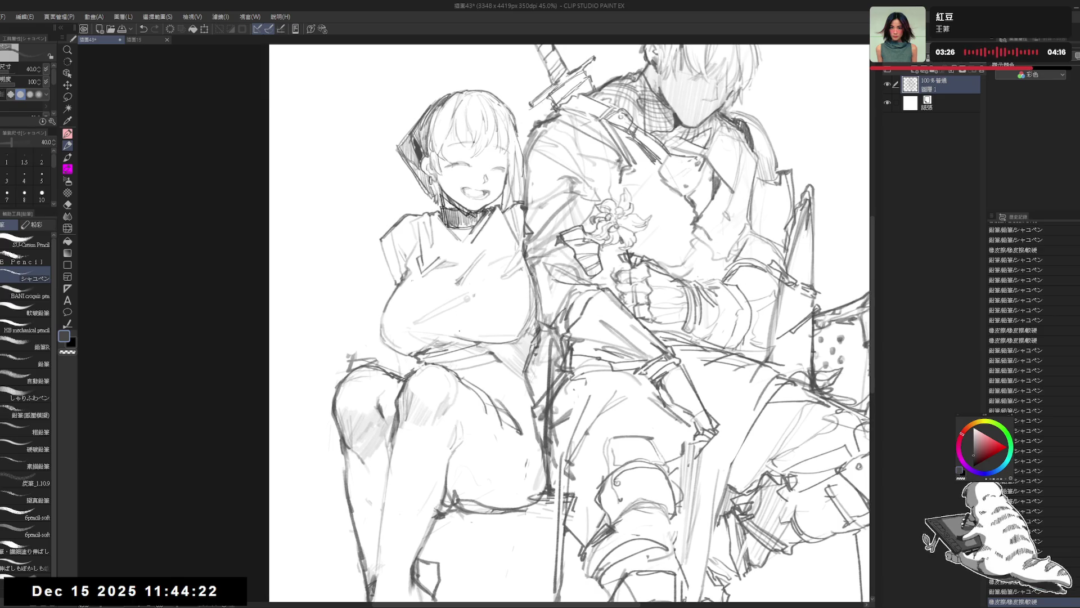
mouse_move(444, 371)
mouse_down()
mouse_move(417, 364)
mouse_move(459, 381)
mouse_move(442, 380)
mouse_move(494, 364)
mouse_up()
key(ctrl+z)
key(ctrl+z)
key(ctrl+z)
key(ctrl+z)
key(ctrl+z)
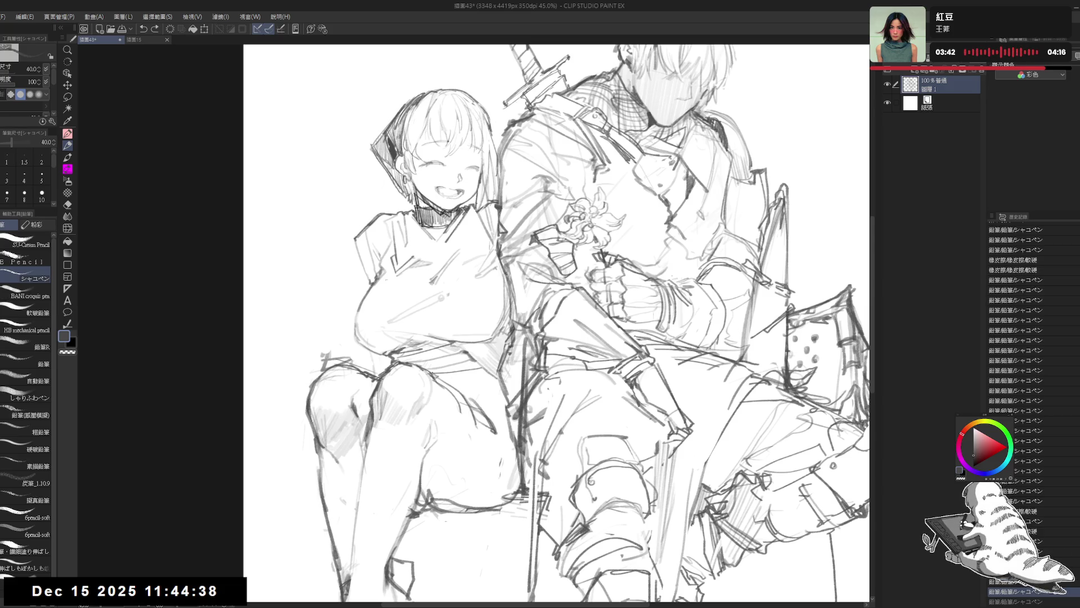
key(ctrl+y)
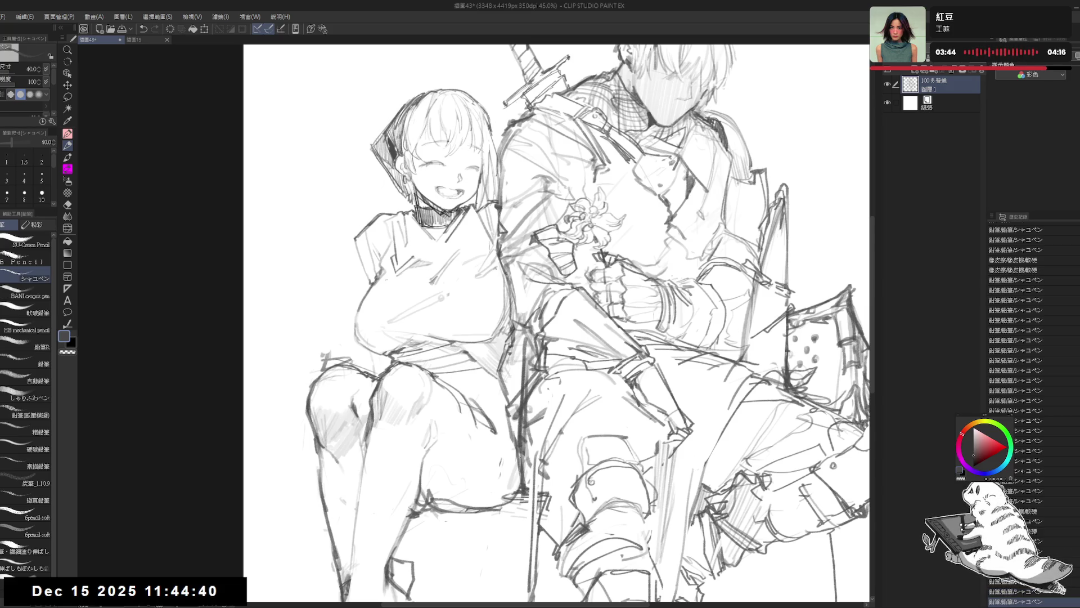
scroll(555, 326, down, 3)
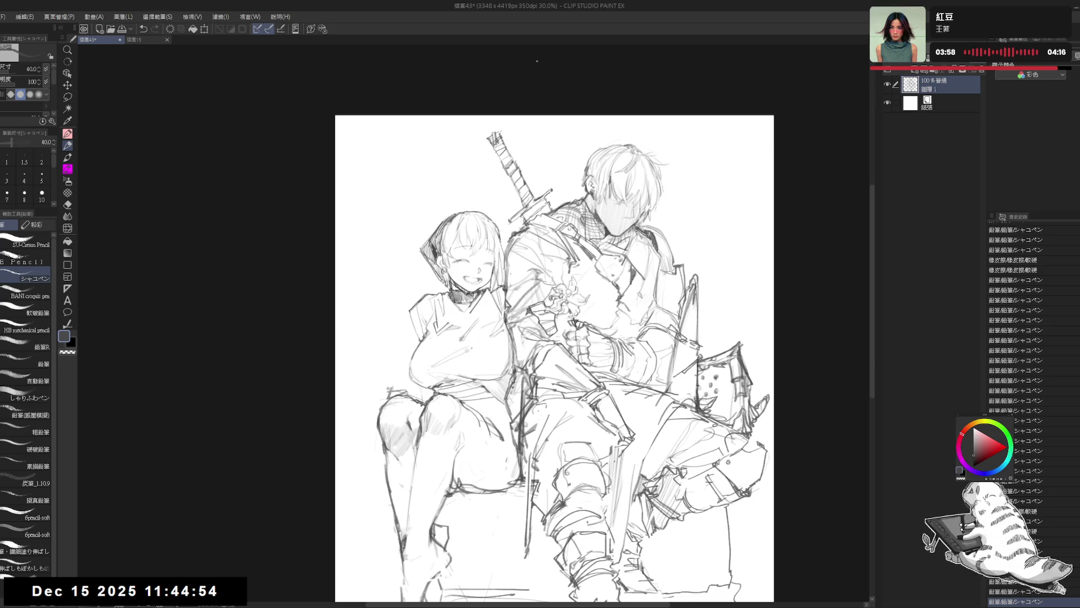
- Zoom to 36.6% and draw a pencil stroke along the girl's left arm
scroll(371, 326, down, 2)
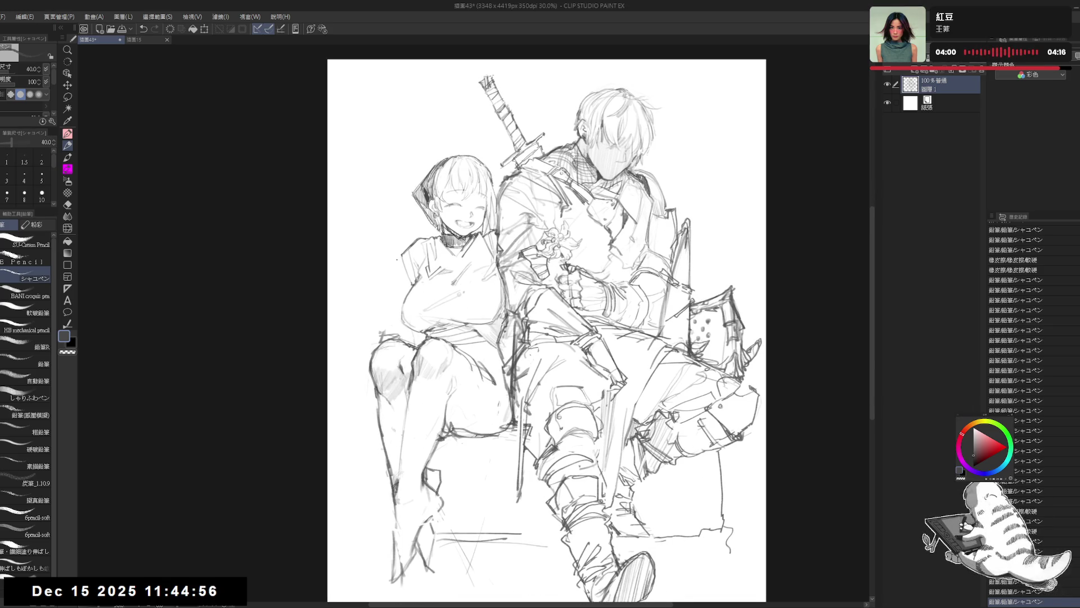
drag(397, 259, 401, 258)
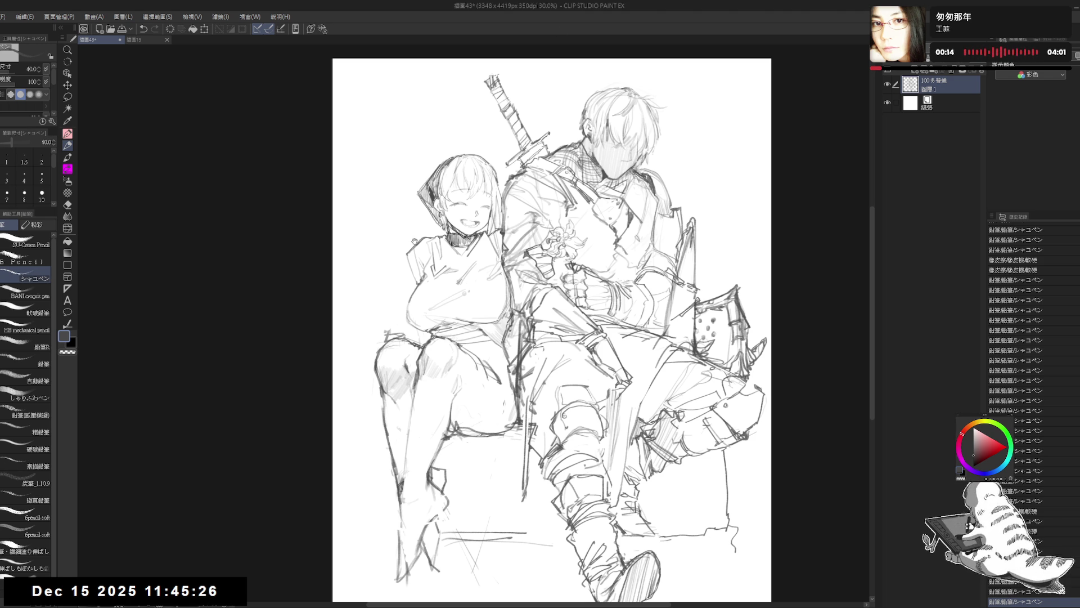
scroll(408, 123, up, 1)
drag(414, 265, 411, 296)
key(ctrl+z)
key(ctrl+z)
key(ctrl+z)
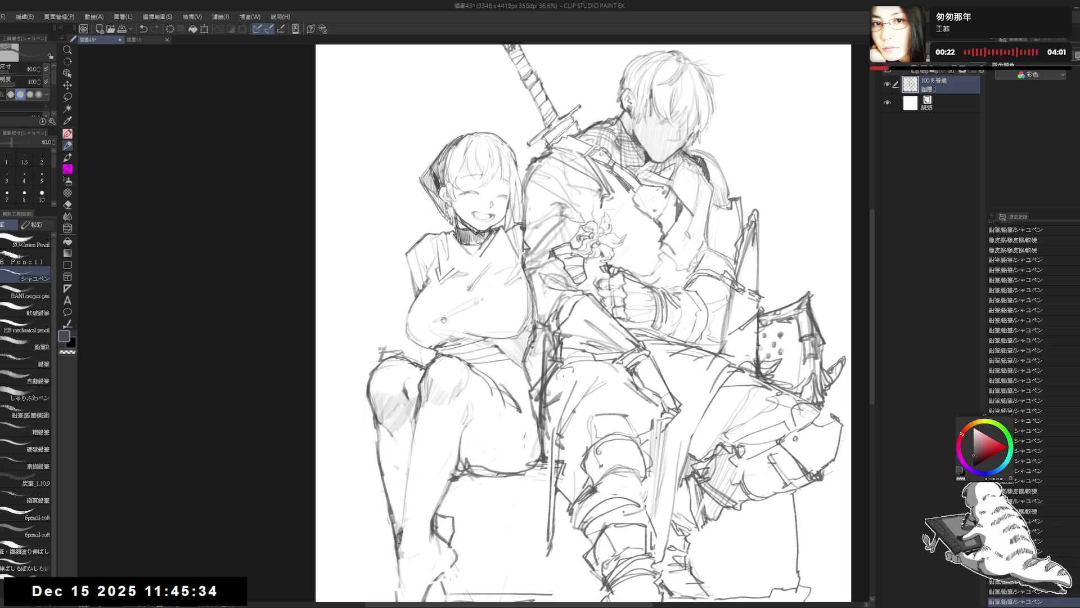
- Add two short pencil strokes beside the girl's arm
drag(405, 299, 410, 293)
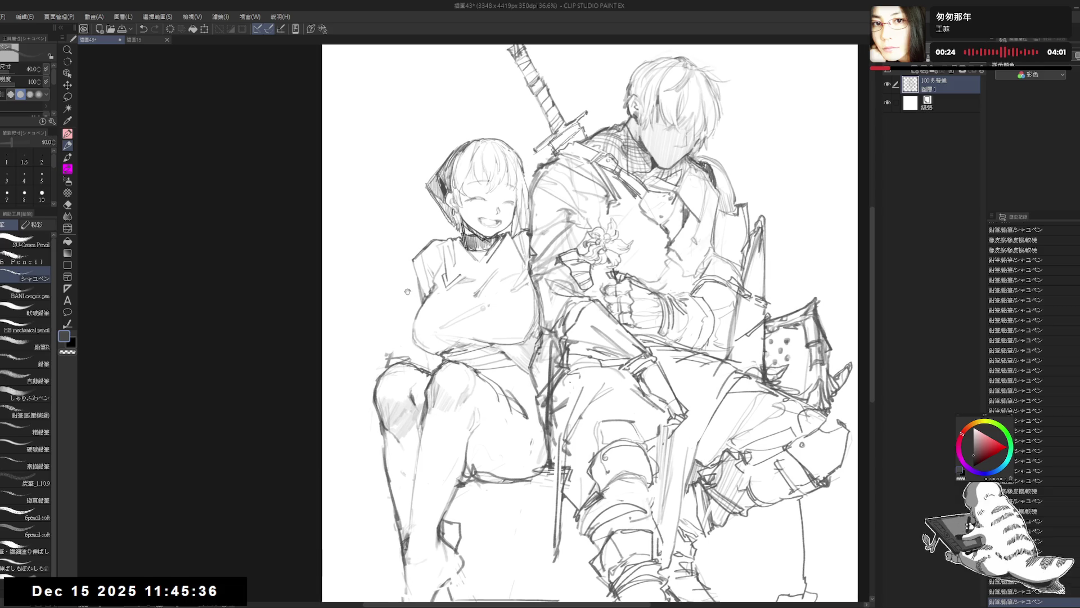
key(ctrl+z)
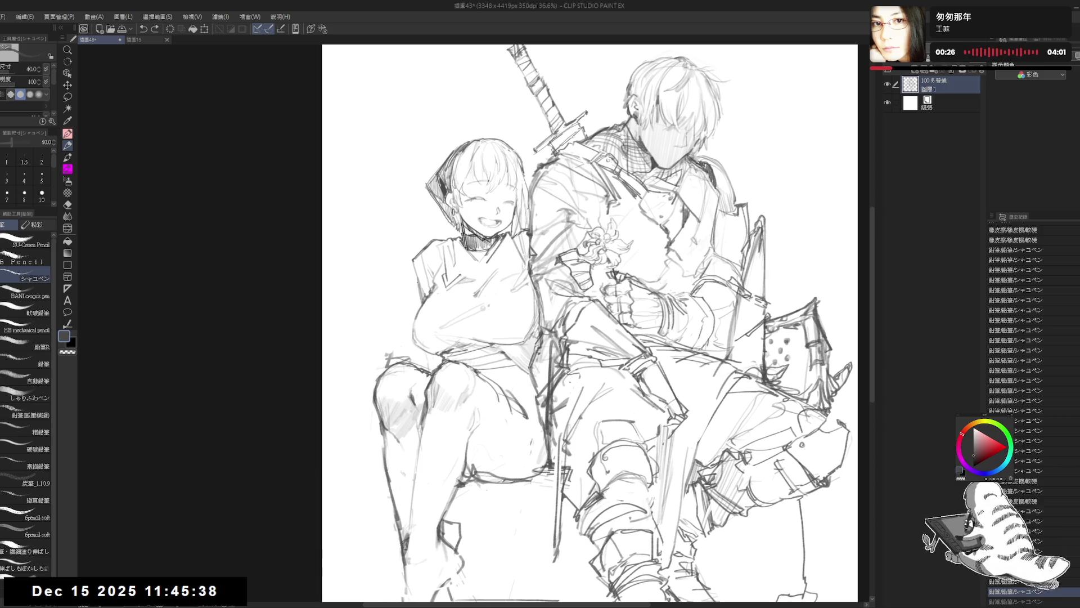
key(ctrl+y)
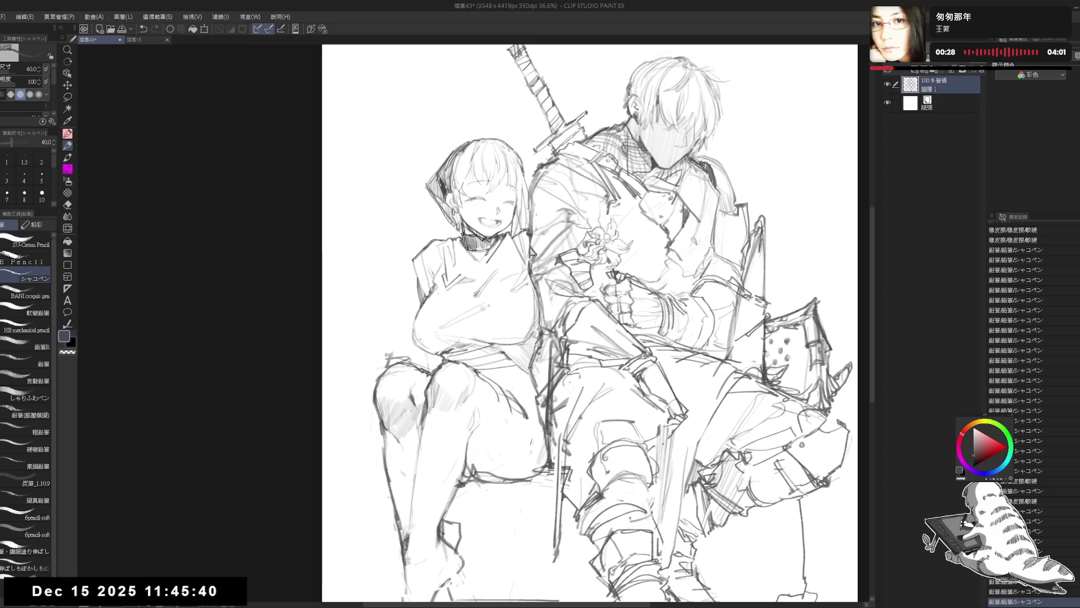
drag(421, 352, 427, 371)
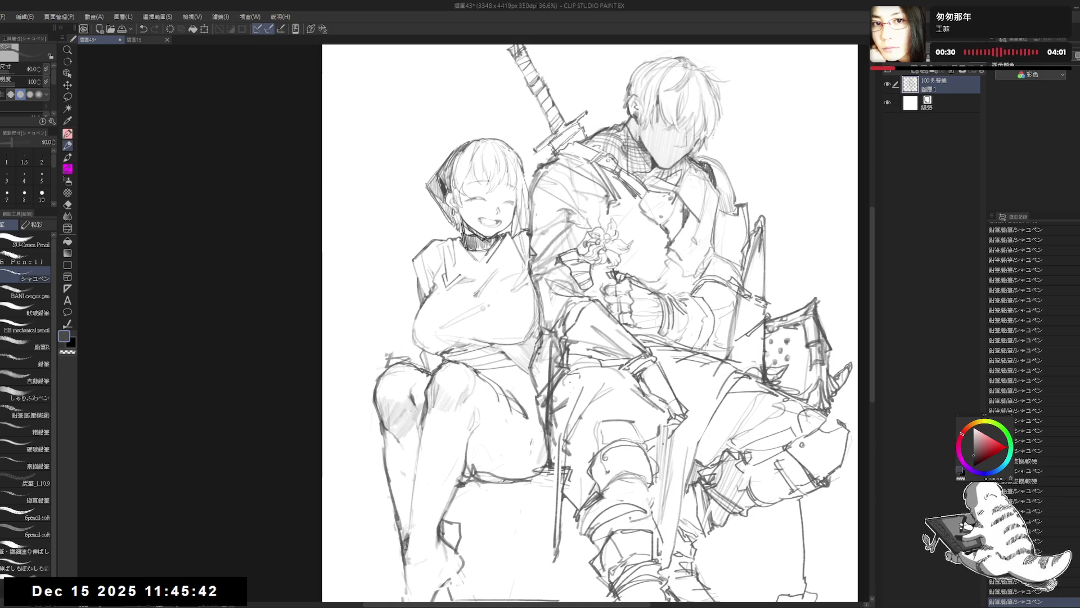
- Redraw the line at the block's left edge, then clean it up with the hard eraser
drag(429, 435, 417, 439)
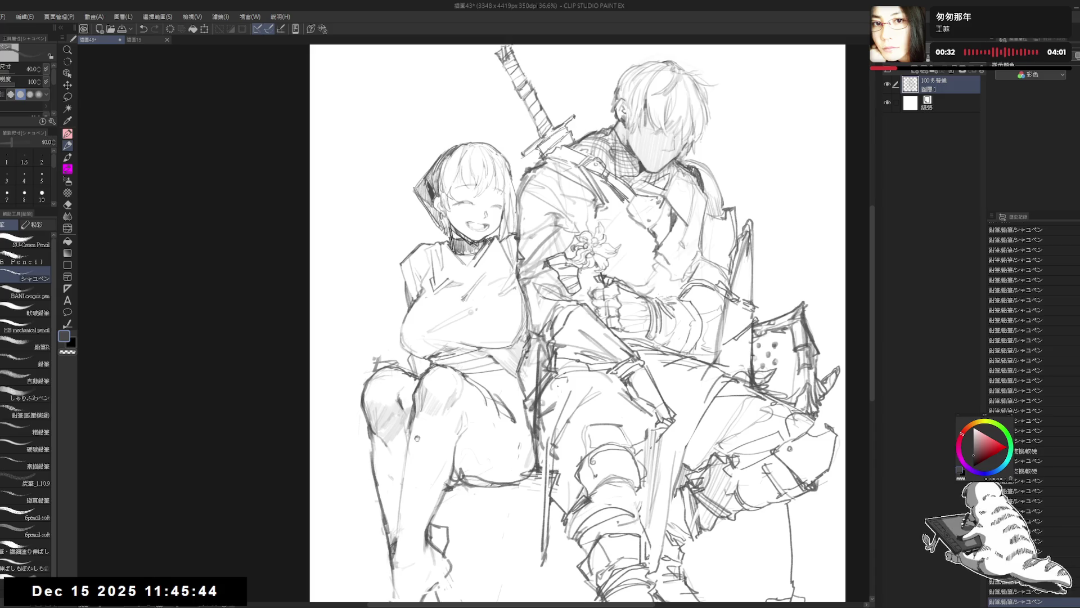
drag(480, 329, 452, 304)
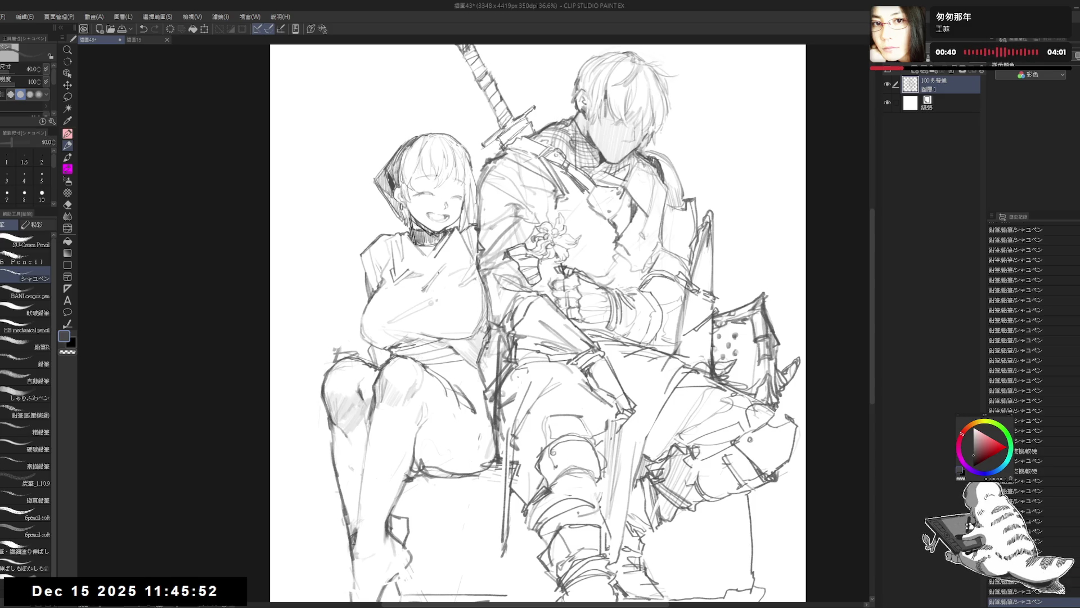
drag(454, 417, 431, 355)
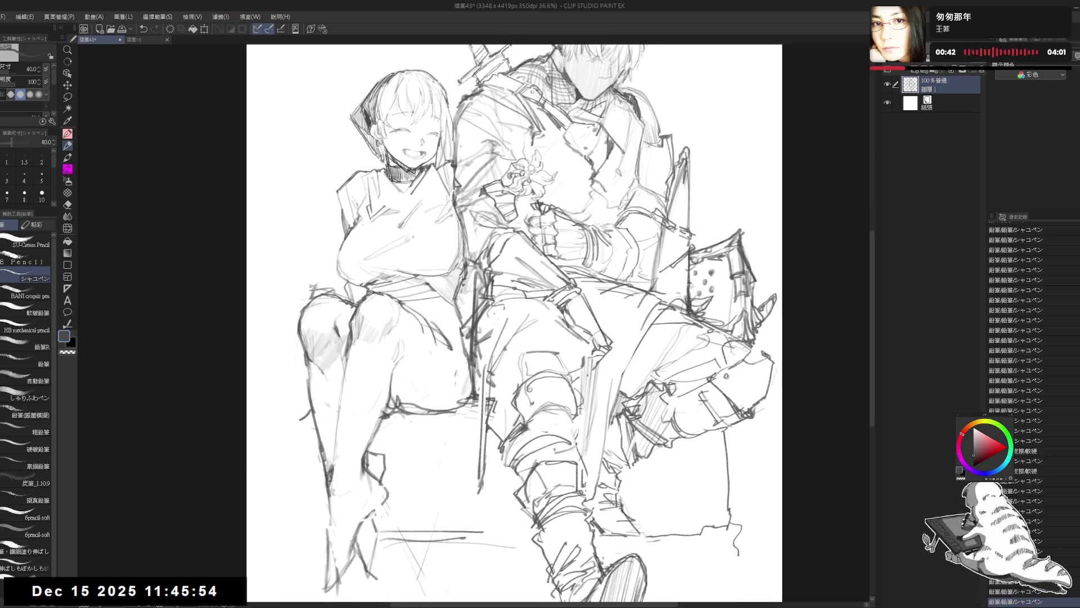
key(ctrl+z)
drag(311, 414, 297, 416)
key(ctrl+z)
key(e)
key(p)
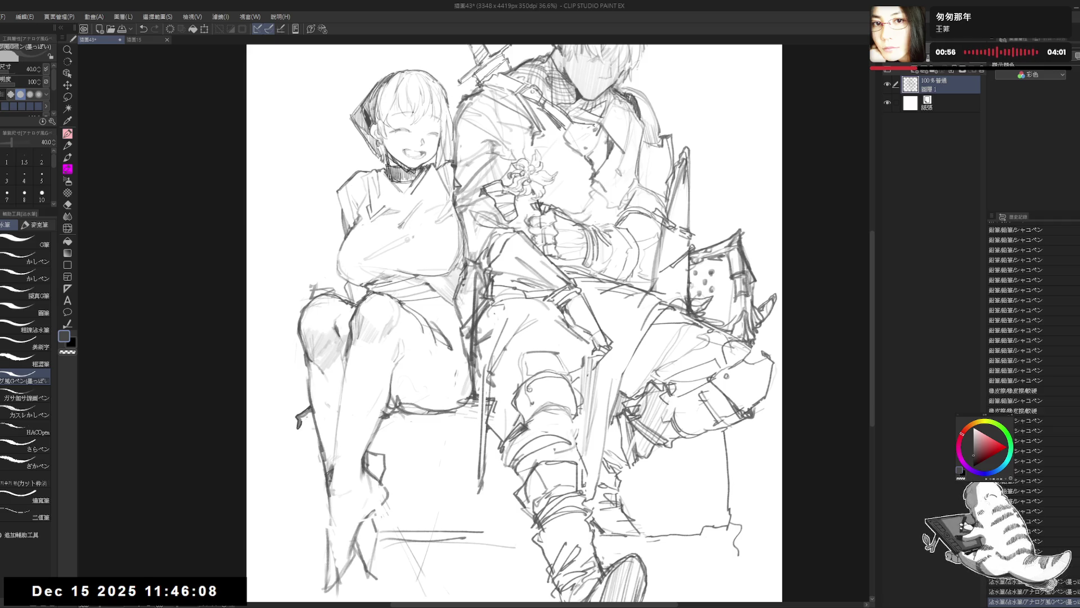
- Draw a small curl and a short vertical line at the block's edge by the girl's hip
key(h)
key(h)
mouse_move(319, 441)
mouse_down()
mouse_move(367, 411)
mouse_move(353, 387)
mouse_up()
click(353, 369)
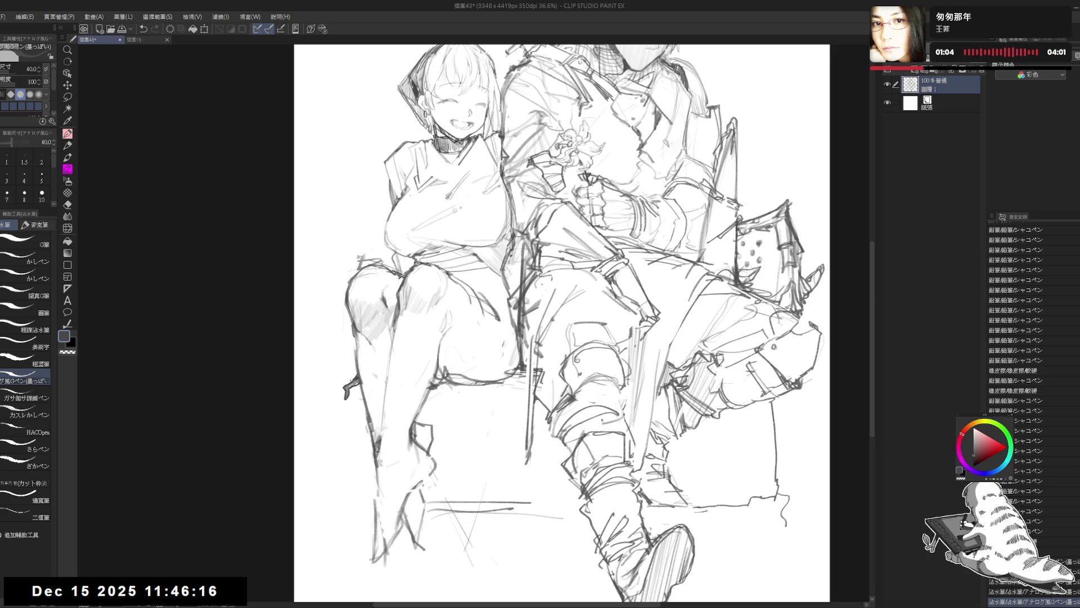
drag(346, 387, 356, 378)
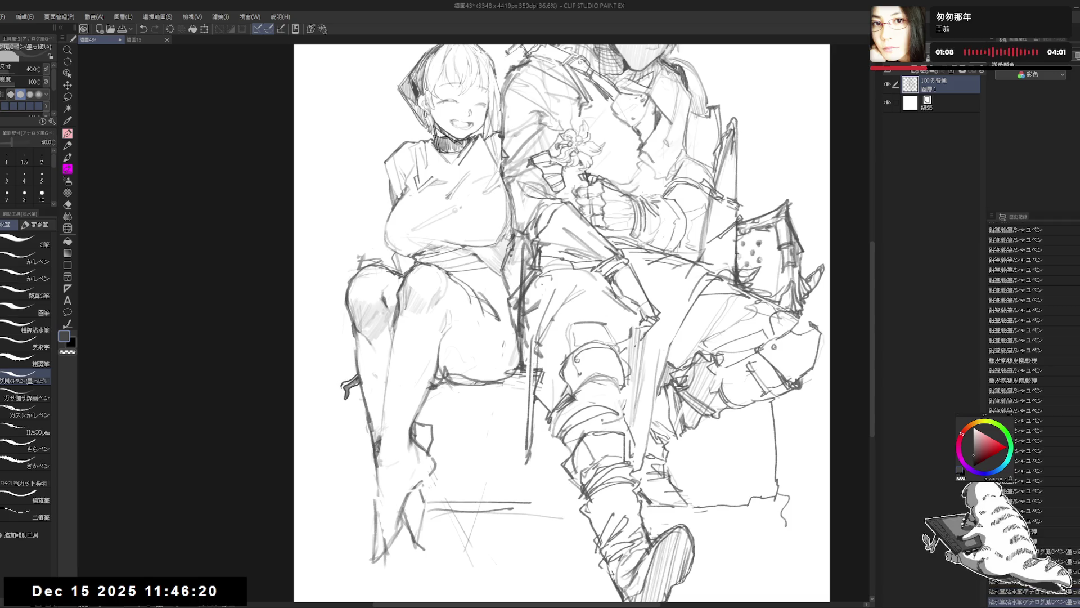
drag(341, 387, 341, 397)
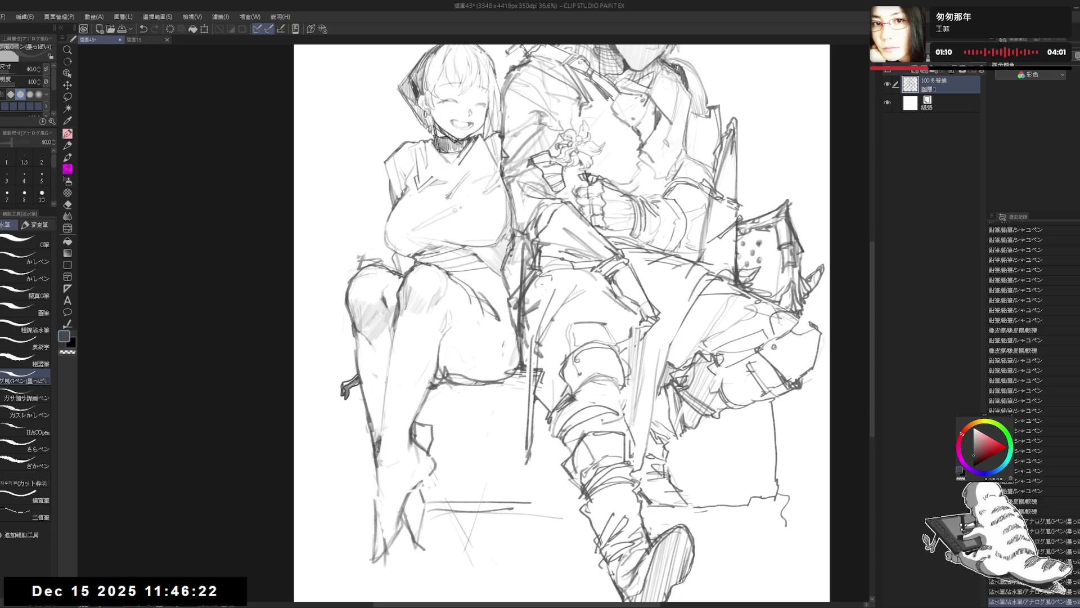
key(p)
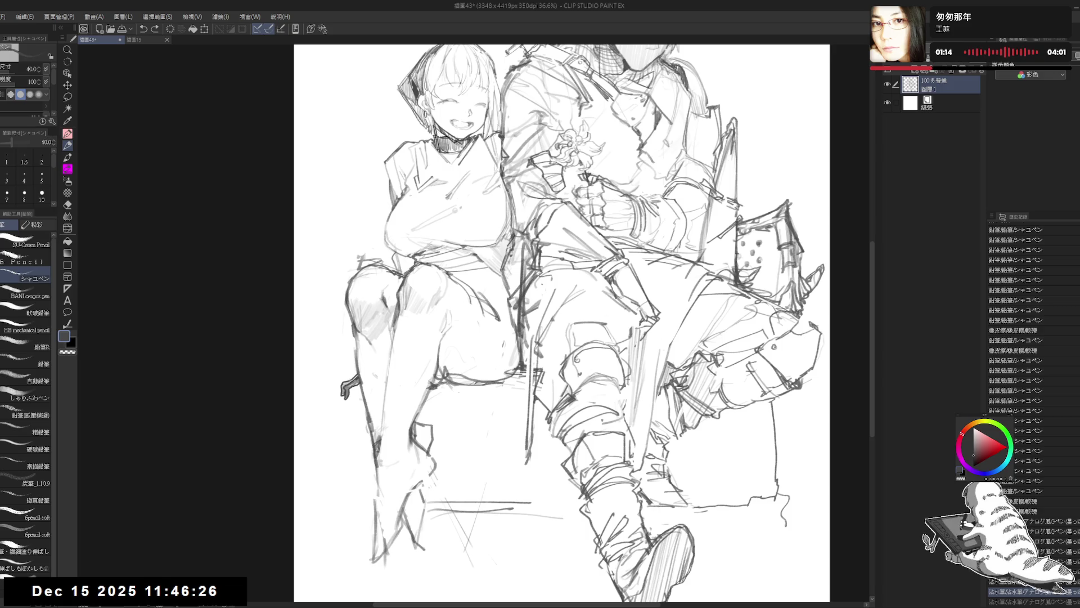
- Add pencil lines to the girl's lower leg, checking mirrored and at 27% zoom
drag(434, 457, 424, 478)
key(h)
key(h)
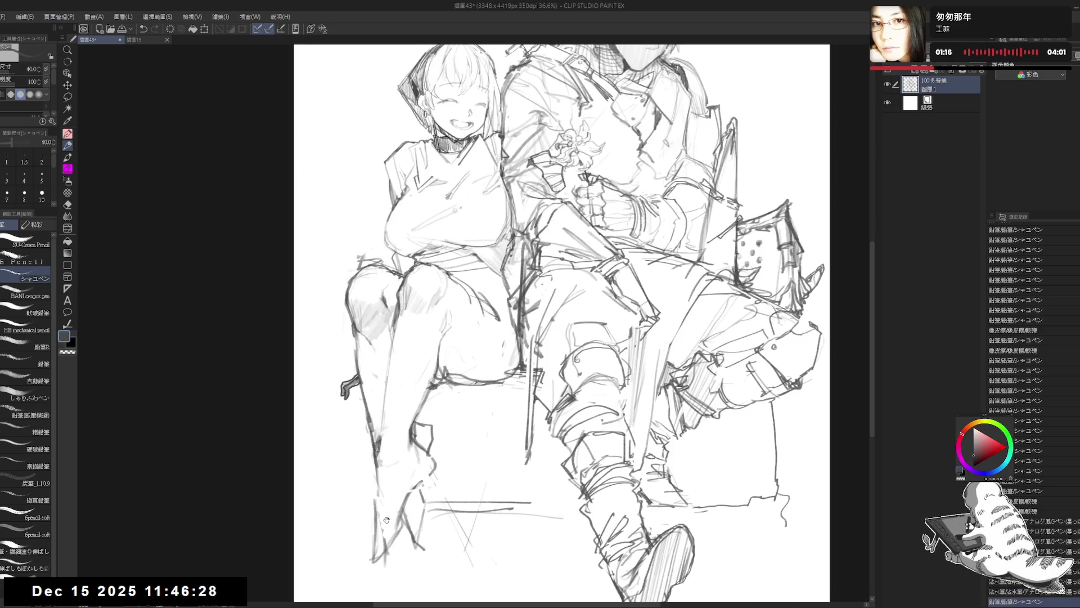
drag(510, 223, 500, 231)
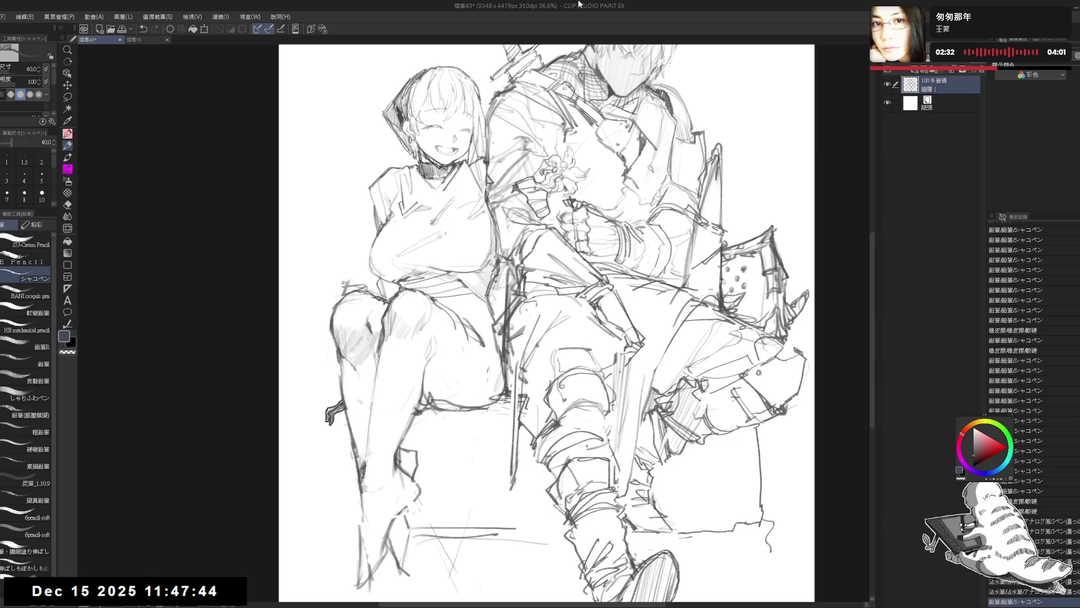
drag(415, 331, 411, 328)
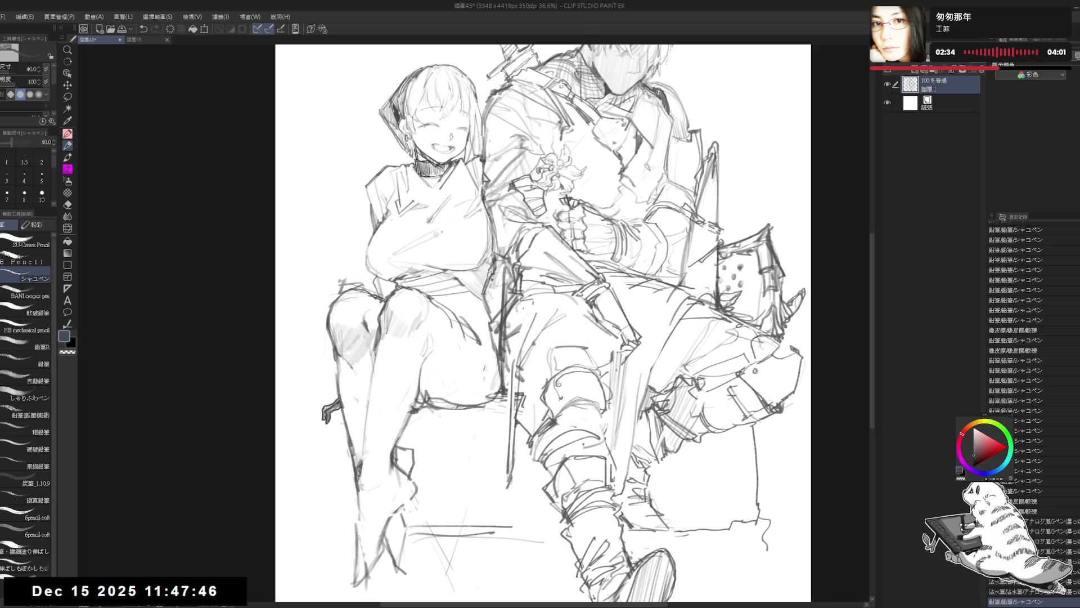
key(ctrl+z)
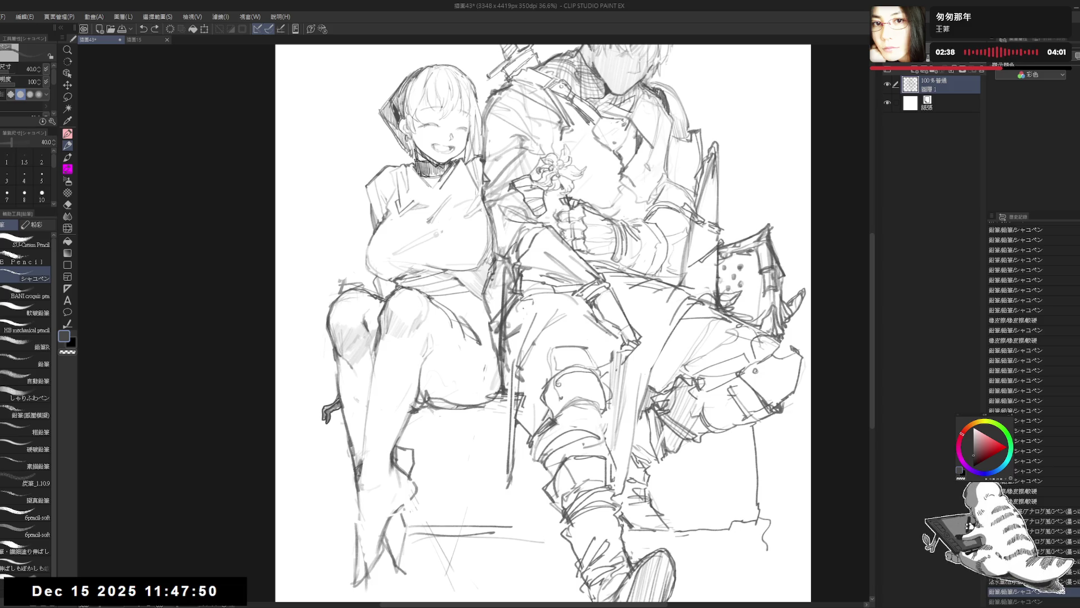
key(ctrl+y)
key(ctrl+0)
- Erase a stray mark on the sketch with the Eraser, dropping a trial pencil stroke
key(h)
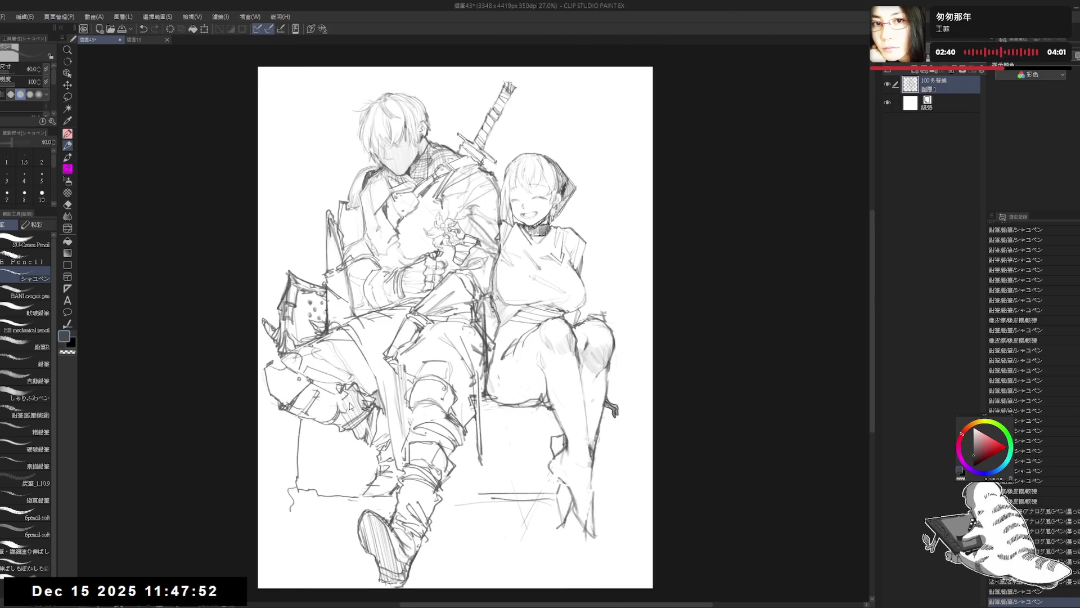
key(h)
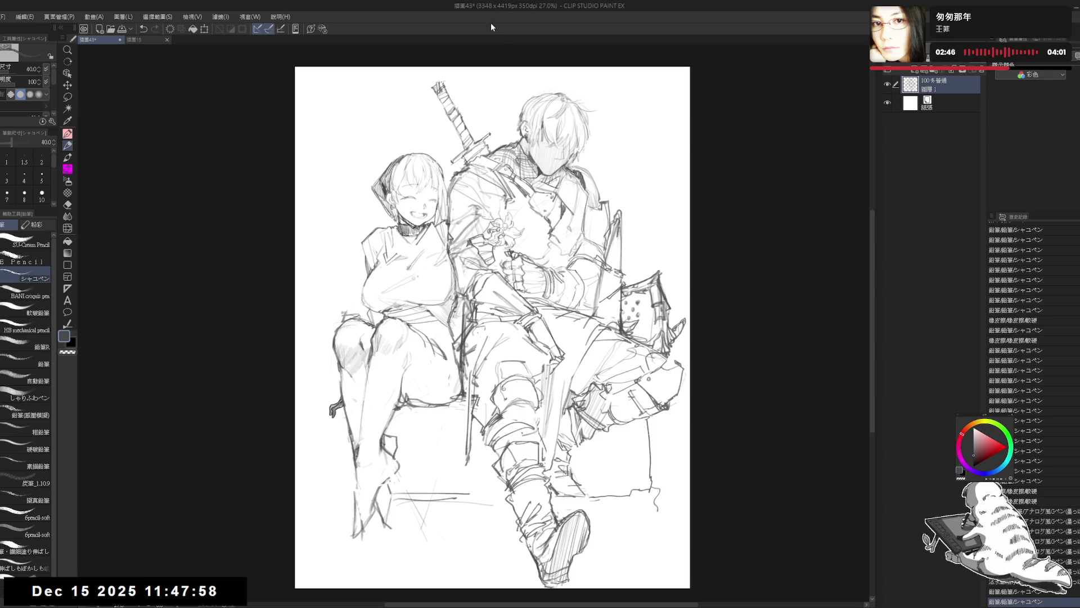
scroll(499, 326, left, 1)
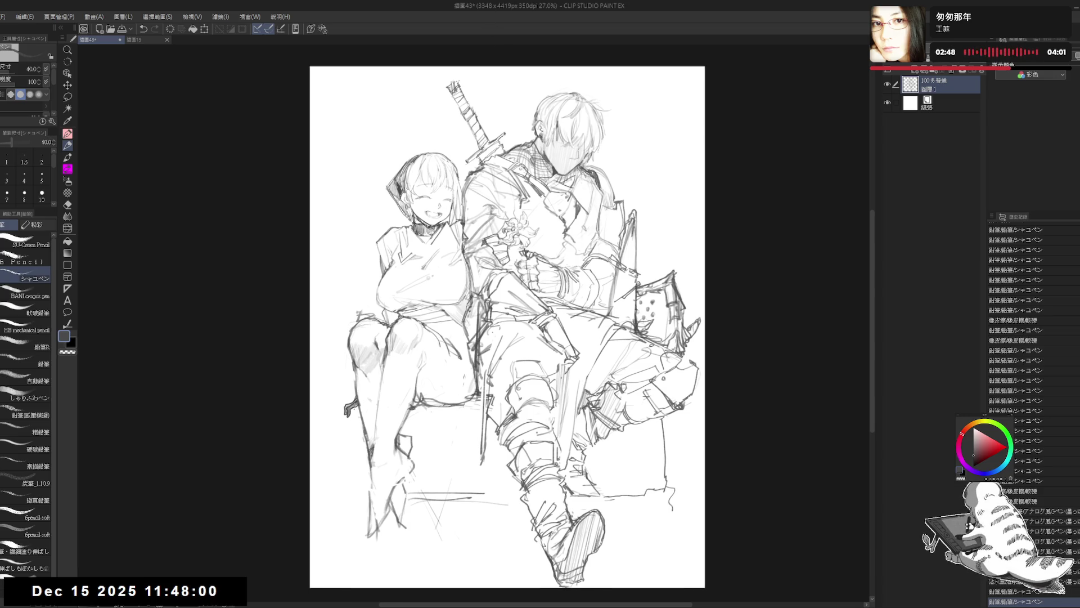
key(ctrl+z)
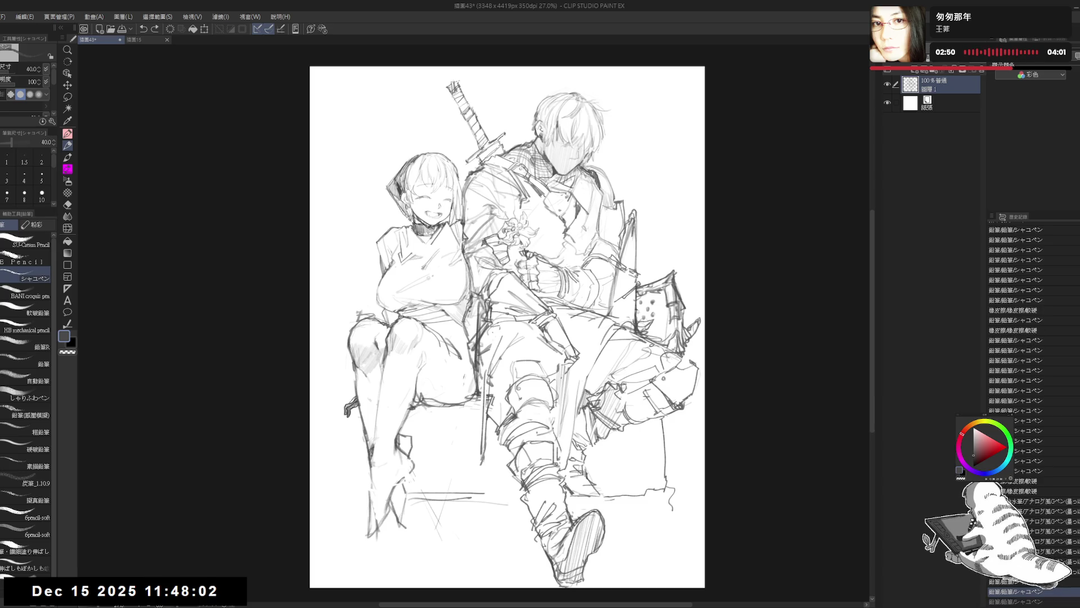
key(ctrl+y)
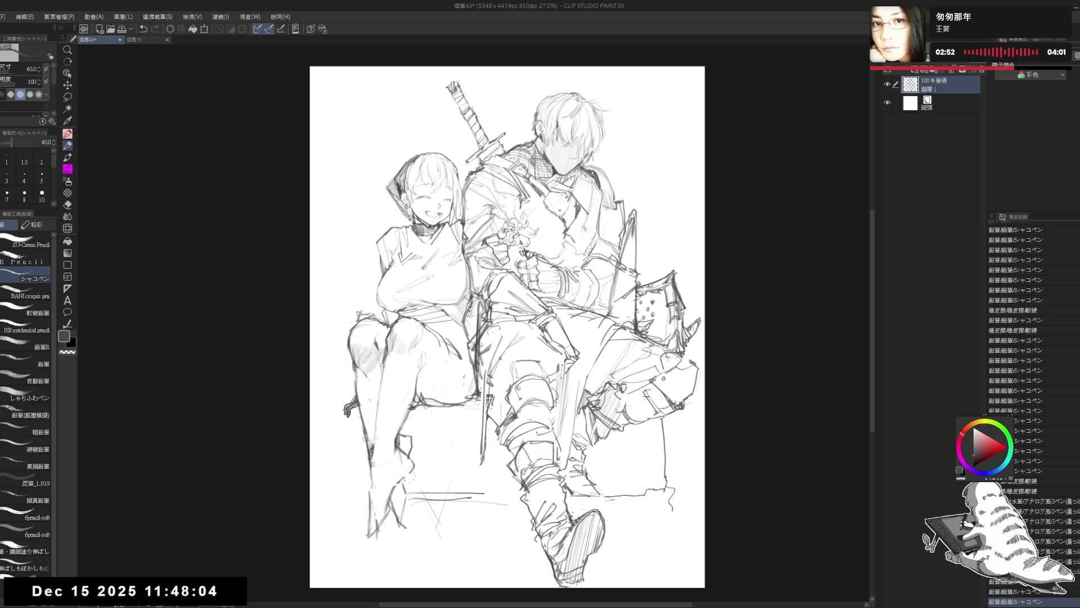
key(ctrl+y)
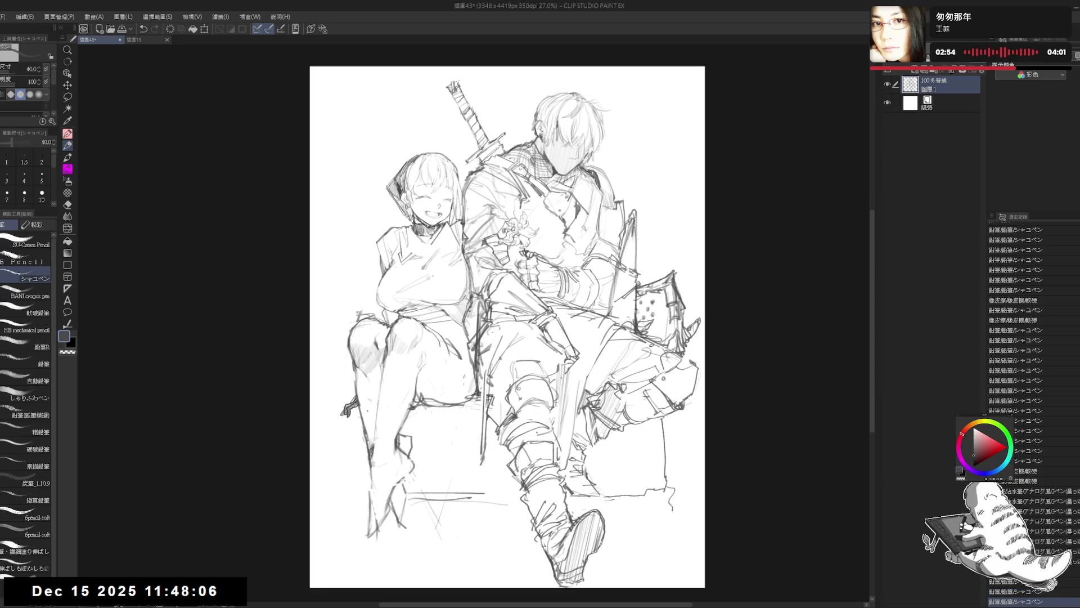
drag(499, 381, 476, 376)
mouse_move(433, 325)
mouse_down()
mouse_move(428, 336)
mouse_move(456, 345)
mouse_up()
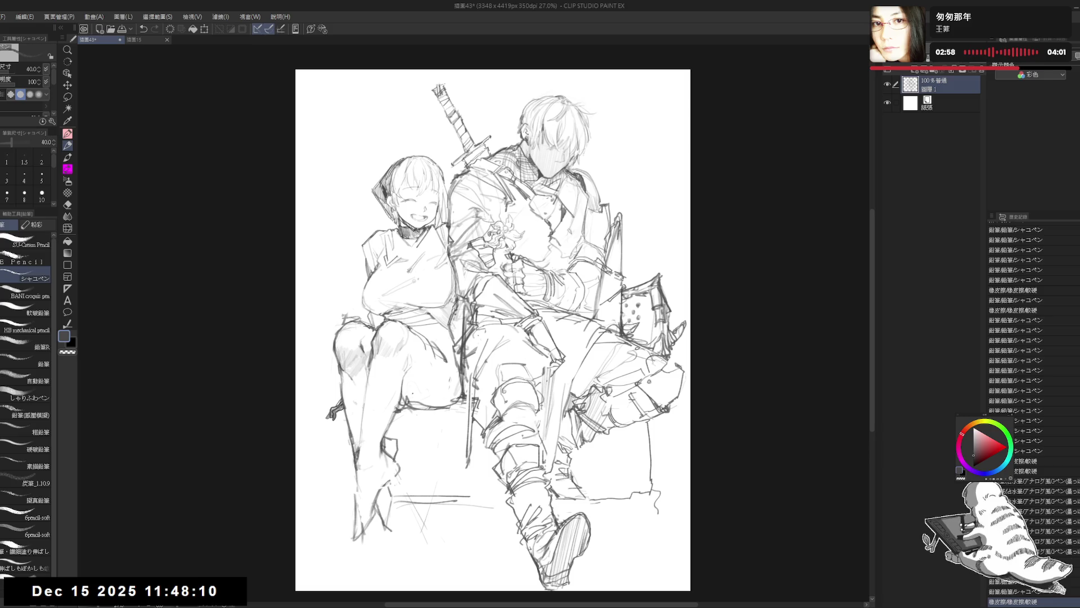
scroll(424, 334, up, 2)
mouse_move(422, 338)
mouse_down()
mouse_move(462, 355)
mouse_move(457, 345)
mouse_up()
key(ctrl+z)
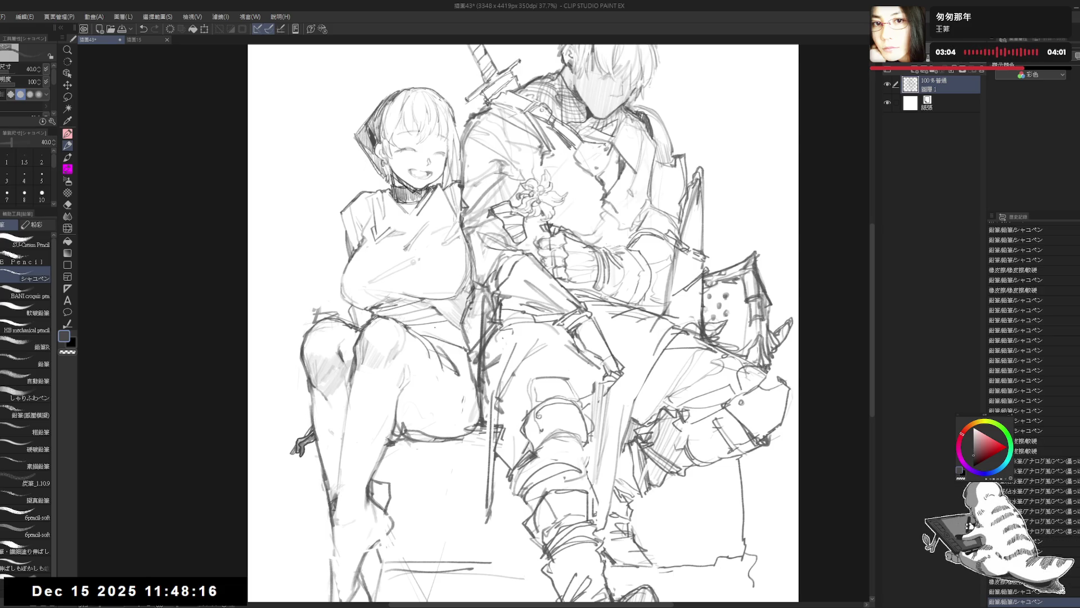
- Redraw the man's gauntlet hand and the girl's chest lines with the シャーペン pencil
drag(425, 341, 462, 323)
key(ctrl+z)
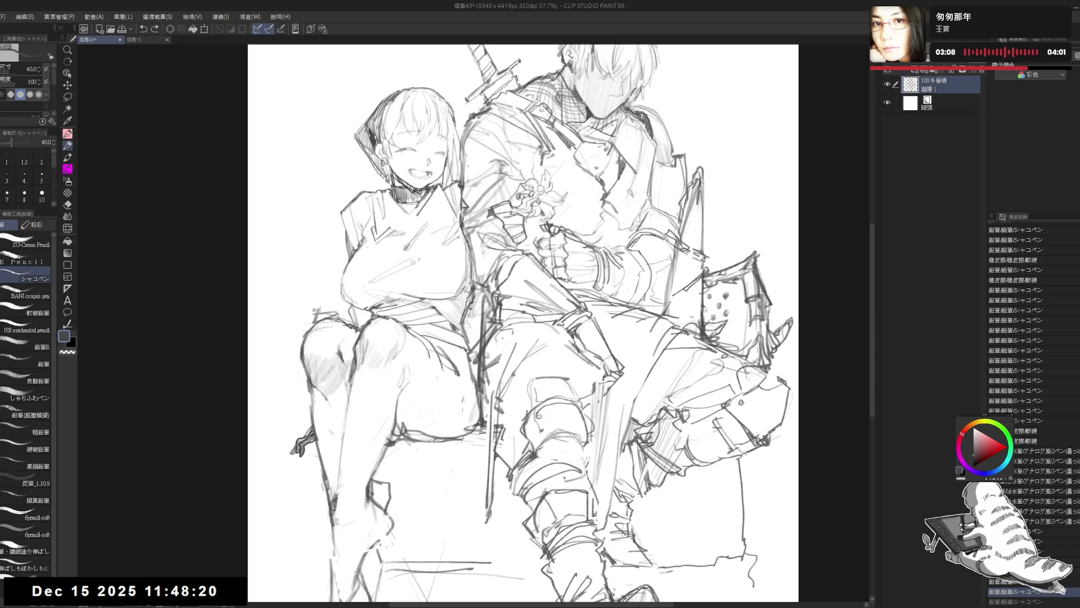
drag(523, 323, 520, 322)
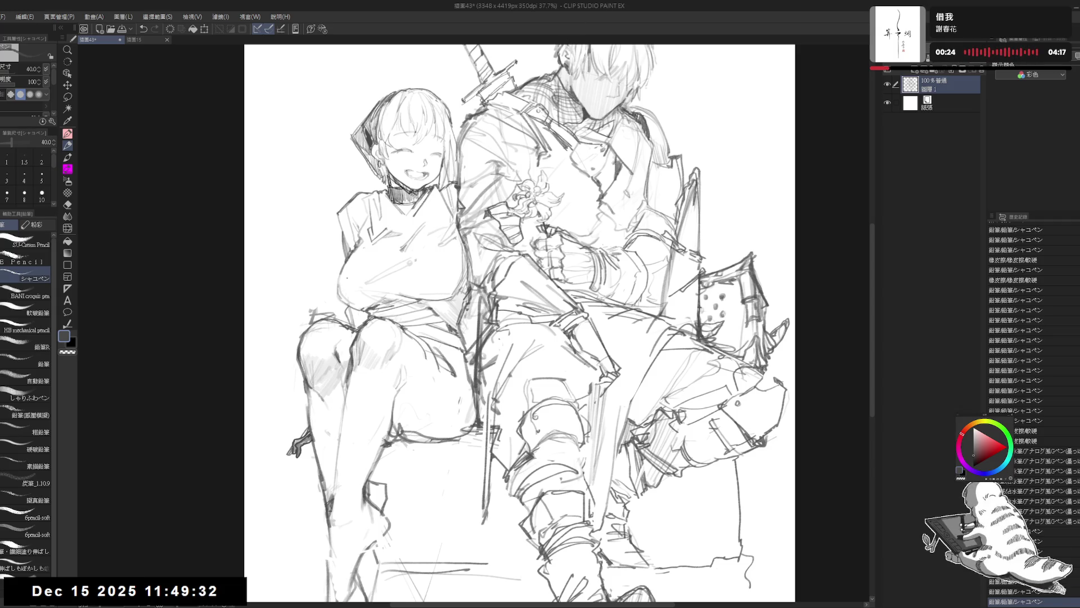
drag(404, 372, 412, 374)
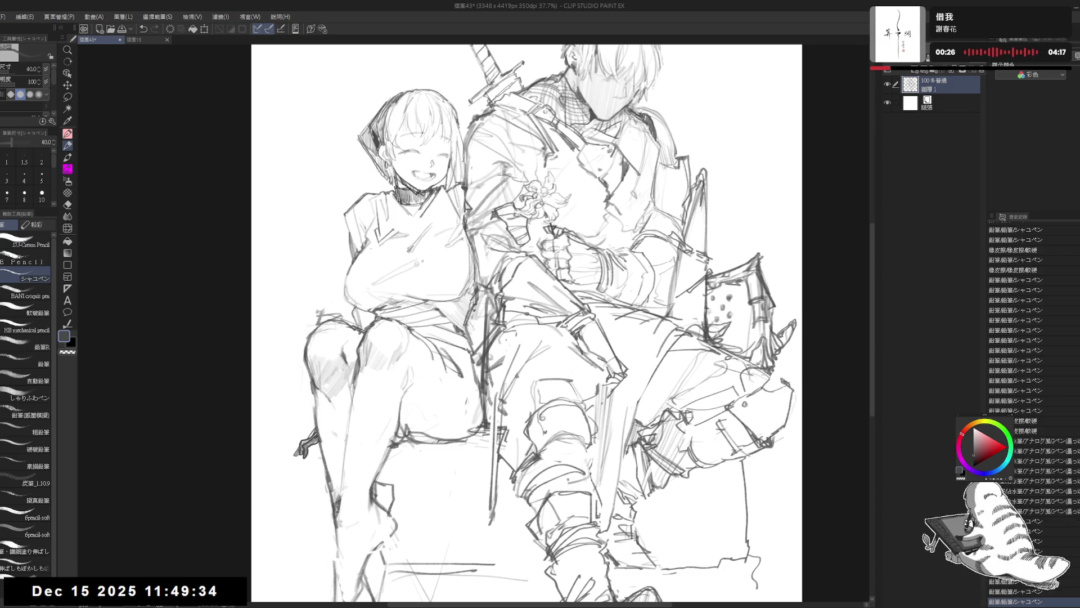
mouse_move(356, 311)
mouse_down()
mouse_move(357, 322)
mouse_move(377, 322)
mouse_up()
key(ctrl+minus)
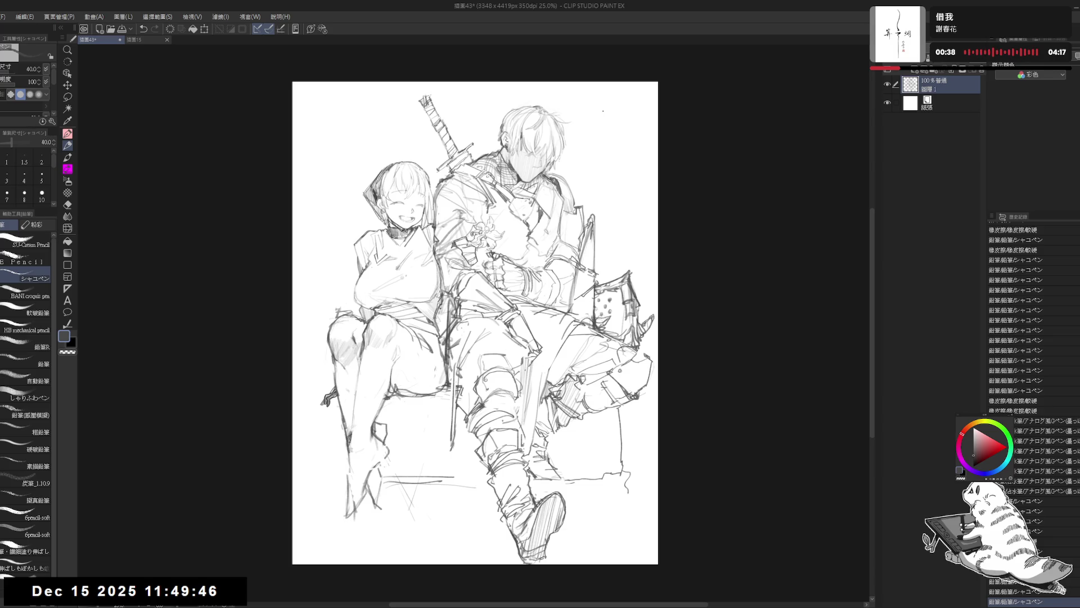
scroll(447, 292, up, 1)
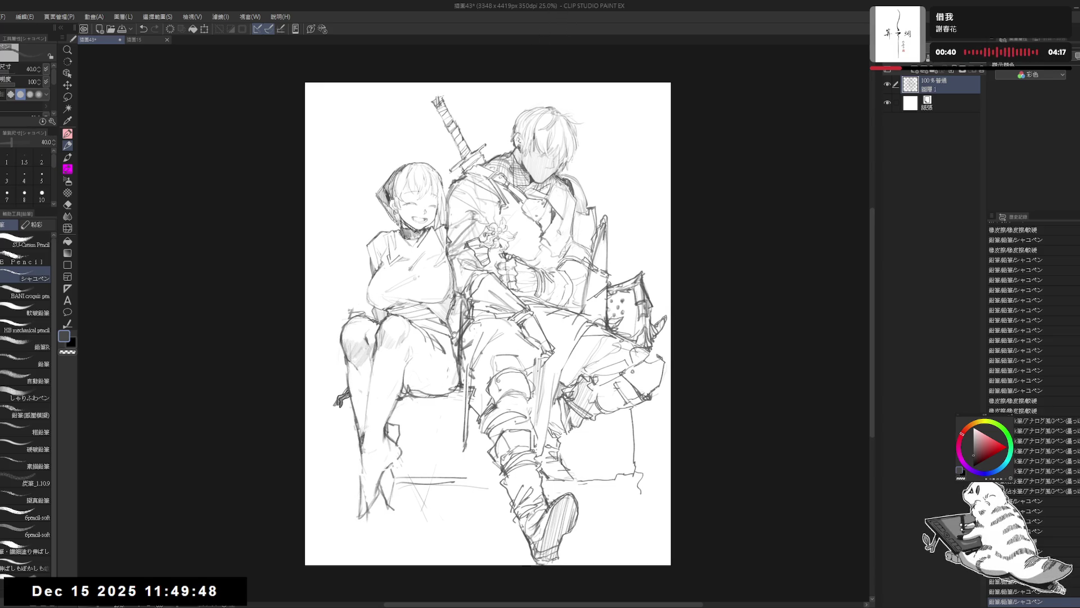
- Add a pencil line to the girl's chest, checking it rotated and mirrored
scroll(446, 292, up, 1)
scroll(446, 292, up, 1)
drag(446, 292, 442, 309)
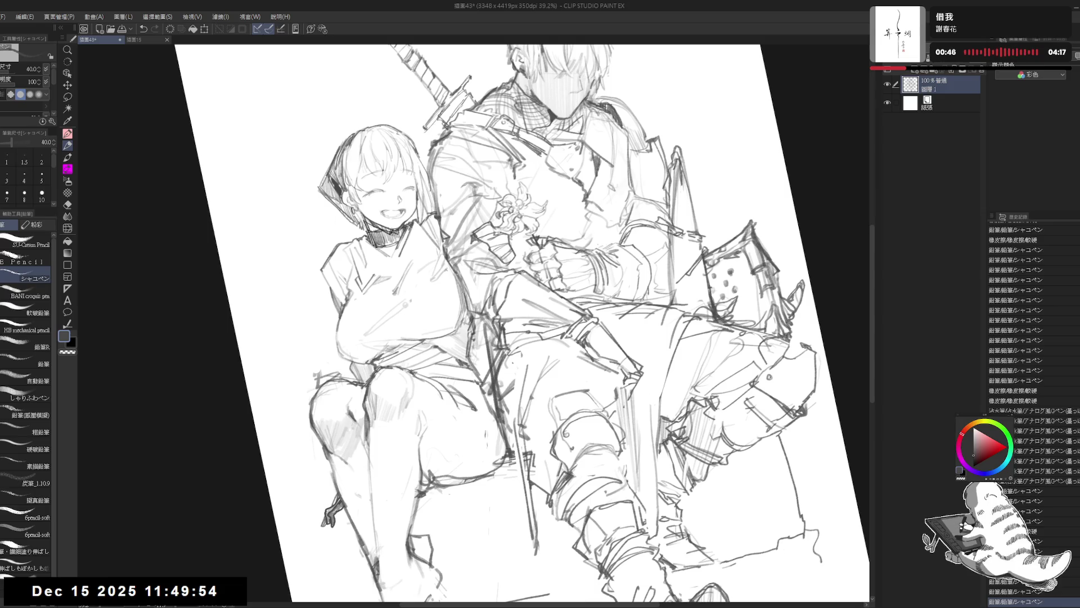
mouse_move(462, 292)
mouse_down()
mouse_move(445, 315)
mouse_move(469, 337)
mouse_move(459, 349)
mouse_up()
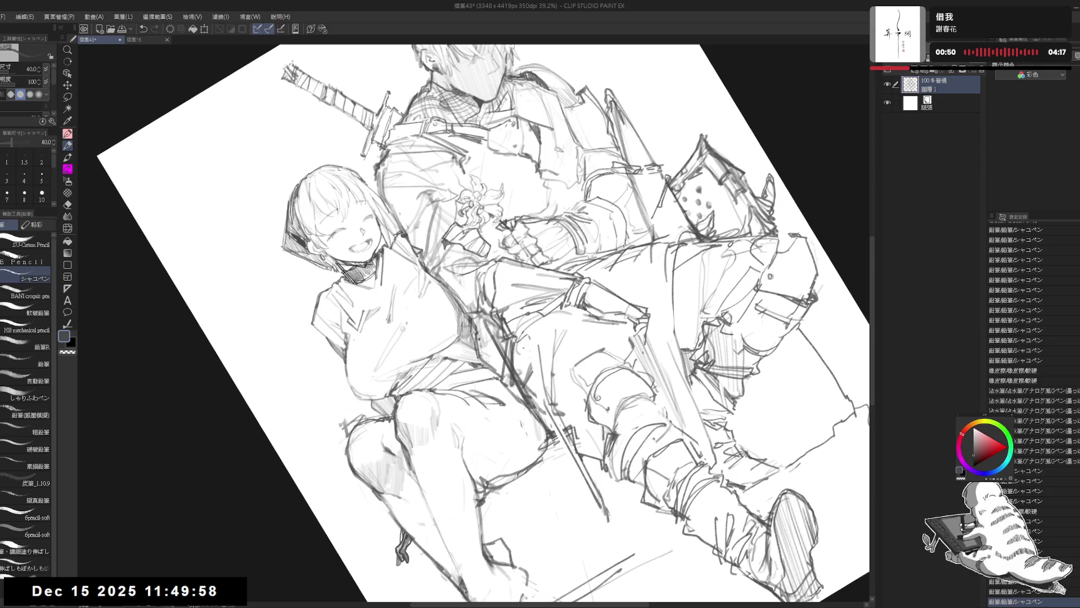
key(ctrl+at)
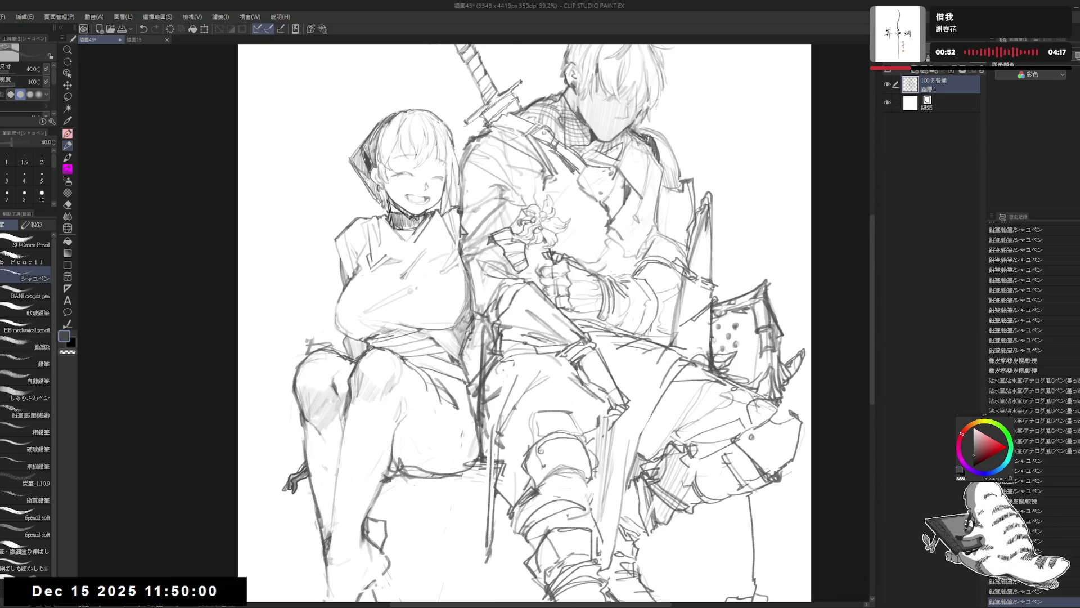
key(e)
key(p)
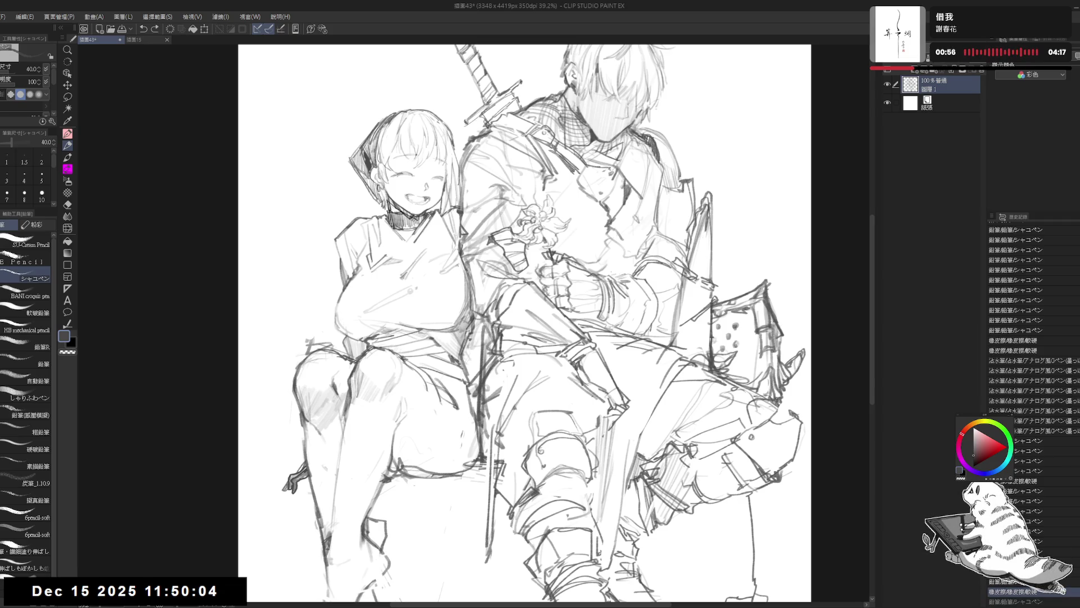
drag(435, 335, 459, 323)
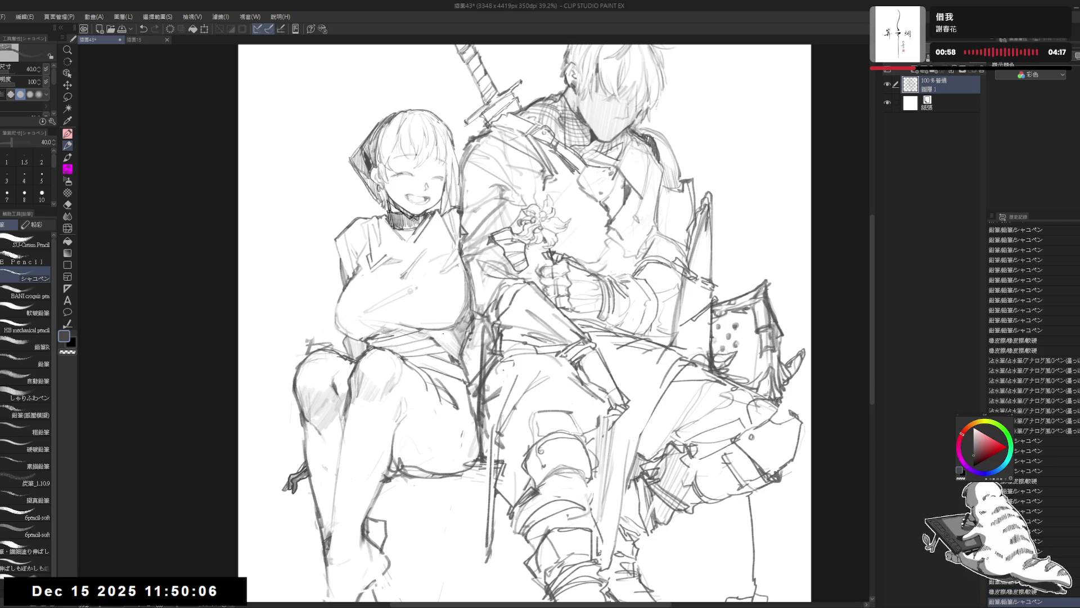
key(h)
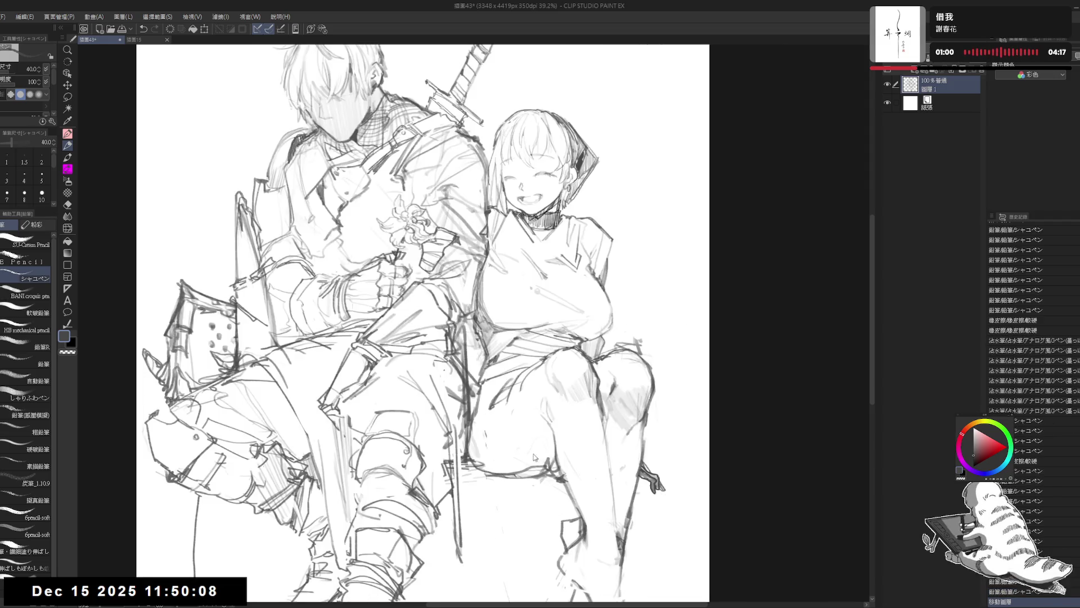
key(h)
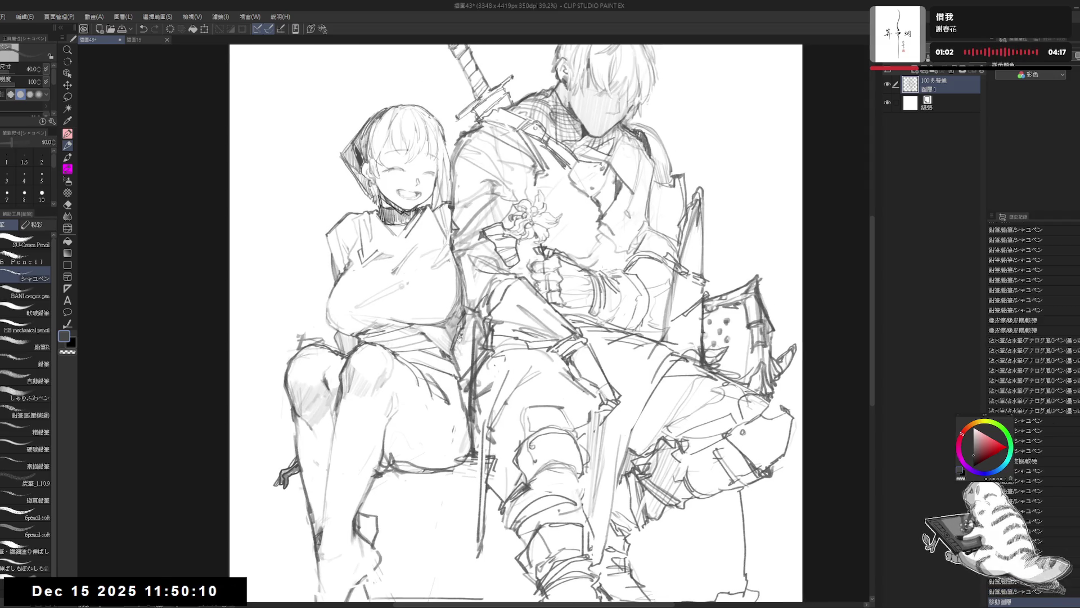
- Erase and redraw small marks on the girl's chest and neckline
drag(417, 240, 428, 249)
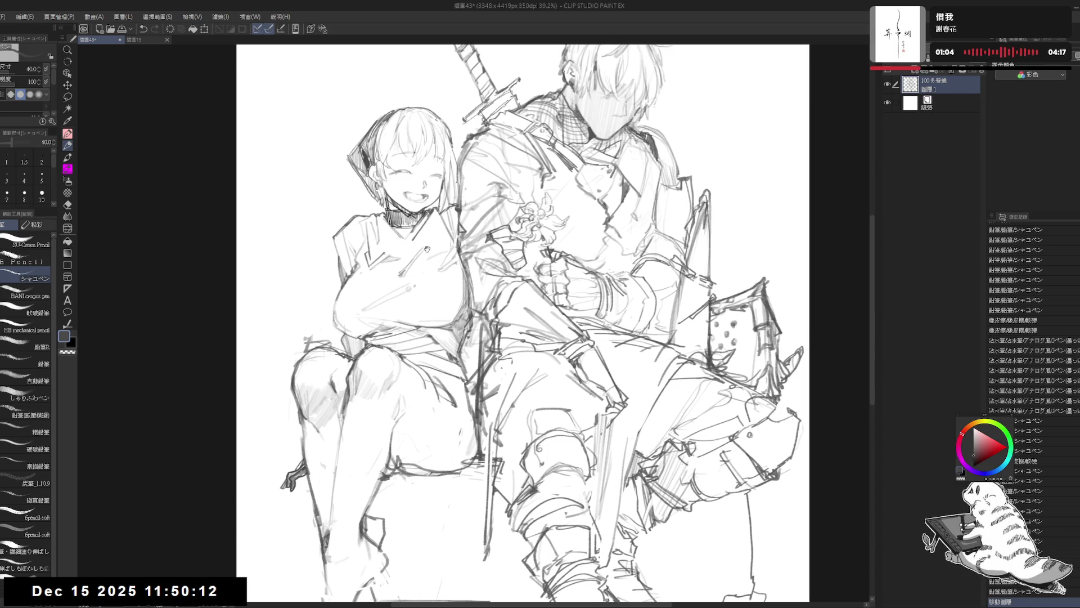
key(e)
key(minus)
mouse_move(370, 307)
mouse_down()
mouse_move(350, 304)
mouse_move(380, 287)
mouse_up()
key(p)
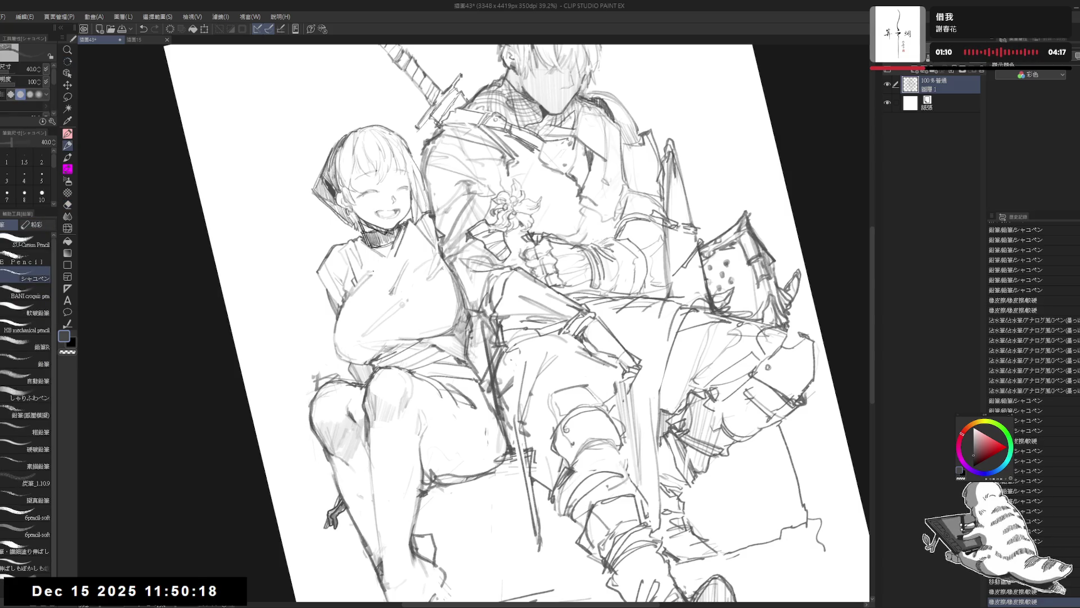
mouse_move(373, 271)
mouse_down()
mouse_move(396, 277)
mouse_move(416, 225)
mouse_move(369, 279)
mouse_up()
key(e)
key(p)
key(e)
key(p)
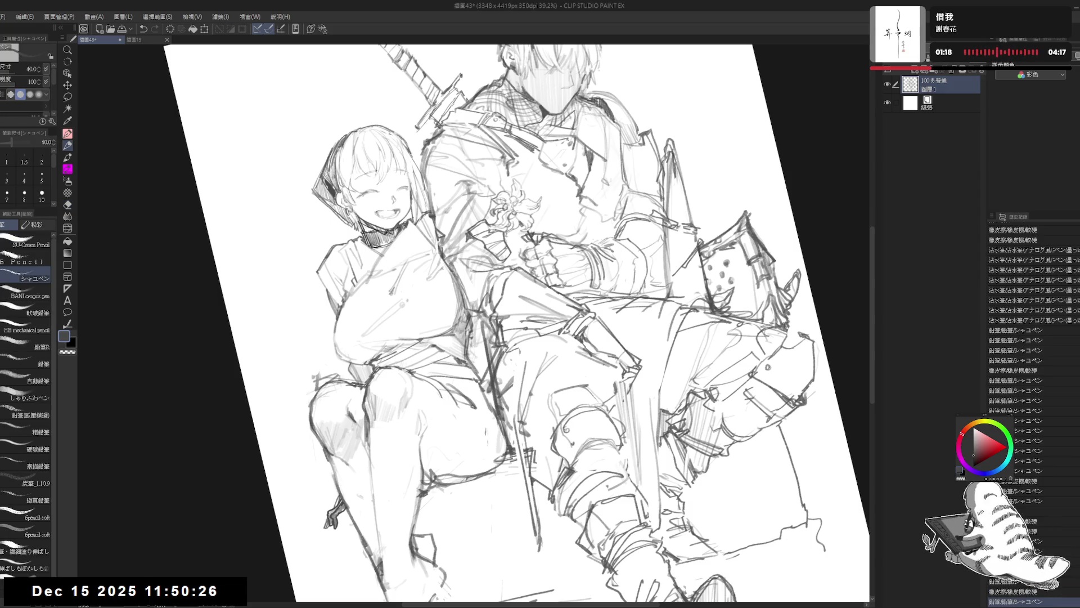
key(e)
drag(405, 240, 374, 270)
key(p)
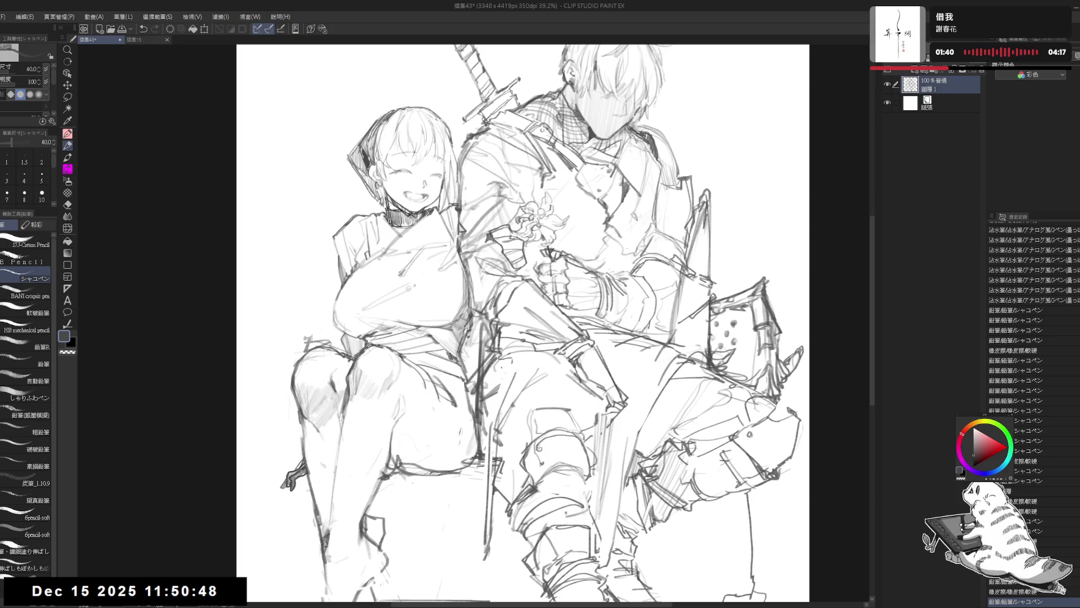
- Set the pencil size to 30 and reset the tilted view to upright
key(bracketleft)
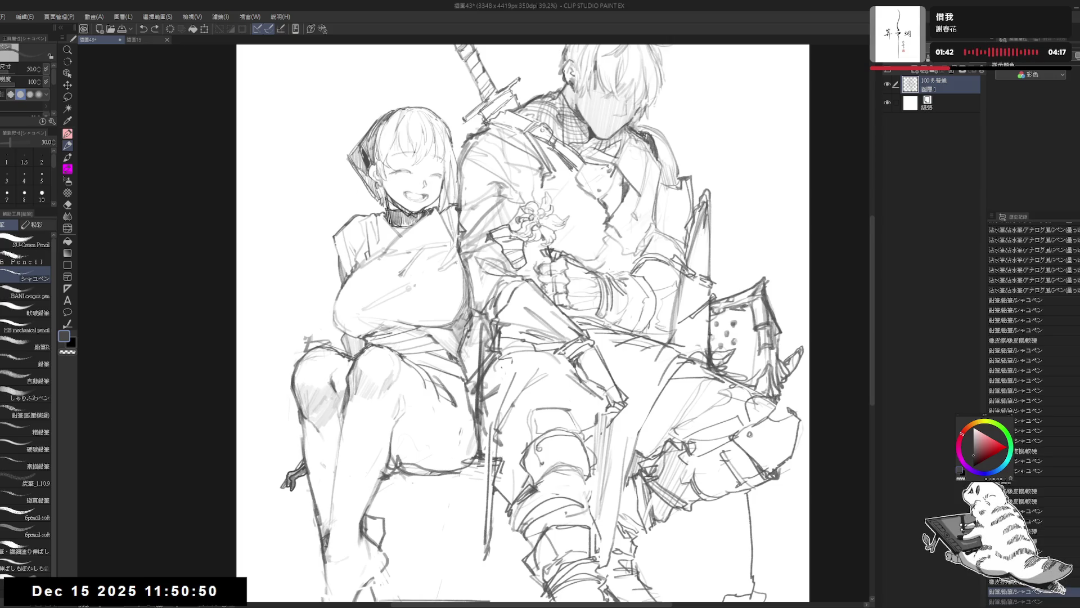
key(ctrl+y)
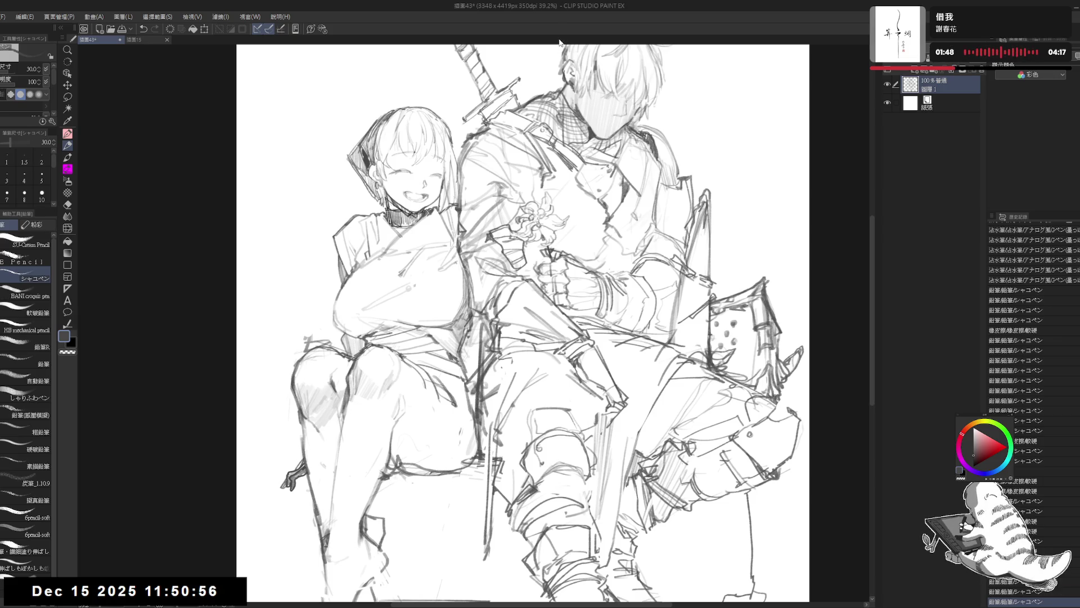
key(ctrl+z)
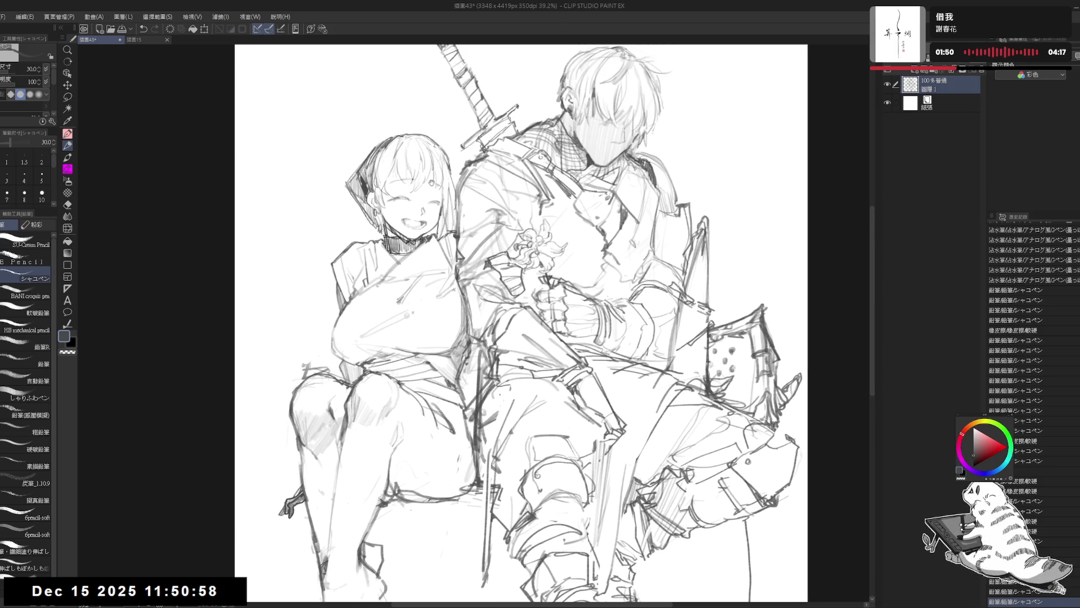
key(-)
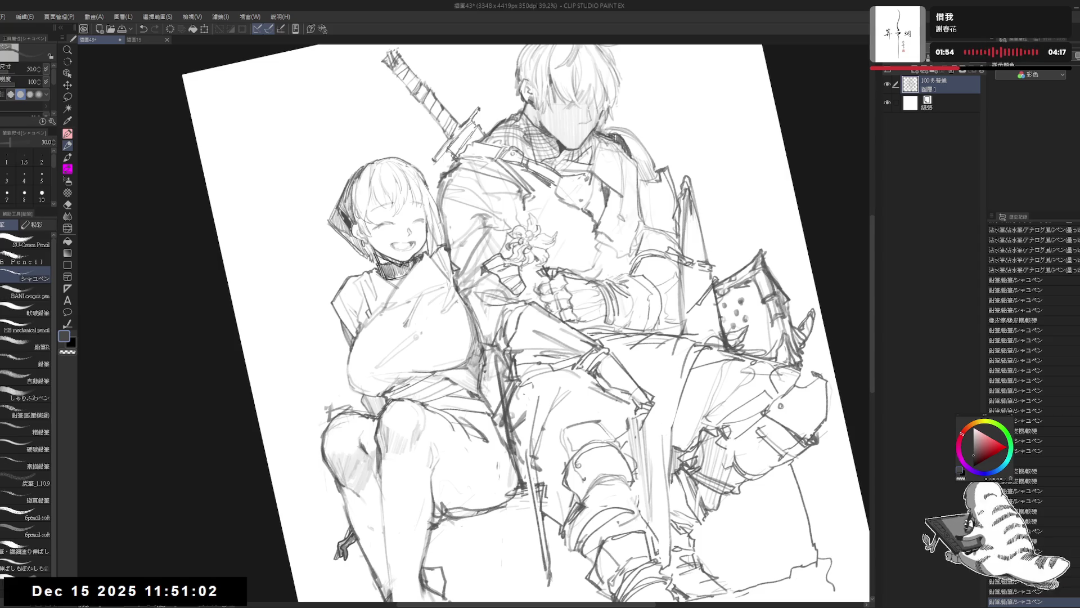
key(ctrl+at)
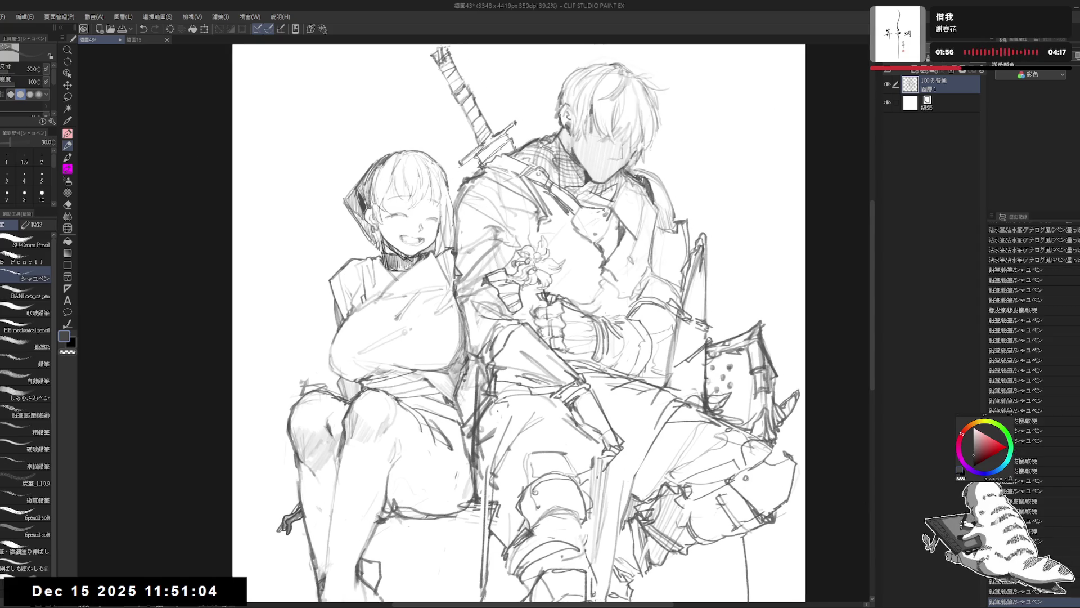
drag(540, 144, 527, 155)
scroll(512, 127, down, 2)
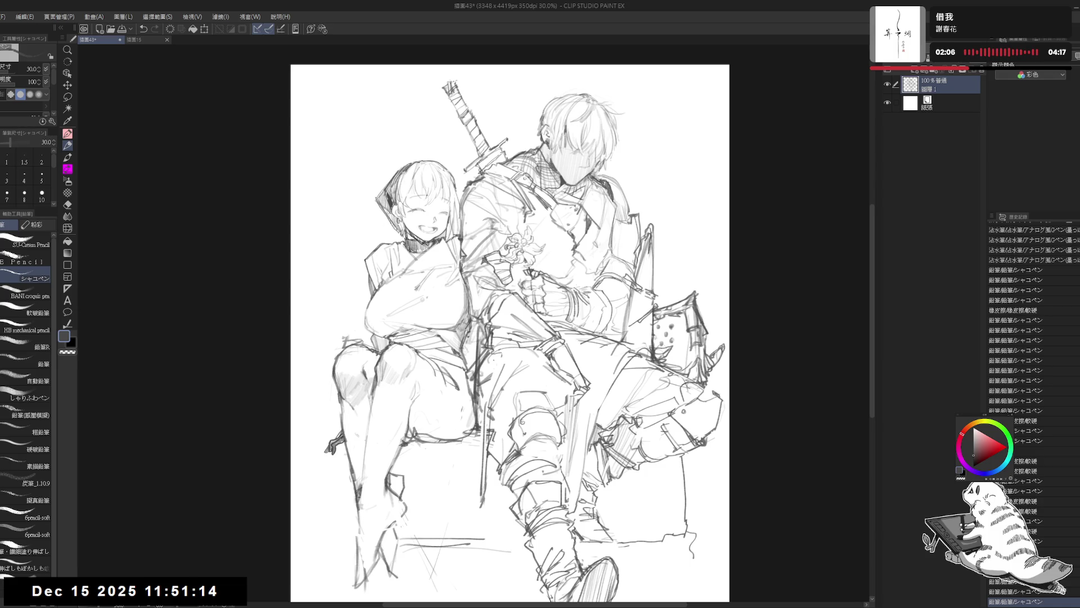
- Erase stray marks in the girl's hair, keeping the restored pen stroke
key(e)
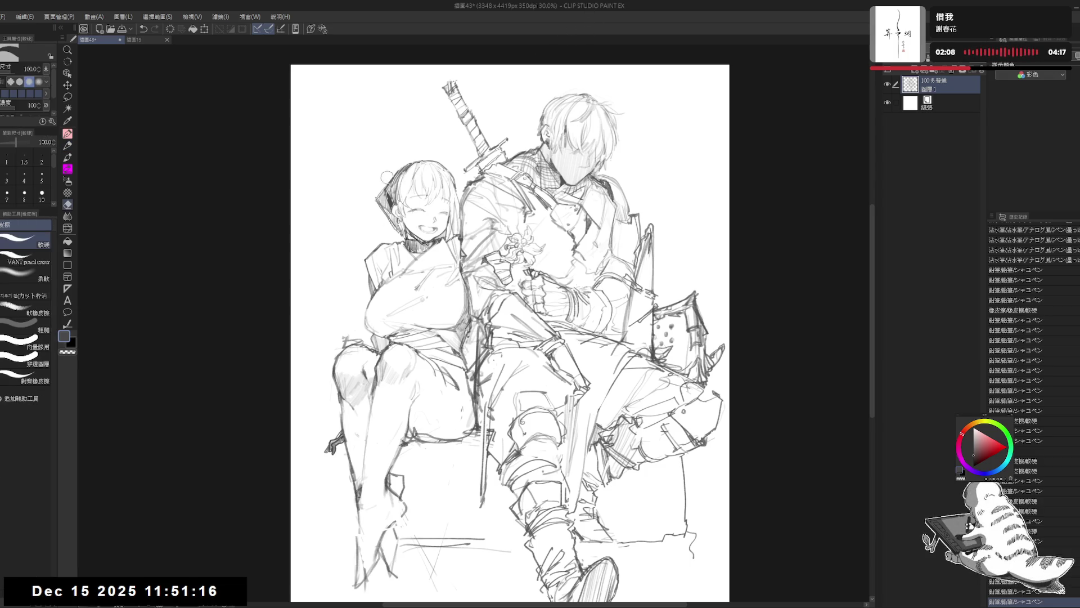
mouse_move(392, 179)
mouse_down()
mouse_move(388, 194)
mouse_move(387, 183)
mouse_up()
key(p)
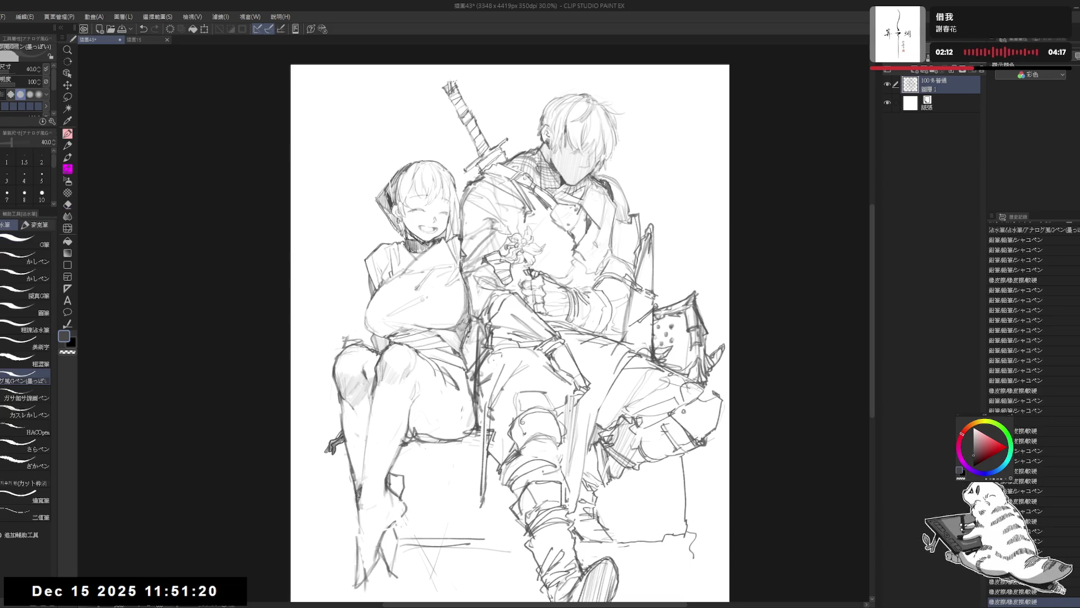
key(ctrl+z)
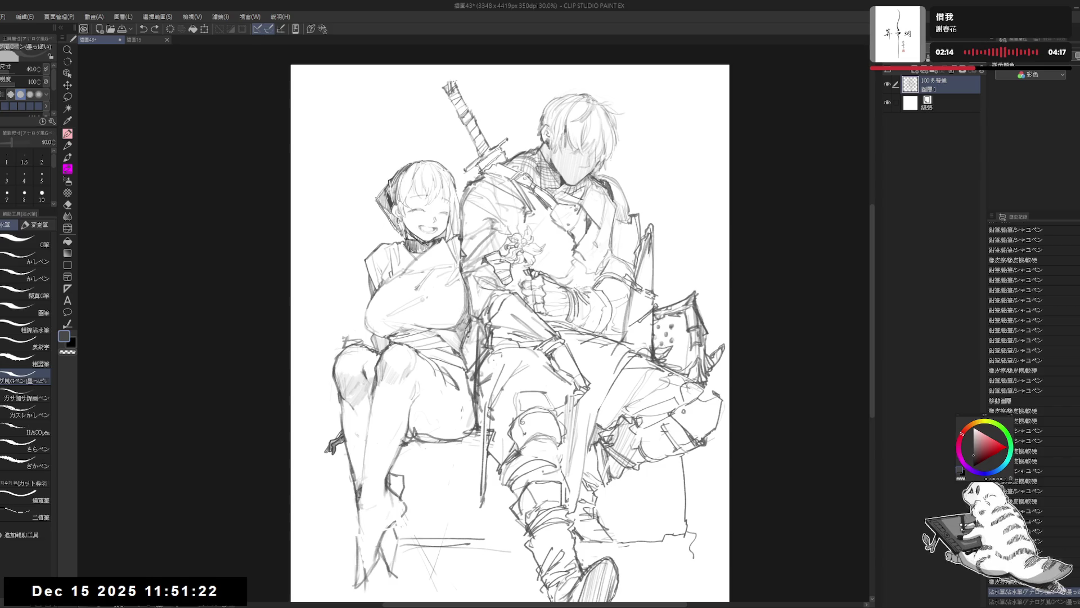
key(ctrl+y)
- Check the mirrored view, discard the test stroke by the ear, and zoom in with the シャーペン pencil
key(h)
key(h)
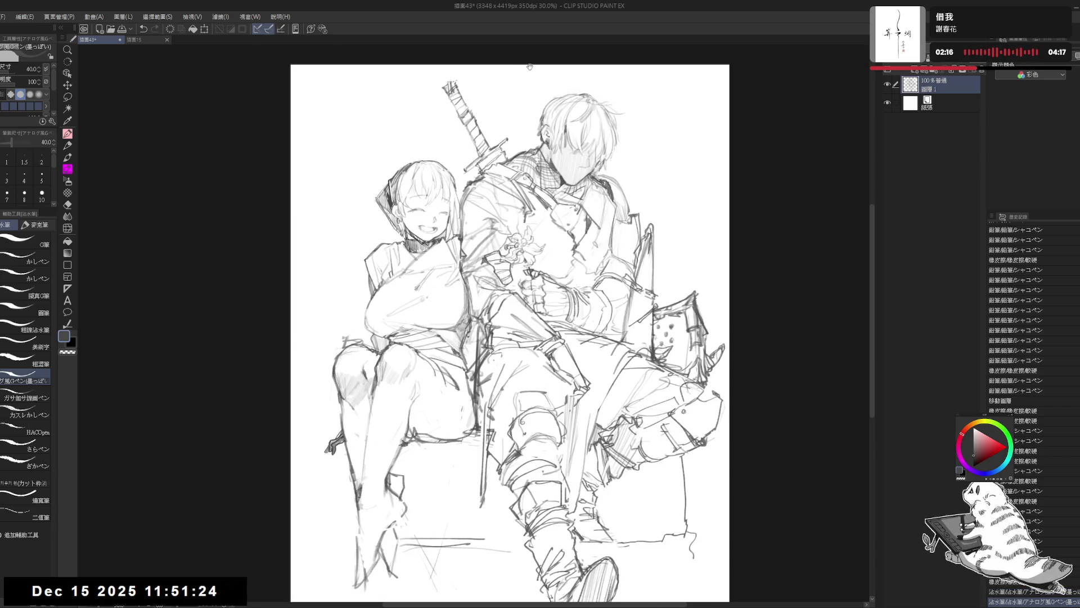
drag(513, 252, 514, 234)
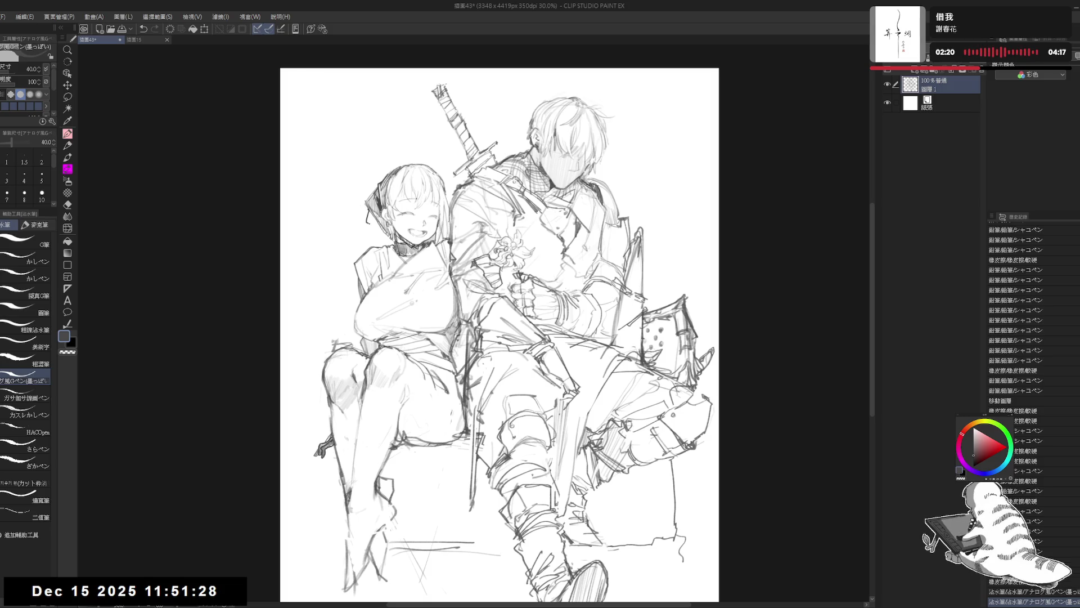
mouse_move(380, 209)
mouse_down()
mouse_move(367, 227)
mouse_move(376, 222)
mouse_up()
key(ctrl+z)
key(p)
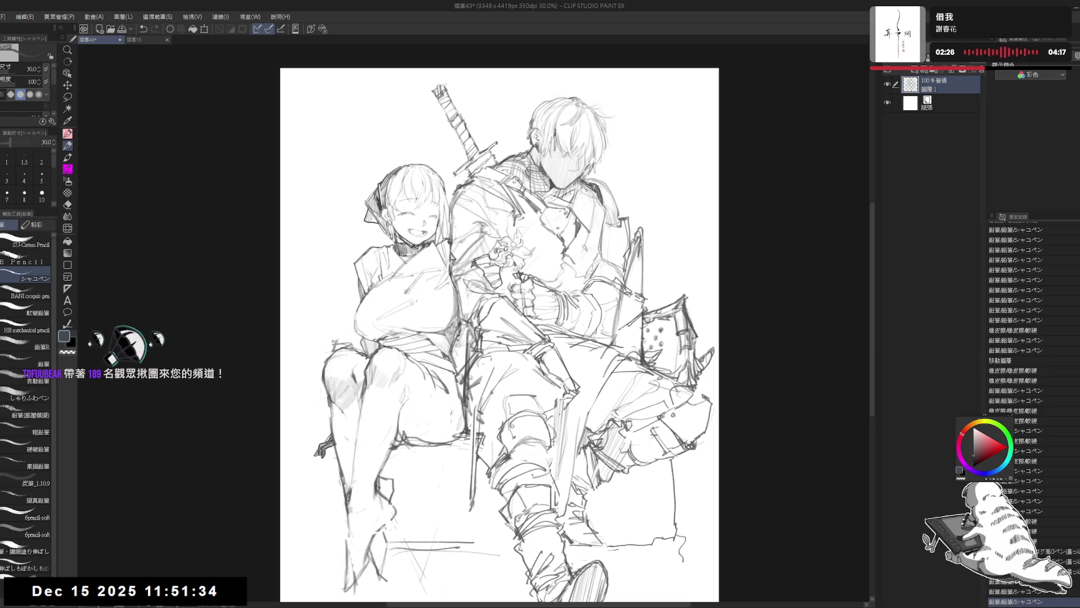
mouse_move(540, 226)
mouse_down()
mouse_move(517, 221)
mouse_move(564, 220)
mouse_up()
scroll(518, 221, up, 1)
scroll(529, 222, up, 1)
scroll(540, 224, up, 1)
scroll(556, 226, up, 1)
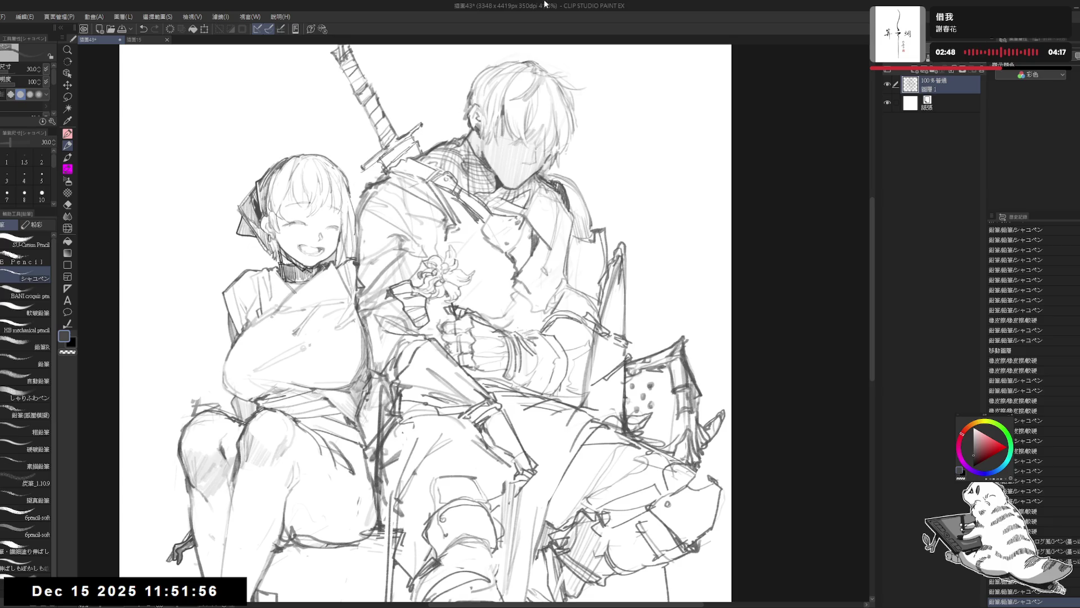
- Erase lines on the man's upper body and add a short pencil stroke on his shoulder
drag(588, 148, 572, 159)
key(e)
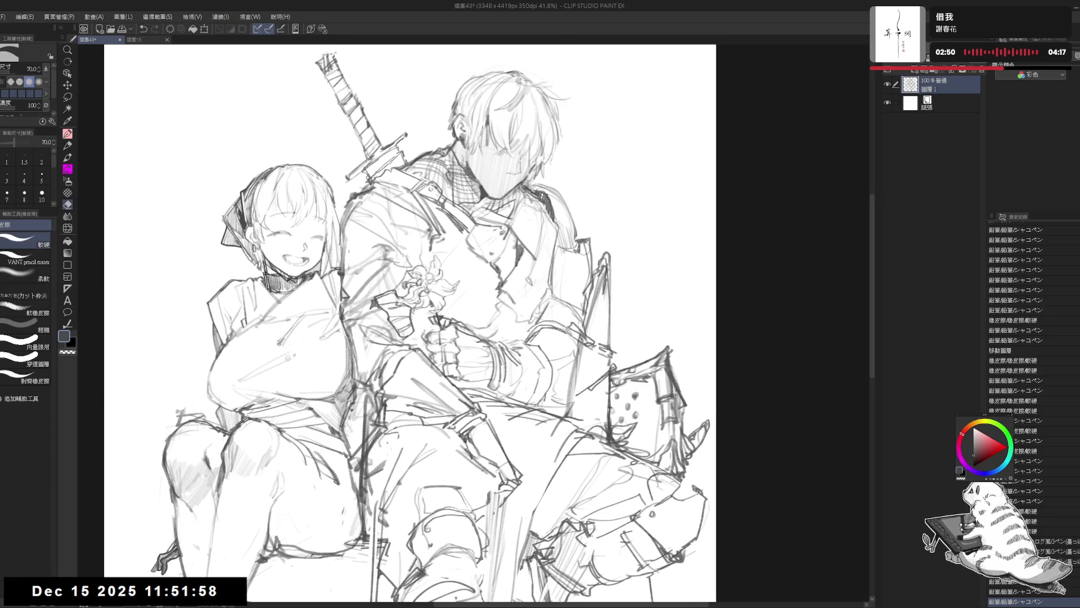
drag(577, 253, 590, 240)
key(p)
key(ctrl+z)
key(p)
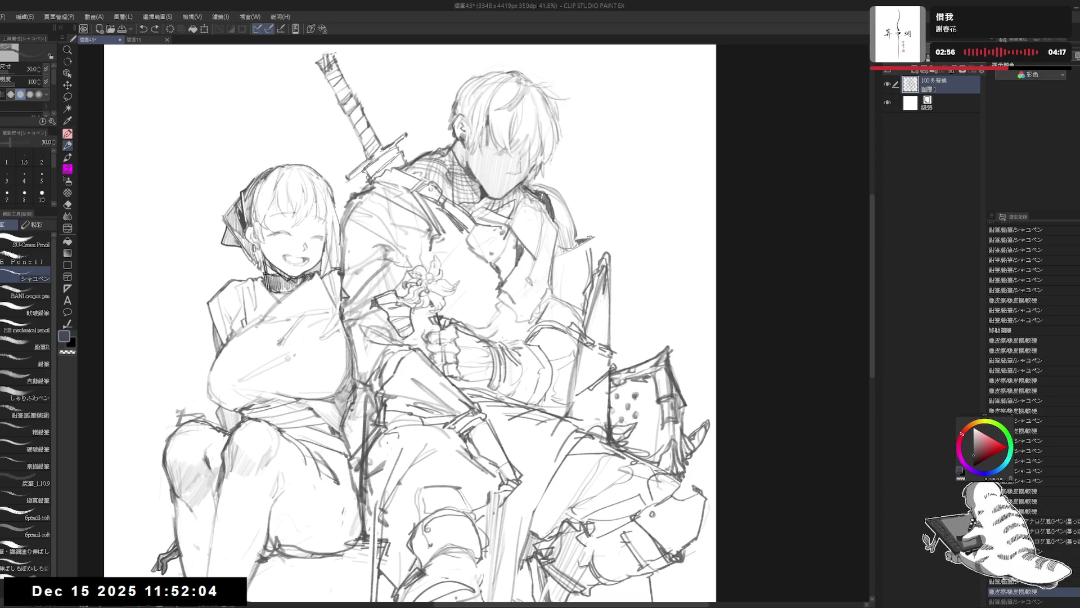
drag(588, 251, 598, 235)
- Keep the shoulder stroke and erase small stray marks on the man's chest
key(ctrl+z)
key(ctrl+z)
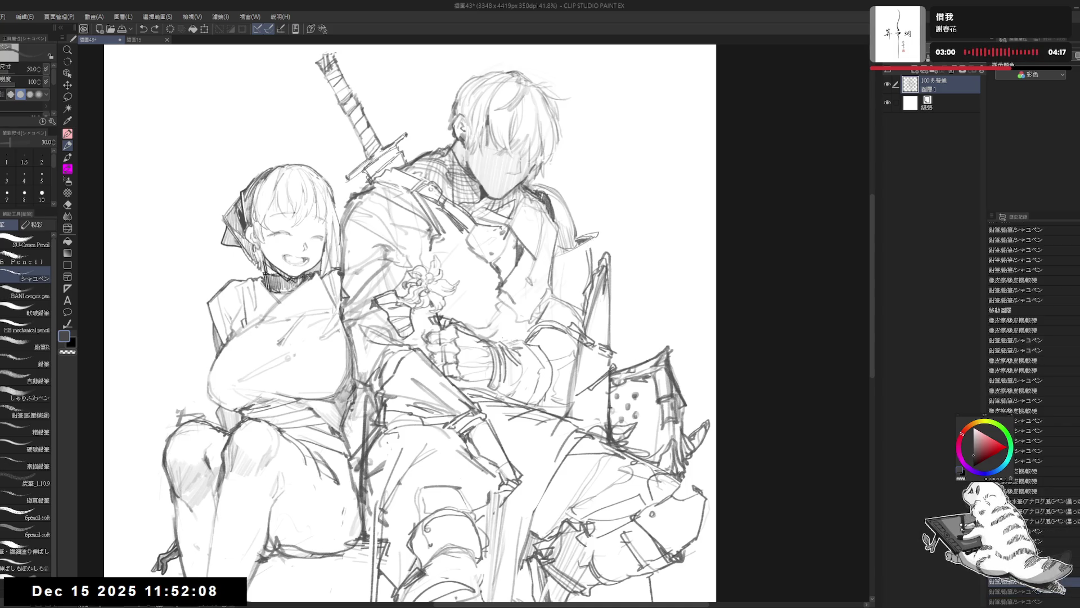
key(ctrl+z)
key(ctrl+y)
key(ctrl+z)
key(ctrl+y)
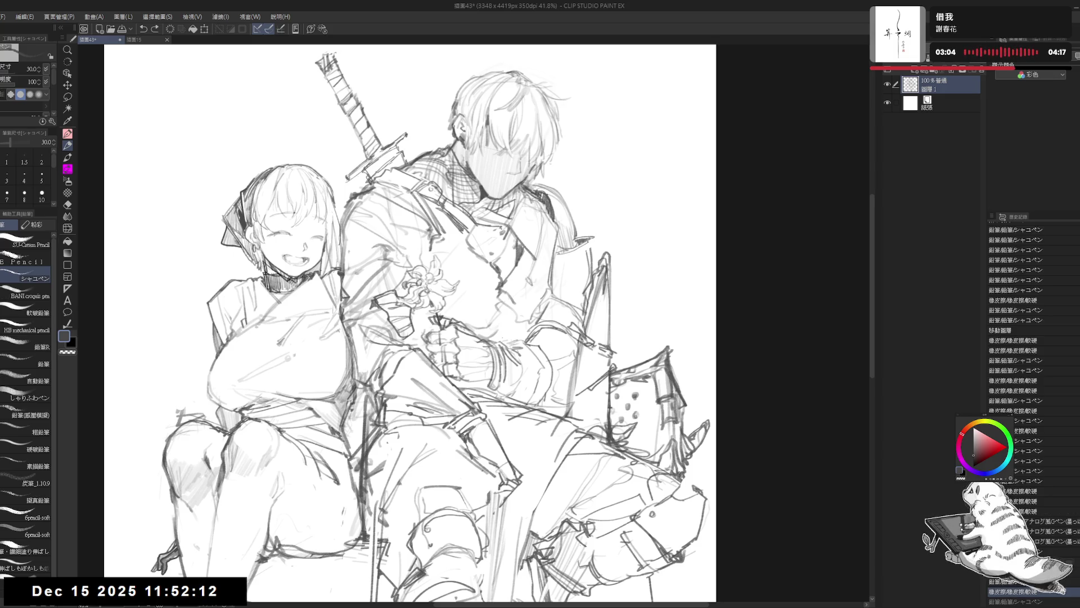
drag(587, 253, 595, 250)
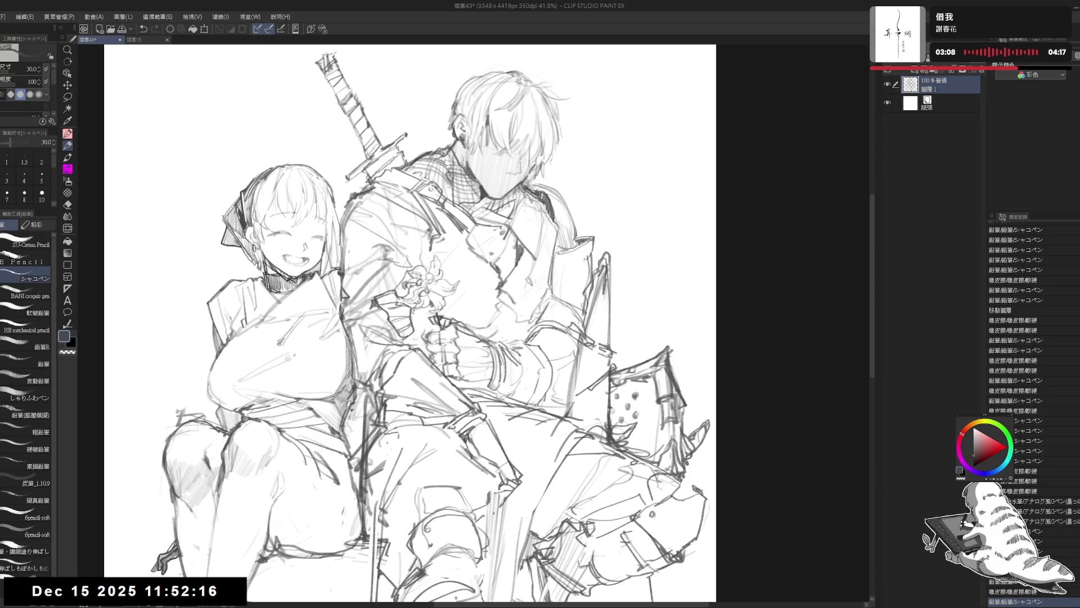
drag(589, 250, 570, 267)
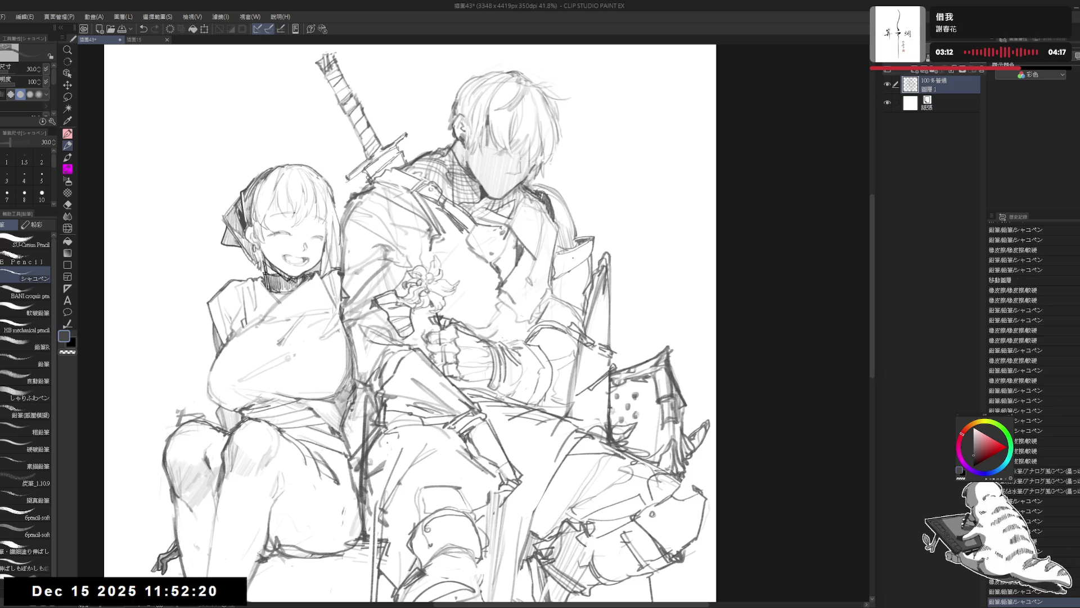
key(ctrl+minus)
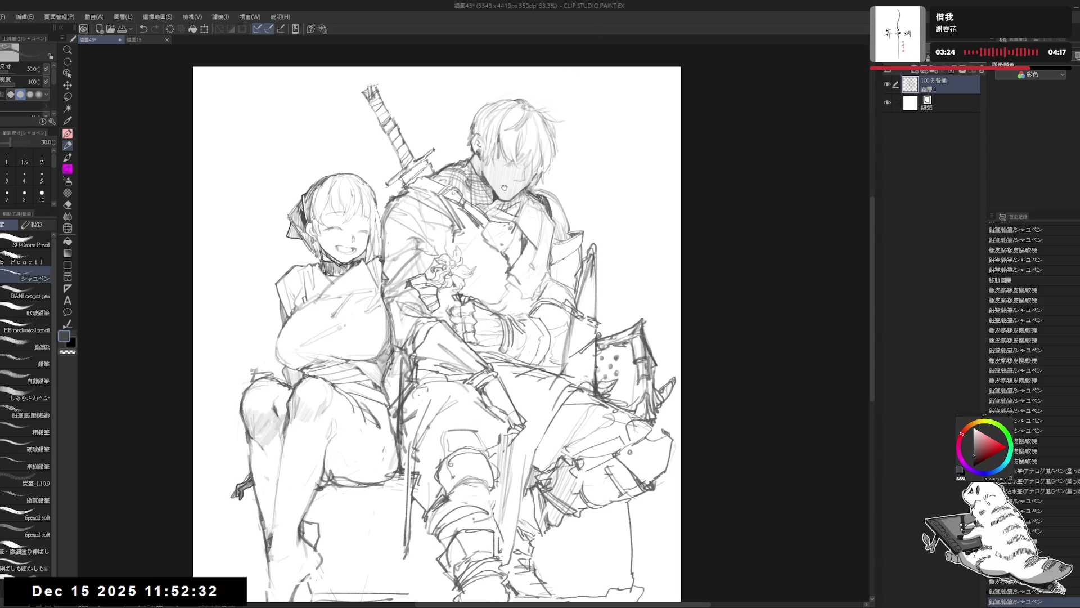
- Bring the lower drawing into view and lightly erase the old line at the girl's knee
drag(504, 188, 561, 117)
key(e)
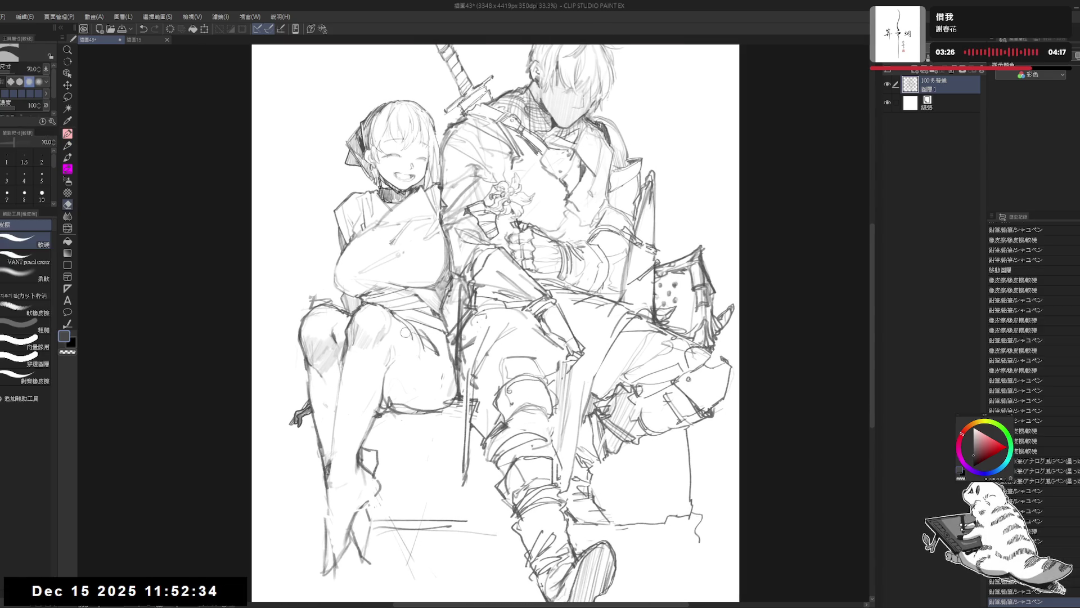
key(p)
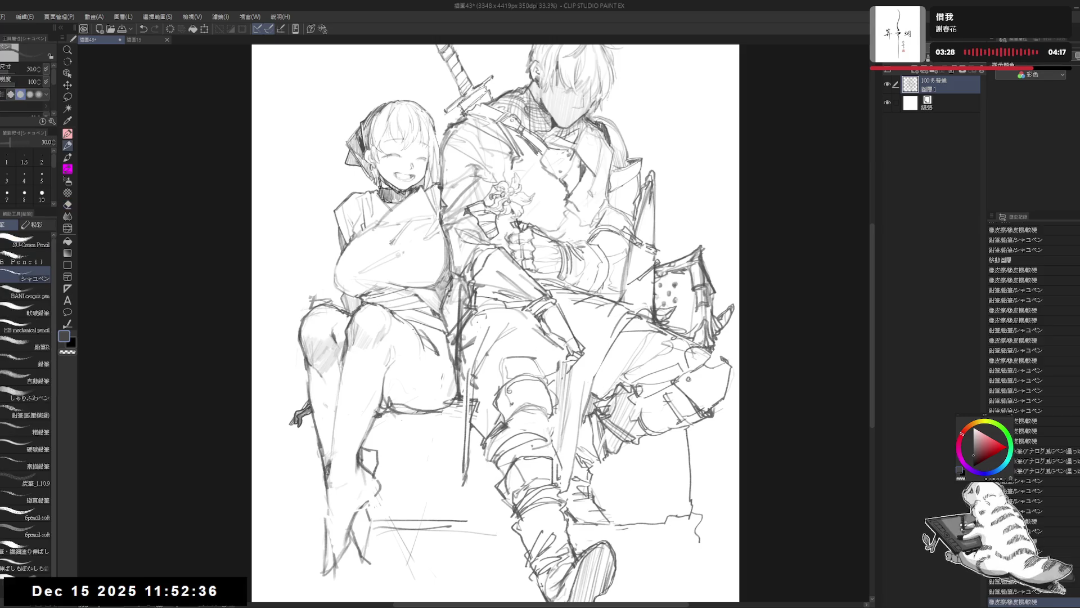
key(e)
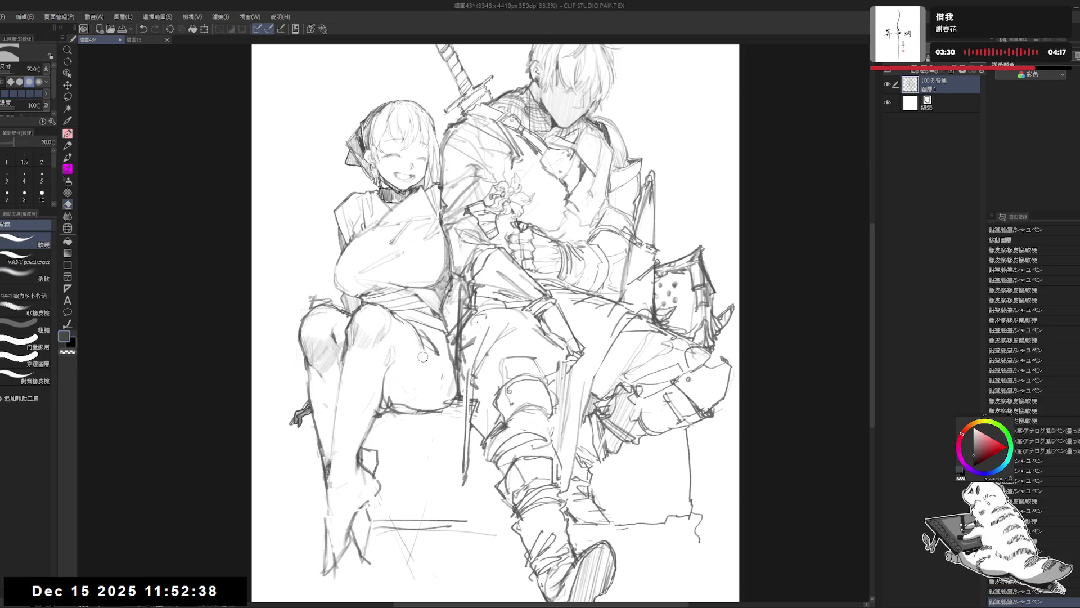
drag(417, 340, 424, 360)
key(p)
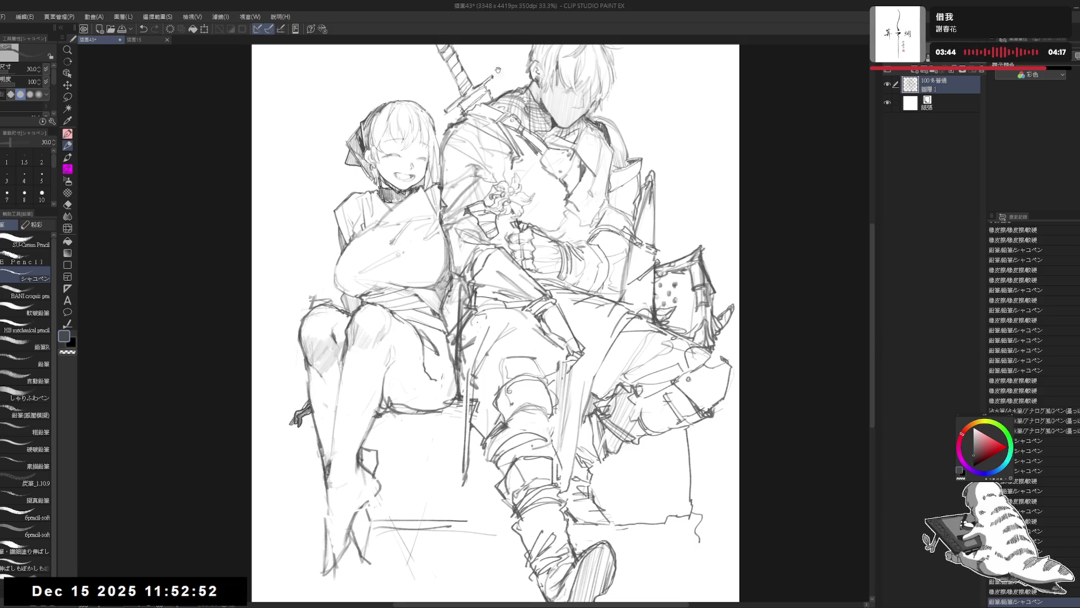
- Erase part of the knee line and redraw it as a darker vertical pencil stroke
drag(498, 70, 512, 67)
key(e)
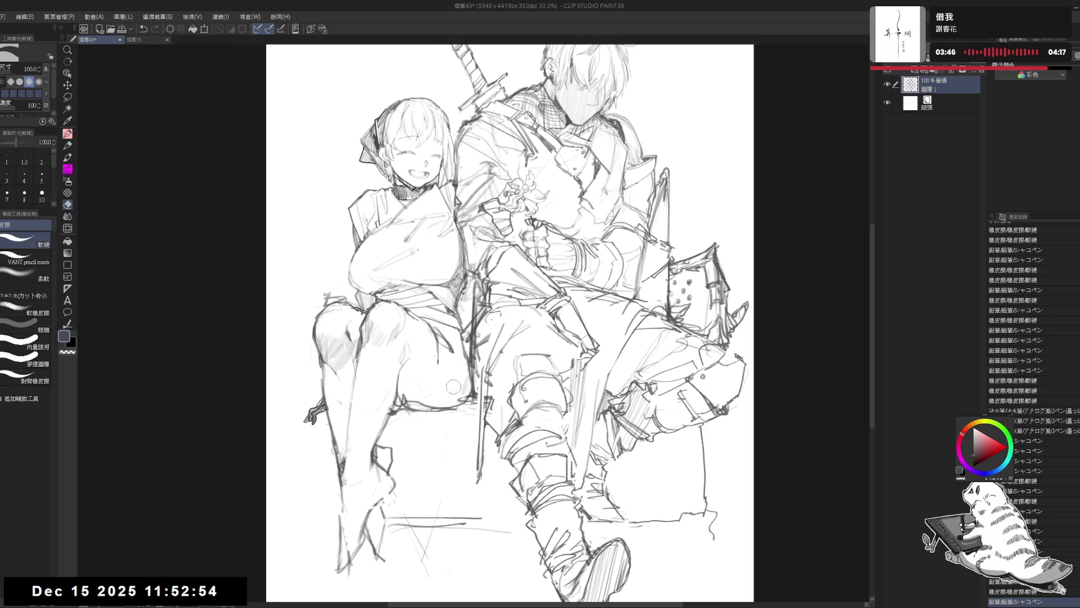
mouse_move(443, 350)
mouse_down()
mouse_move(438, 376)
mouse_move(434, 338)
mouse_up()
key(p)
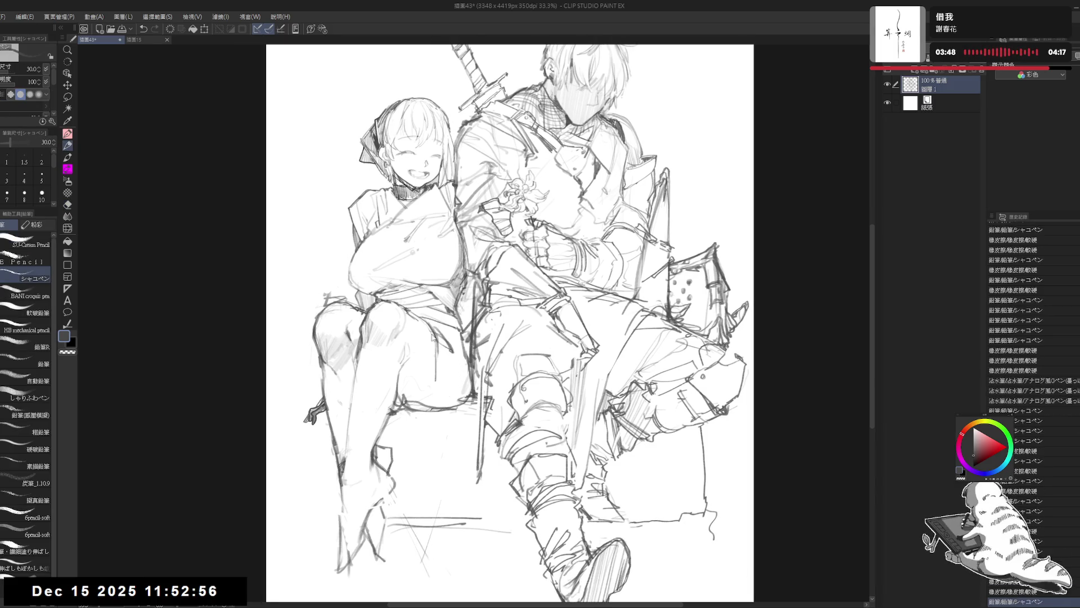
key(ctrl+z)
drag(436, 380, 434, 329)
key(ctrl+z)
drag(437, 379, 436, 333)
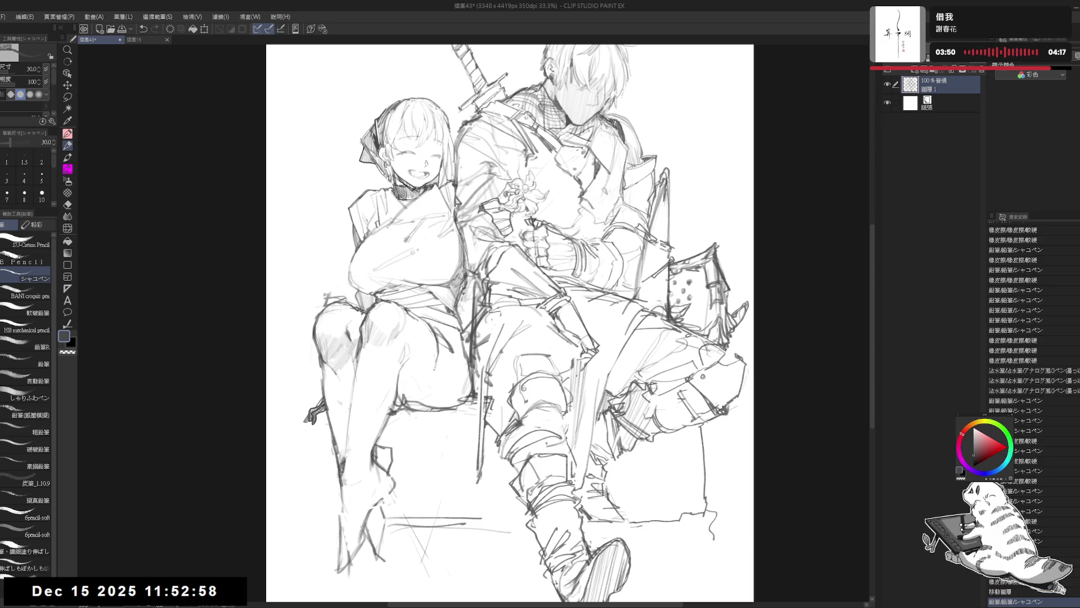
mouse_move(432, 383)
mouse_down()
mouse_move(429, 371)
mouse_move(456, 393)
mouse_move(450, 341)
mouse_up()
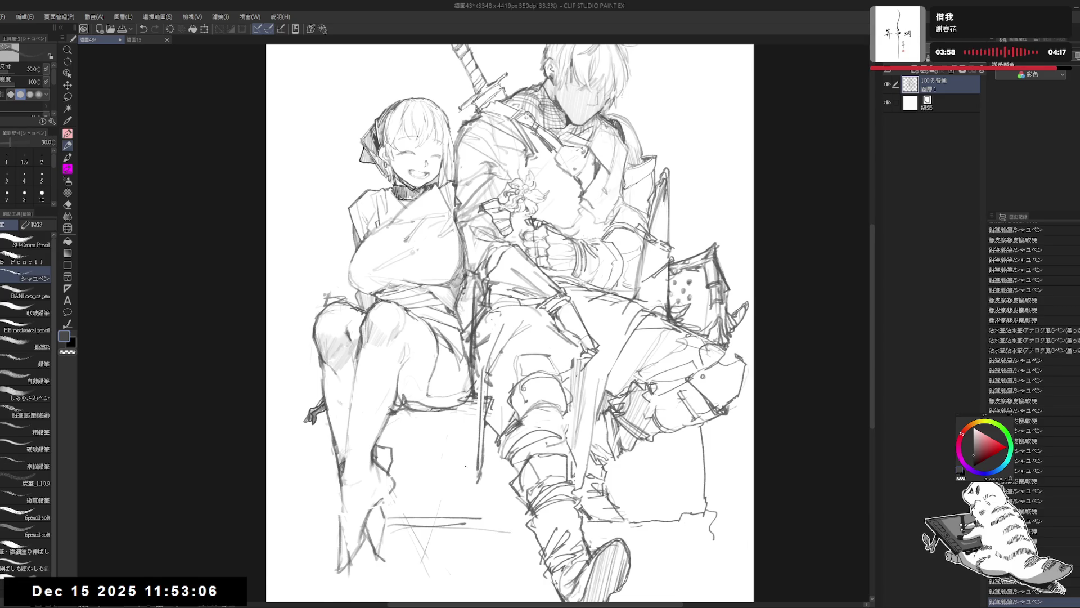
- Mirror the canvas, erase a small stroke at the knee and add a faint one
key(h)
scroll(507, 362, up, 2)
key(e)
drag(459, 371, 436, 392)
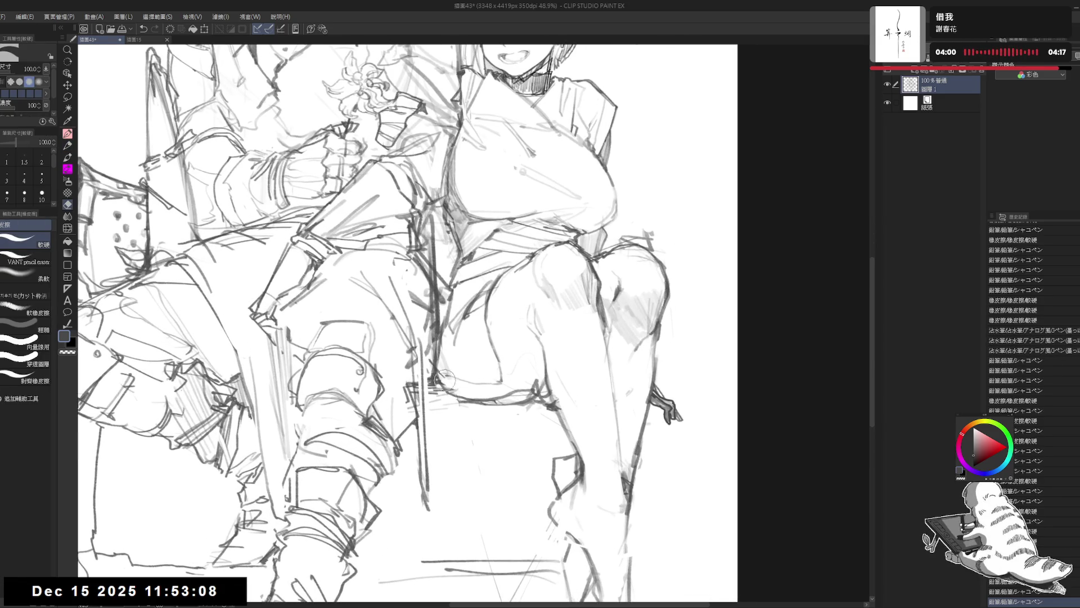
key(p)
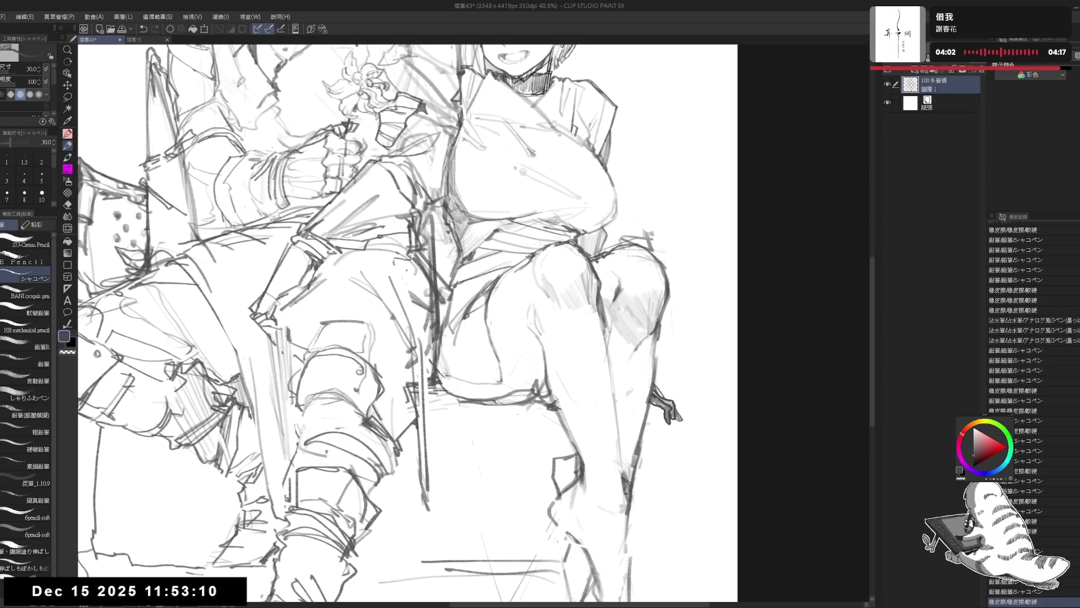
drag(484, 293, 484, 325)
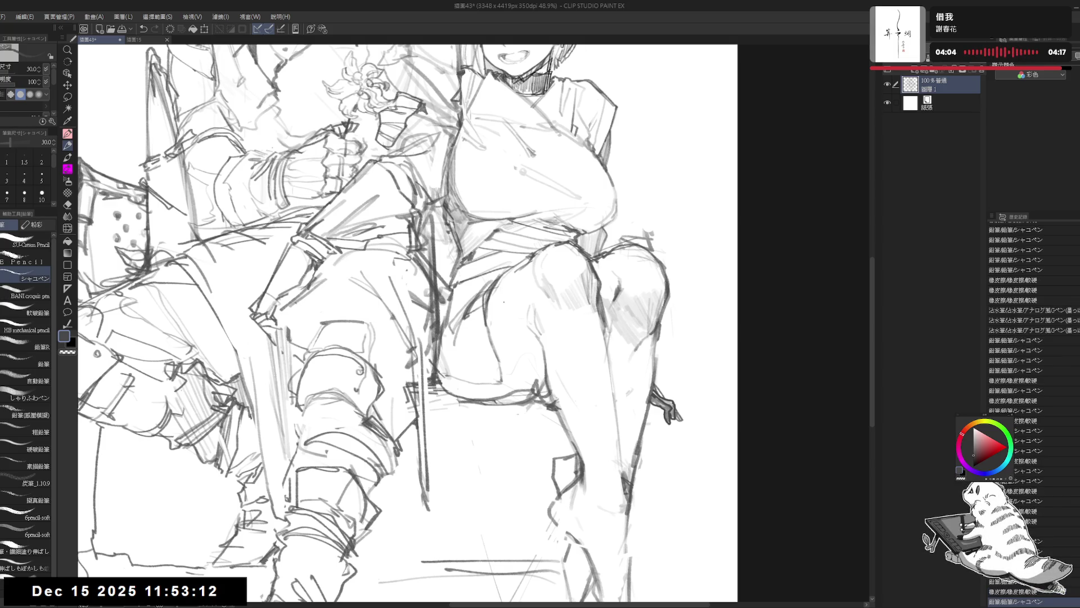
- Erase a stray line near the girl's knee and return the canvas to unmirrored view
key(e)
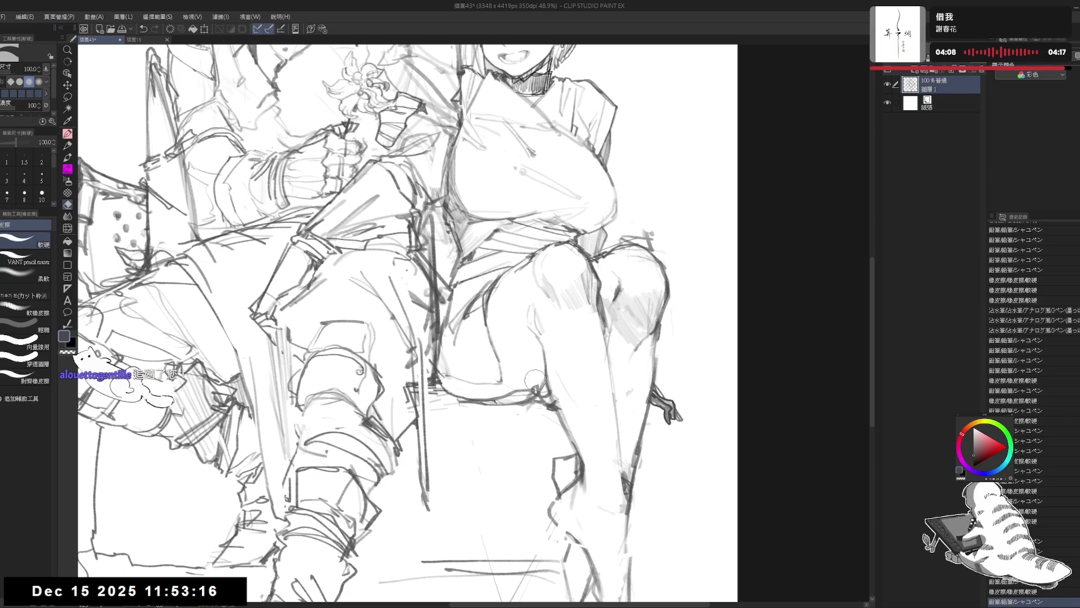
drag(536, 378, 539, 389)
key(p)
key(h)
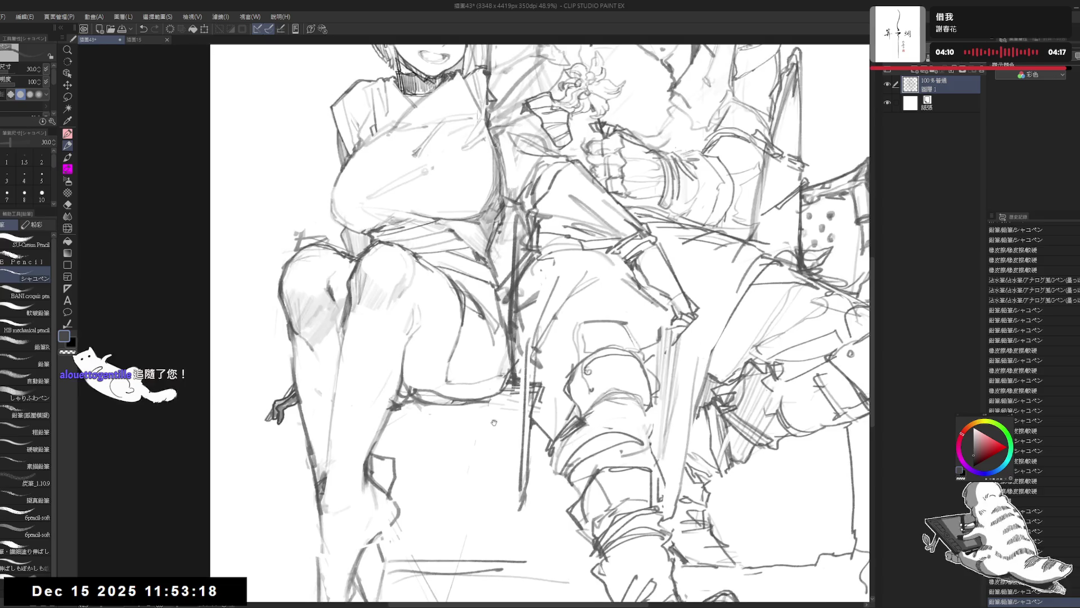
drag(489, 428, 487, 439)
scroll(446, 428, down, 4)
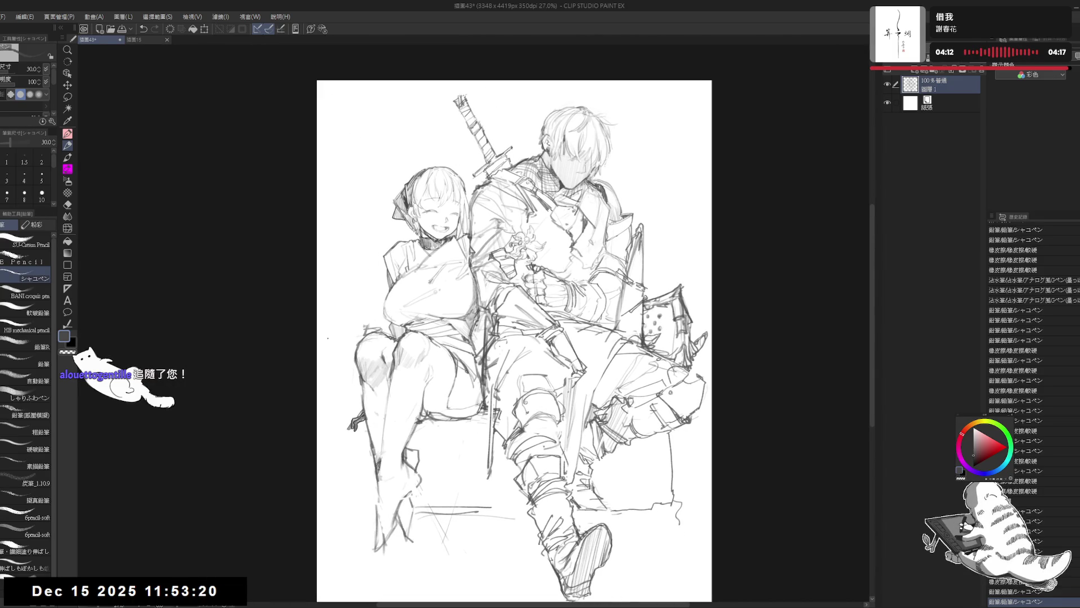
- Draw a short horizontal pencil line under the girl's thigh at the block's edge, then review
drag(369, 406, 372, 395)
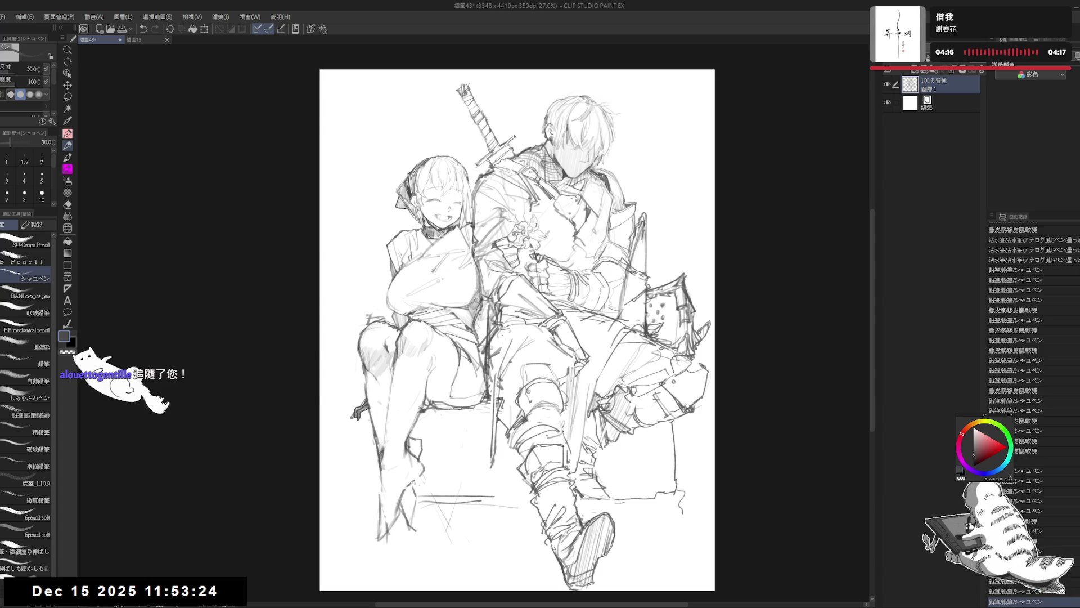
drag(440, 332, 445, 355)
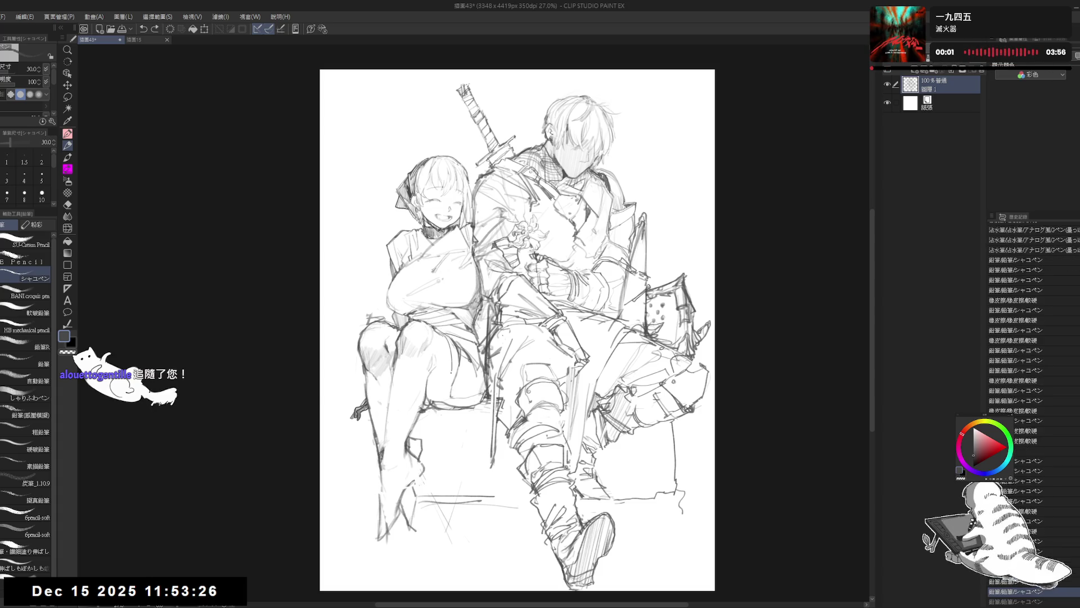
drag(442, 404, 467, 403)
drag(501, 356, 500, 353)
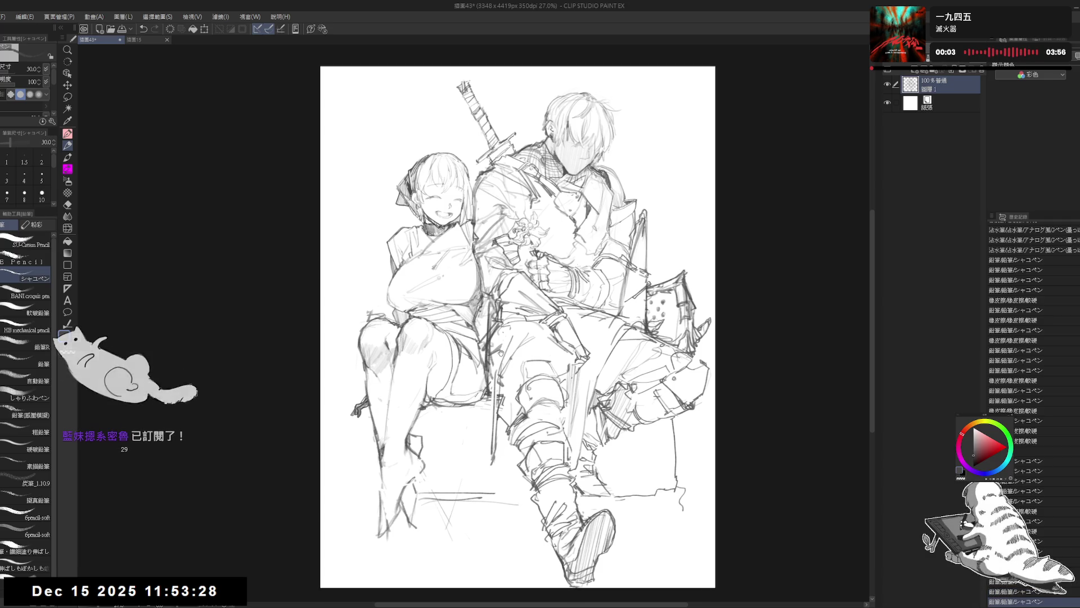
scroll(501, 353, down, 1)
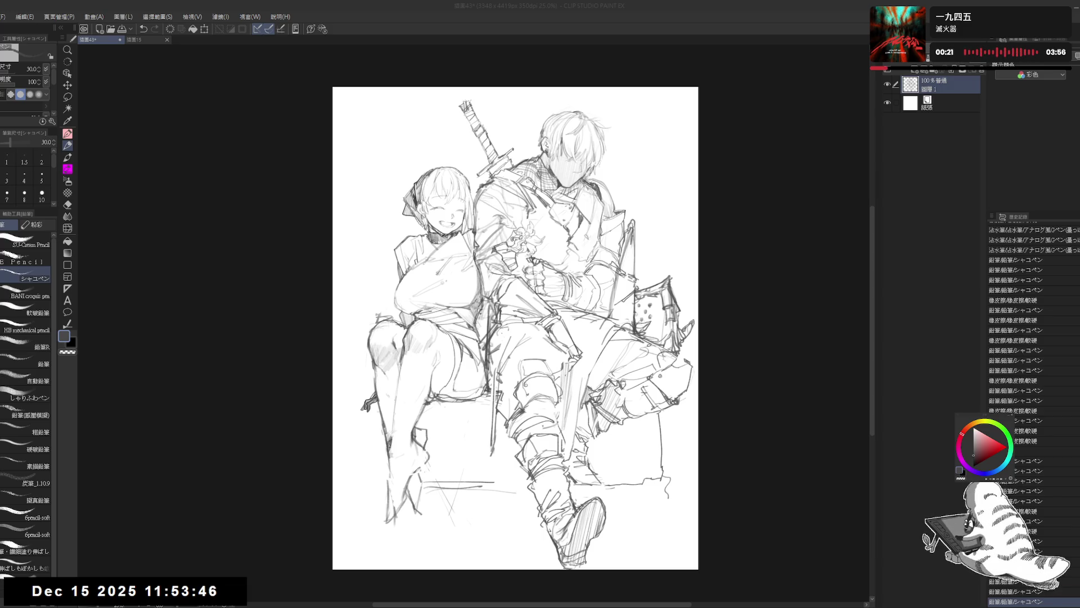
scroll(393, 213, up, 1)
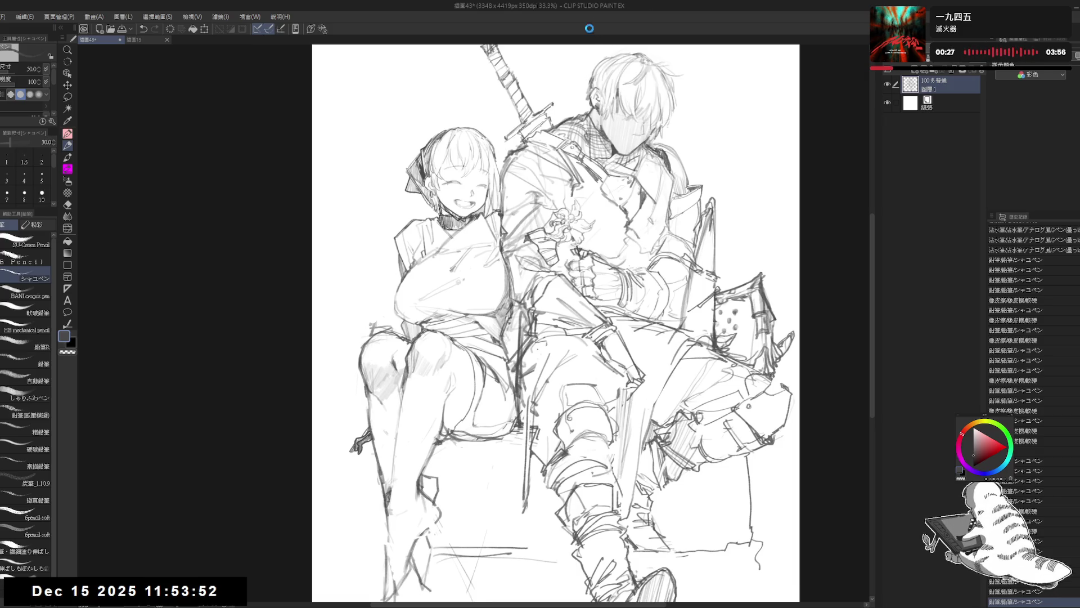
- Reposition the view and erase stray lines along the girl's lower leg
drag(417, 419, 436, 389)
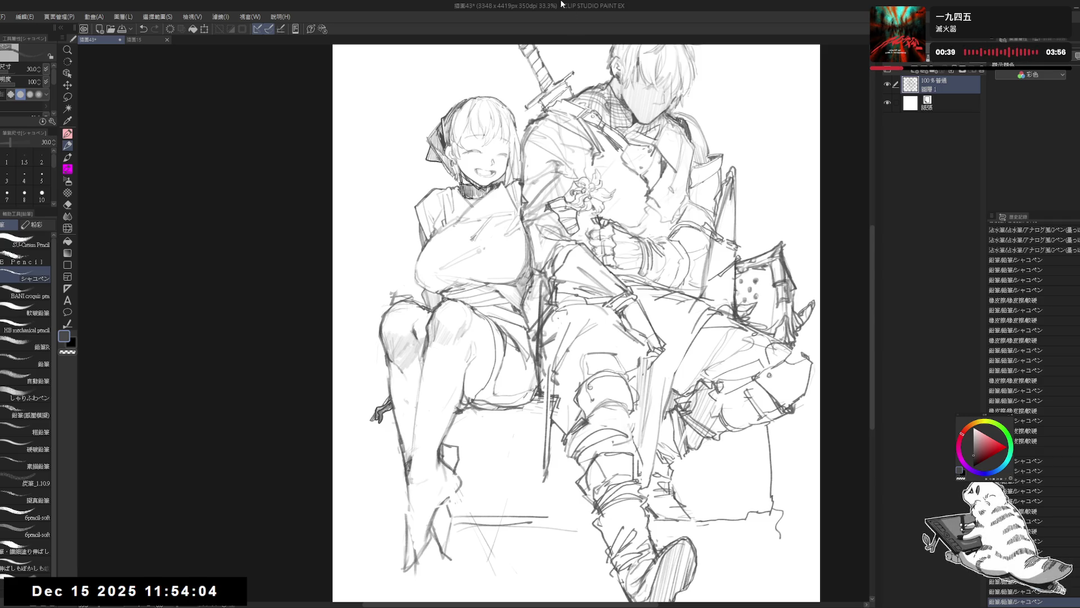
drag(417, 319, 431, 300)
key(e)
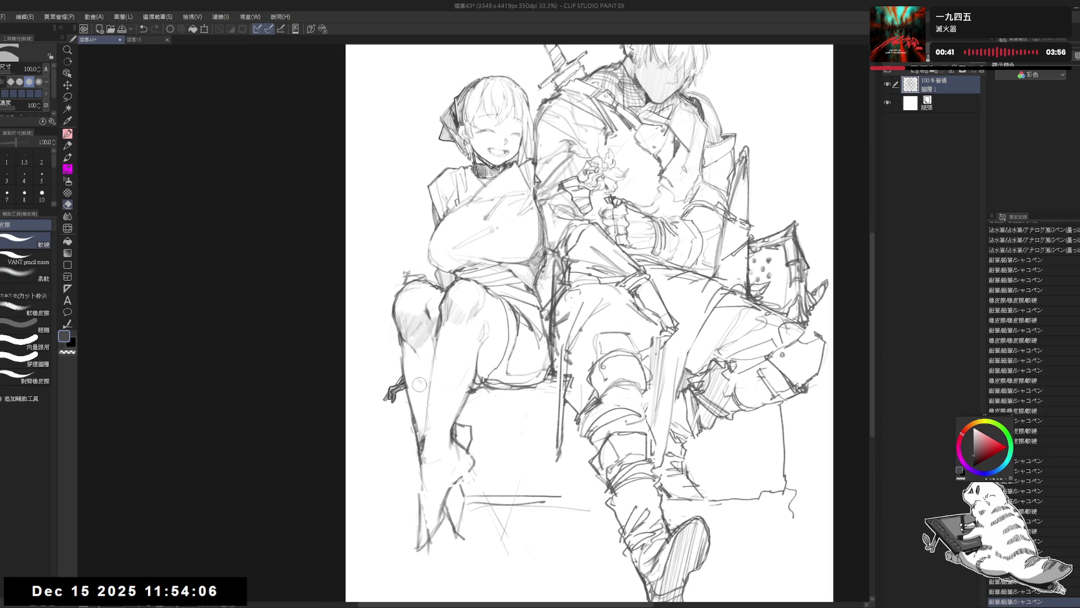
drag(418, 379, 427, 434)
key(p)
- Try several redraws of the line along the girl's leg, undoing each attempt
key(e)
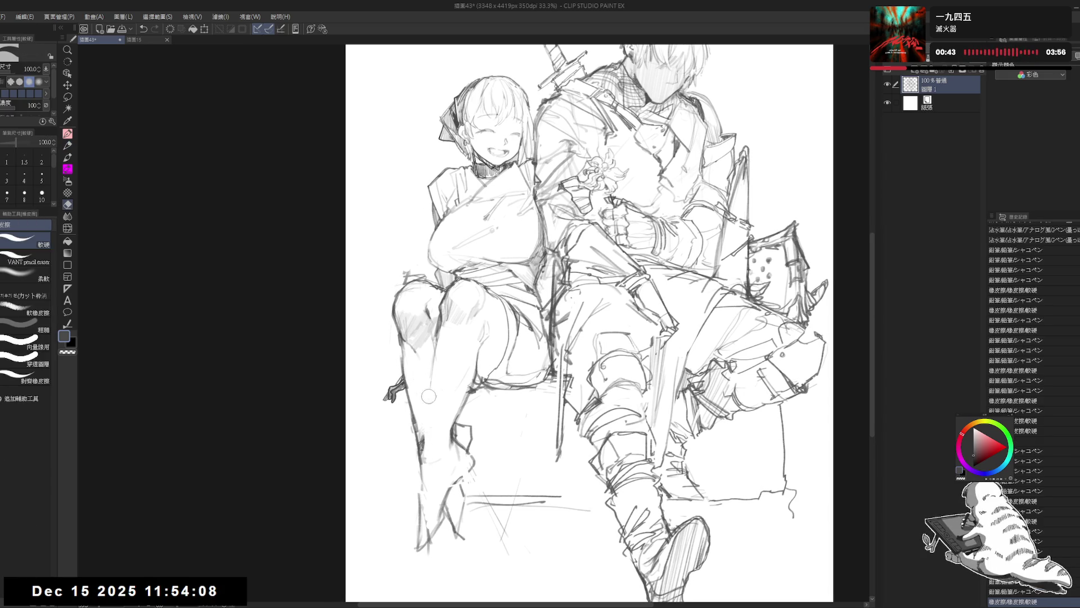
key(p)
drag(434, 347, 423, 442)
key(ctrl+z)
key(ctrl+z)
key(ctrl+z)
key(ctrl+z)
drag(437, 322, 426, 426)
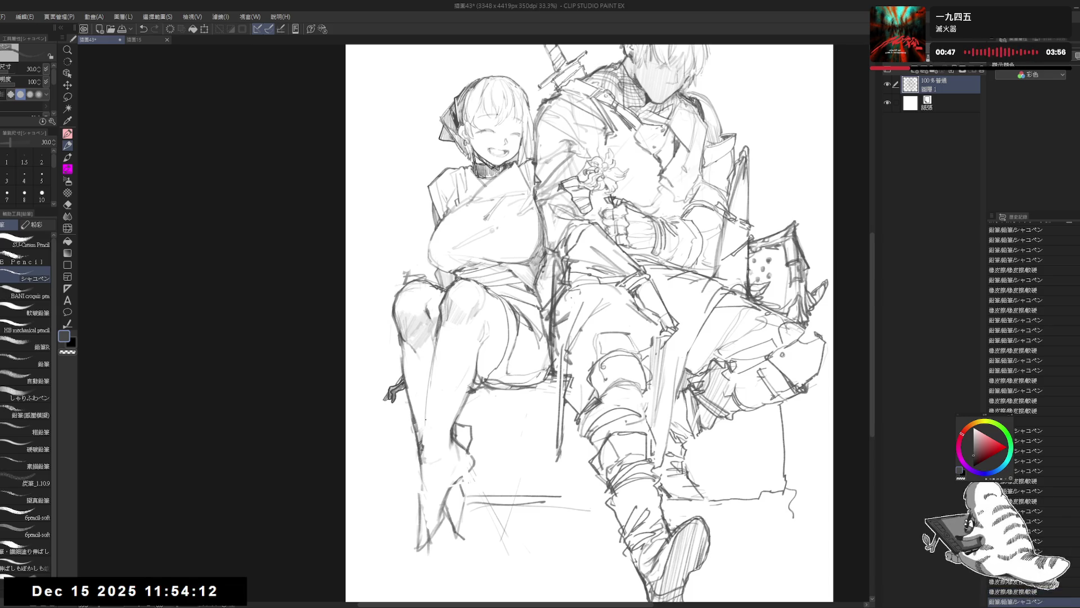
key(ctrl+z)
mouse_move(435, 343)
mouse_down()
mouse_move(427, 415)
mouse_move(463, 382)
mouse_move(467, 393)
mouse_up()
key(ctrl+z)
key(ctrl+z)
- Erase small patches near the girl's knee, then magnify the lower legs
key(e)
key(p)
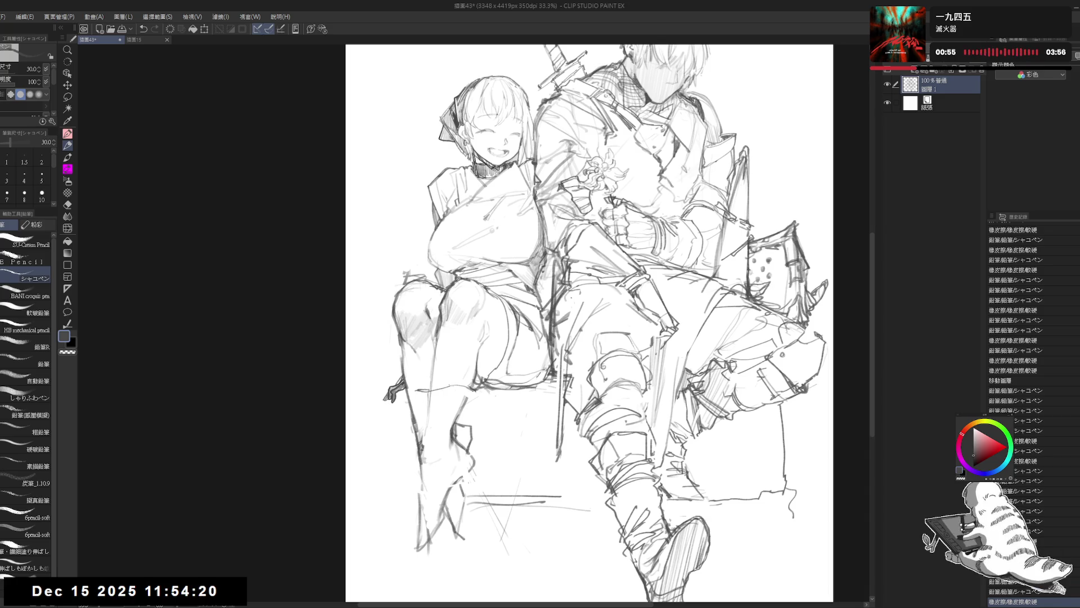
key(e)
drag(447, 378, 461, 392)
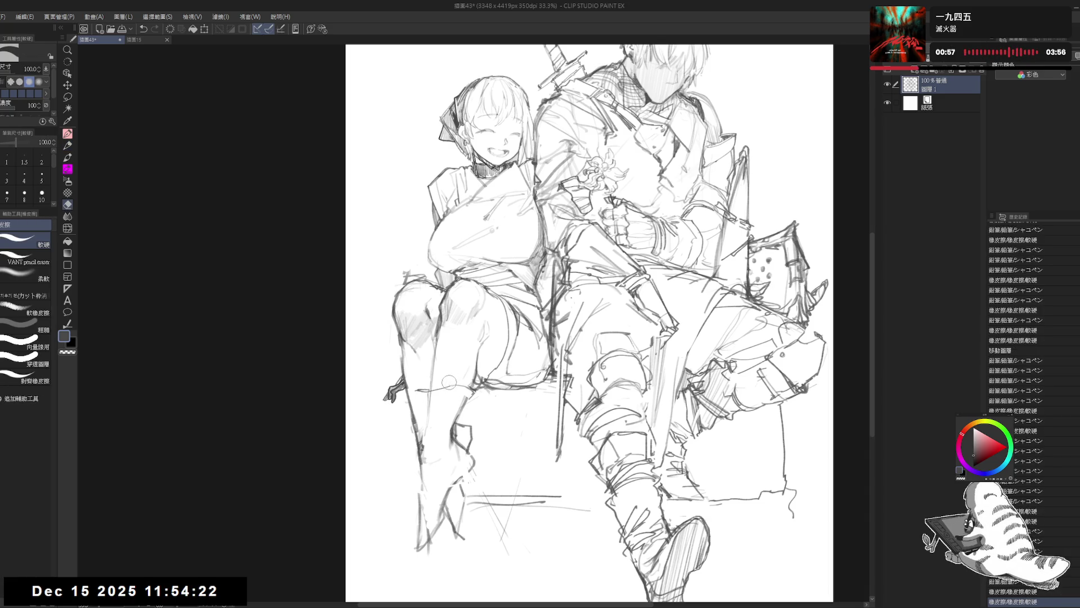
key(p)
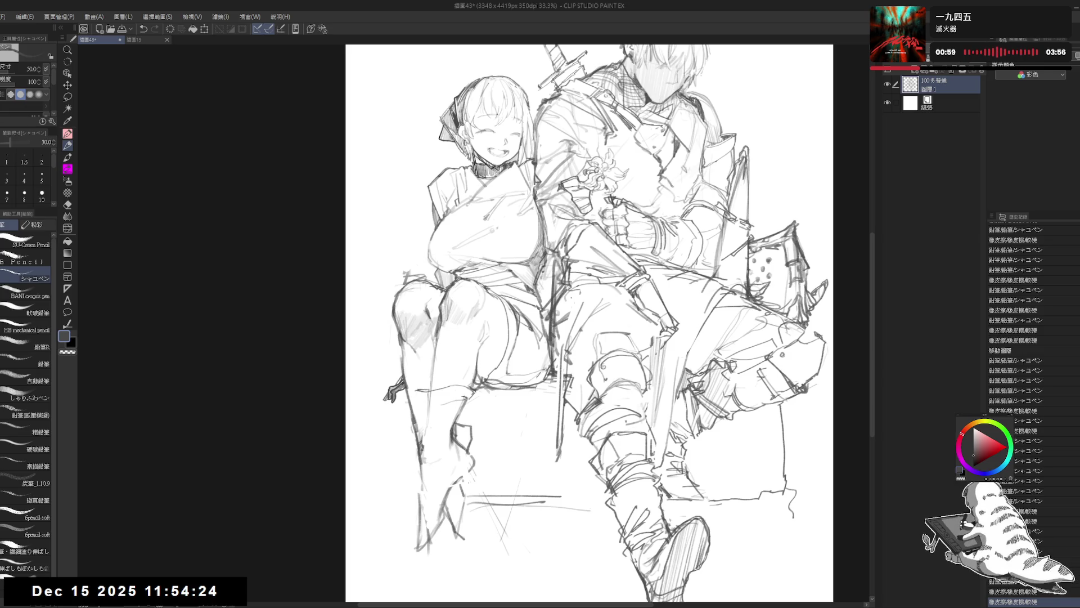
key(e)
mouse_move(456, 395)
mouse_down()
mouse_move(472, 408)
mouse_move(462, 408)
mouse_up()
key(p)
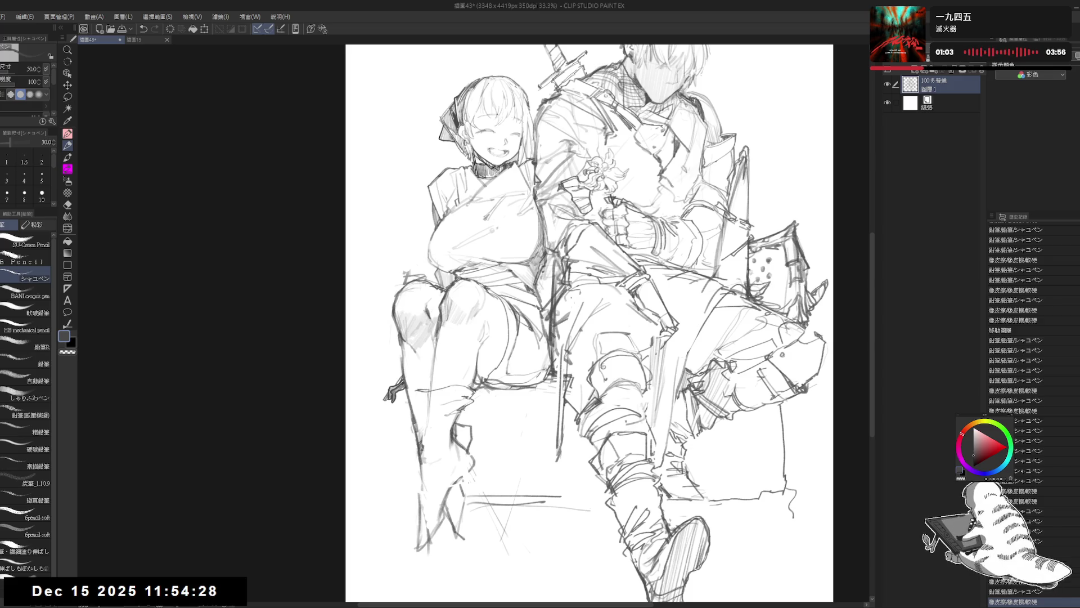
click(422, 498)
scroll(422, 497, up, 4)
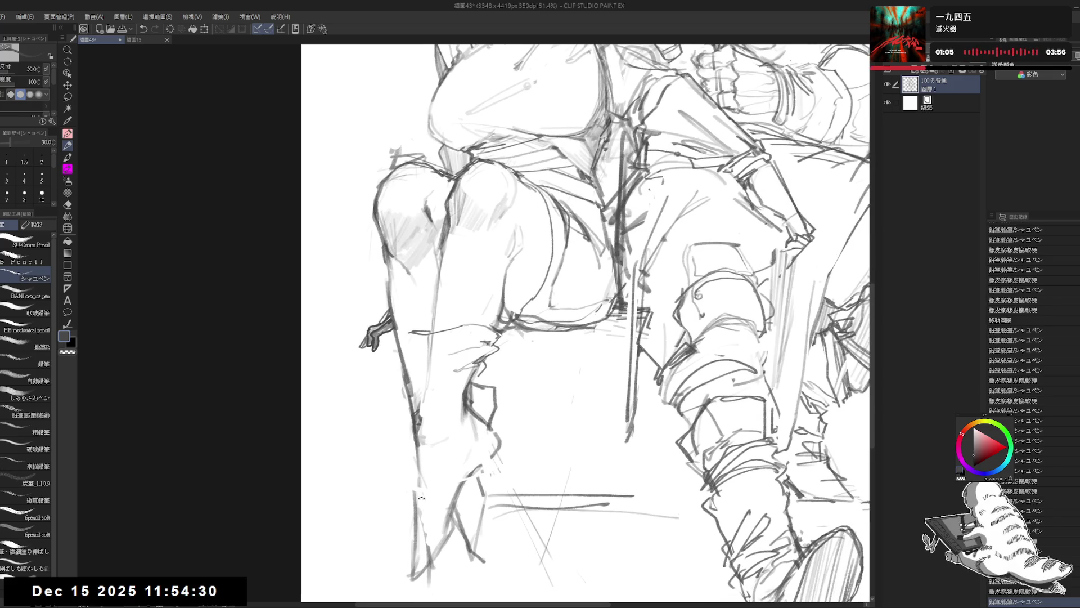
- Tilt the canvas and sketch the top edge of the girl's boot below the knee
drag(421, 498, 459, 360)
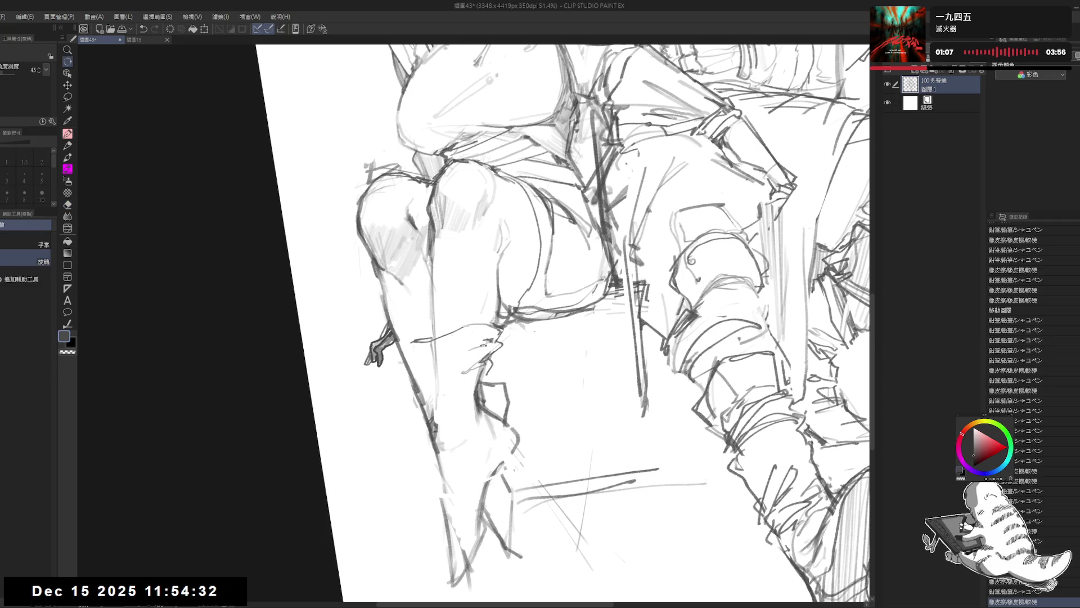
key(p)
click(464, 355)
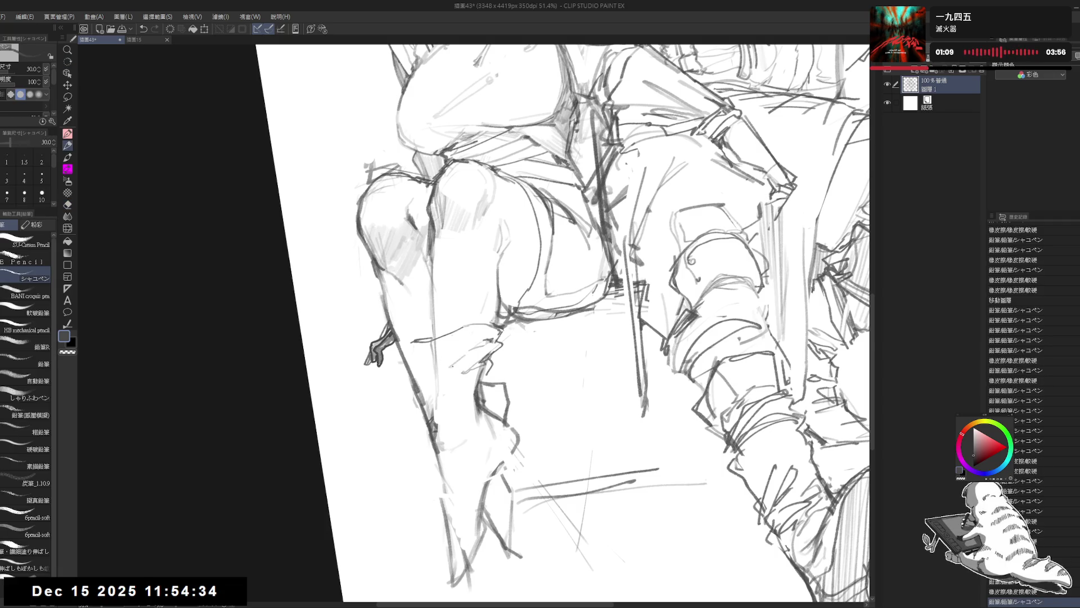
mouse_move(475, 346)
mouse_down()
mouse_move(455, 367)
mouse_move(455, 410)
mouse_up()
key(e)
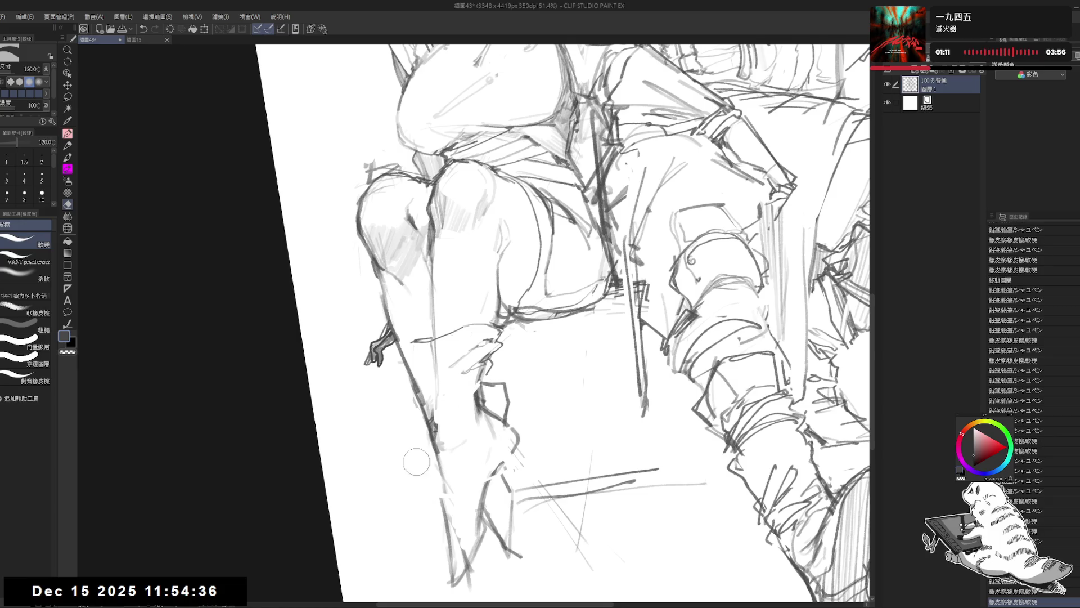
key(p)
drag(484, 376, 449, 421)
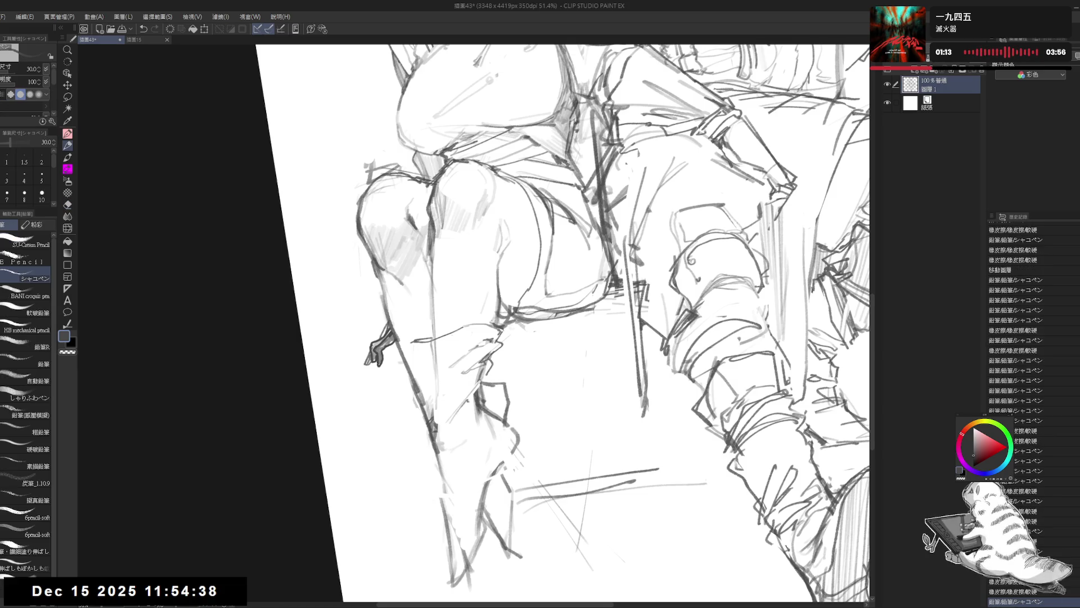
drag(492, 365, 463, 389)
- Add strokes to the boot cuff, then straighten and mirror the canvas to check
key(e)
key(p)
drag(487, 354, 457, 369)
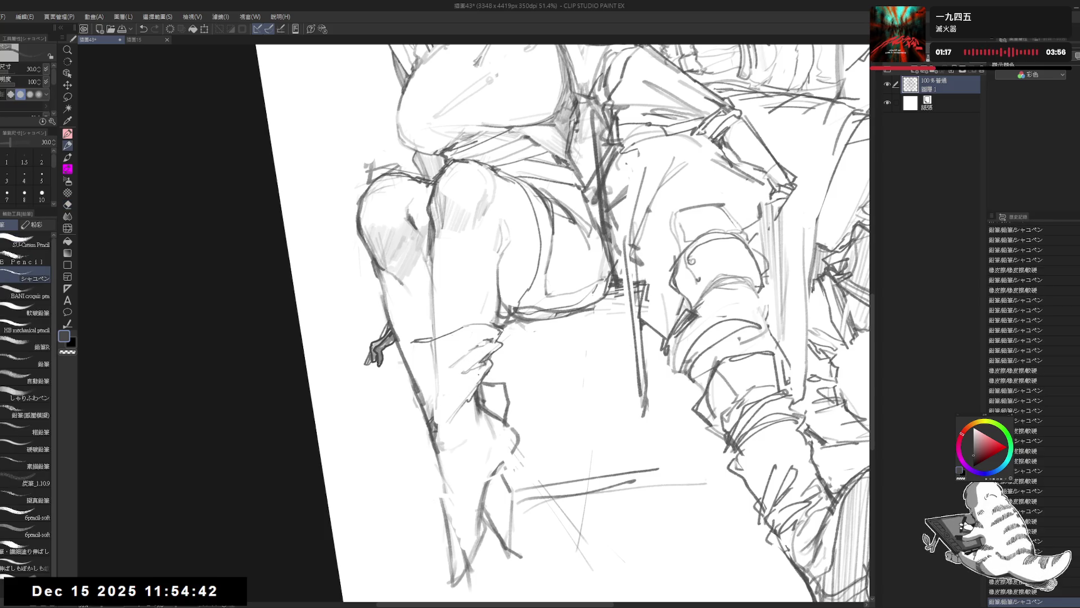
drag(509, 427, 515, 444)
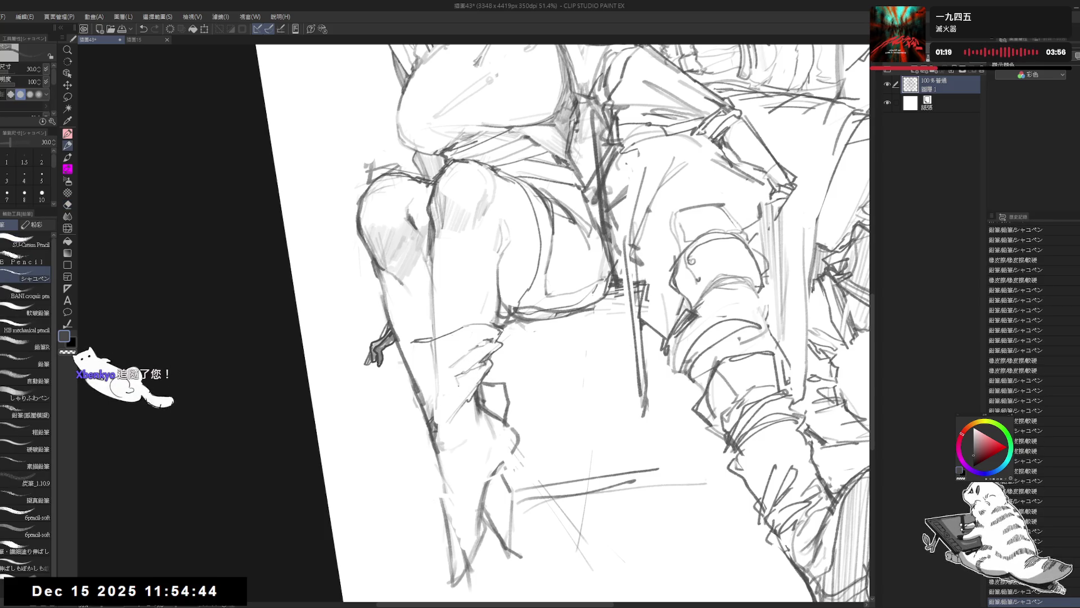
key(at)
key(h)
key(h)
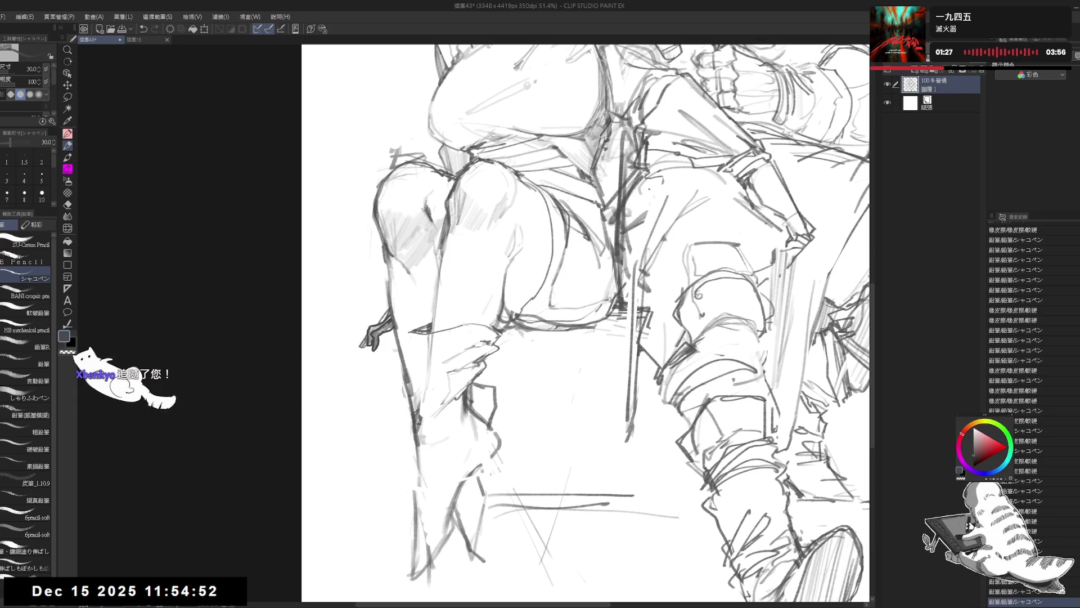
- Add faint fold lines to the cuff and erase stray lines near the boot with a large eraser
drag(417, 338, 409, 364)
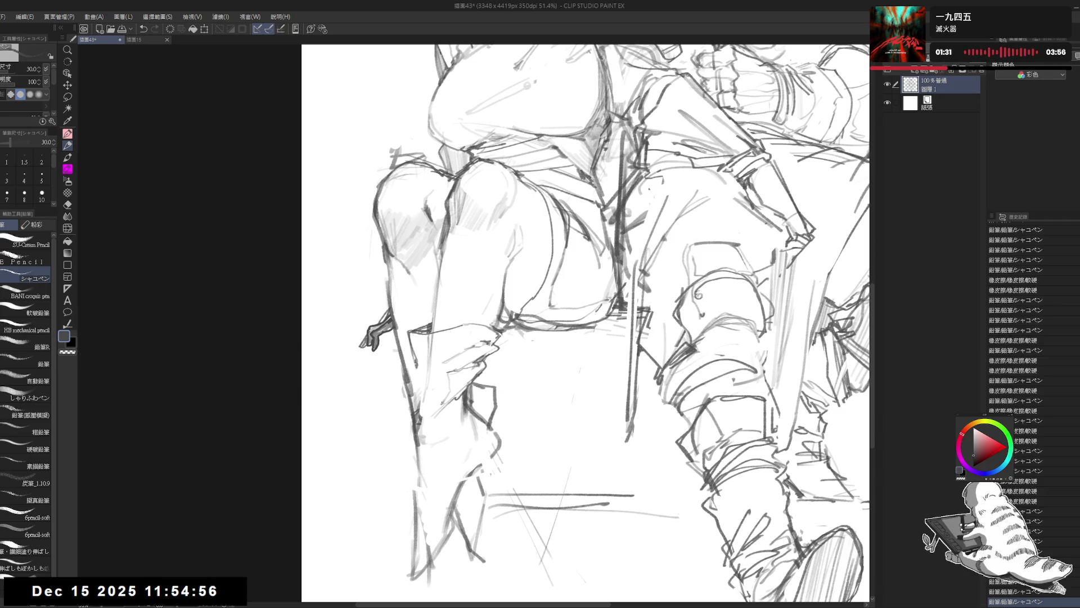
drag(586, 324, 597, 322)
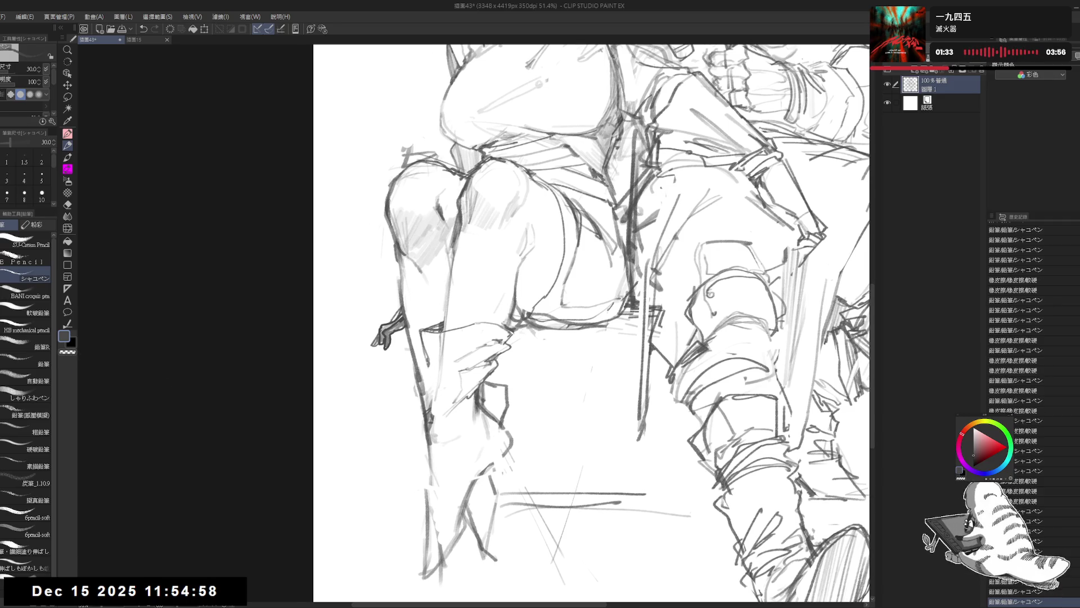
mouse_move(473, 319)
mouse_down()
mouse_move(433, 343)
mouse_move(494, 342)
mouse_up()
key(e)
key(p)
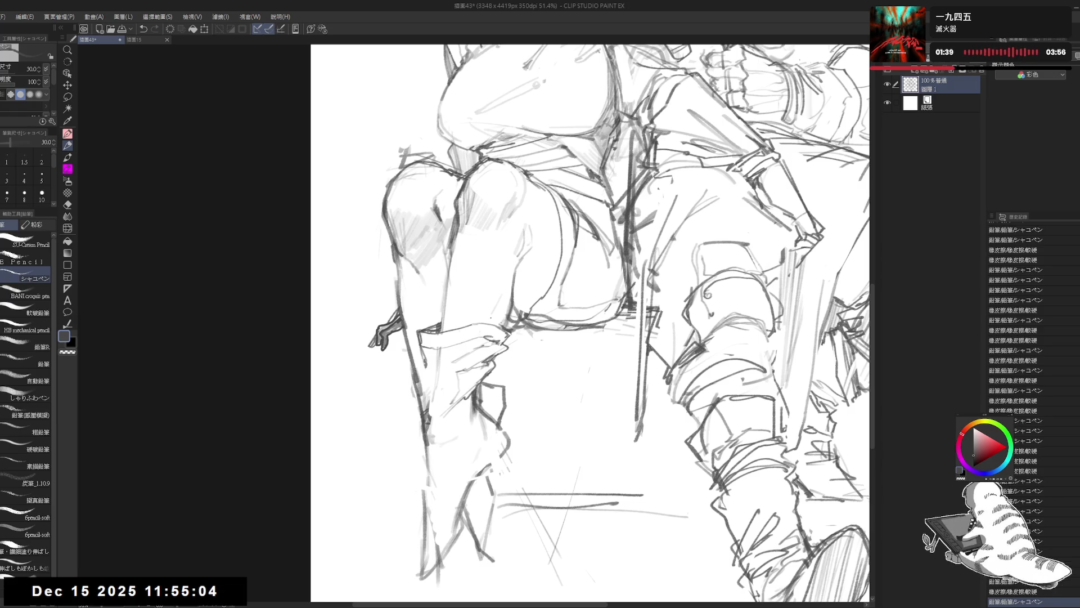
scroll(525, 218, down, 2)
scroll(525, 217, up, 1)
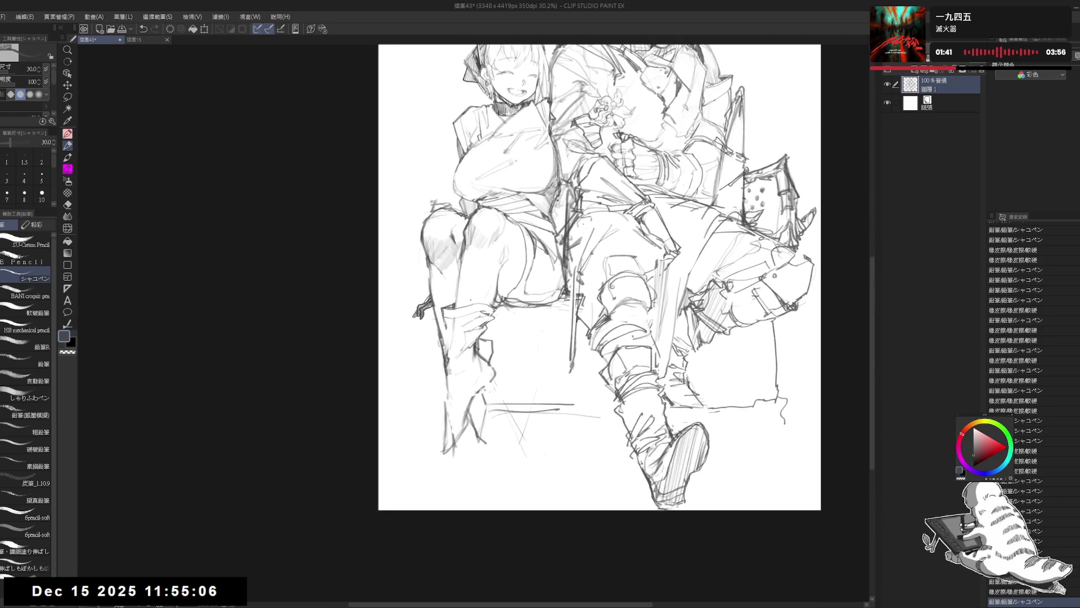
- Erase stray lines on the girl's boot, redo a stroke, check the left boot up close, then zoom out to 33.3%
key(e)
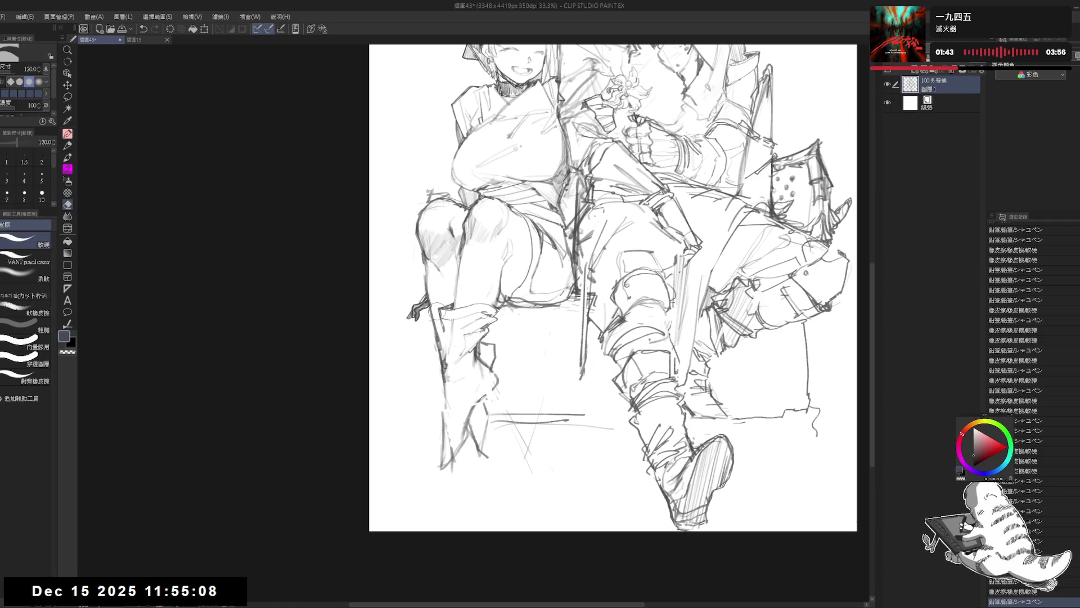
drag(444, 315, 431, 331)
key(p)
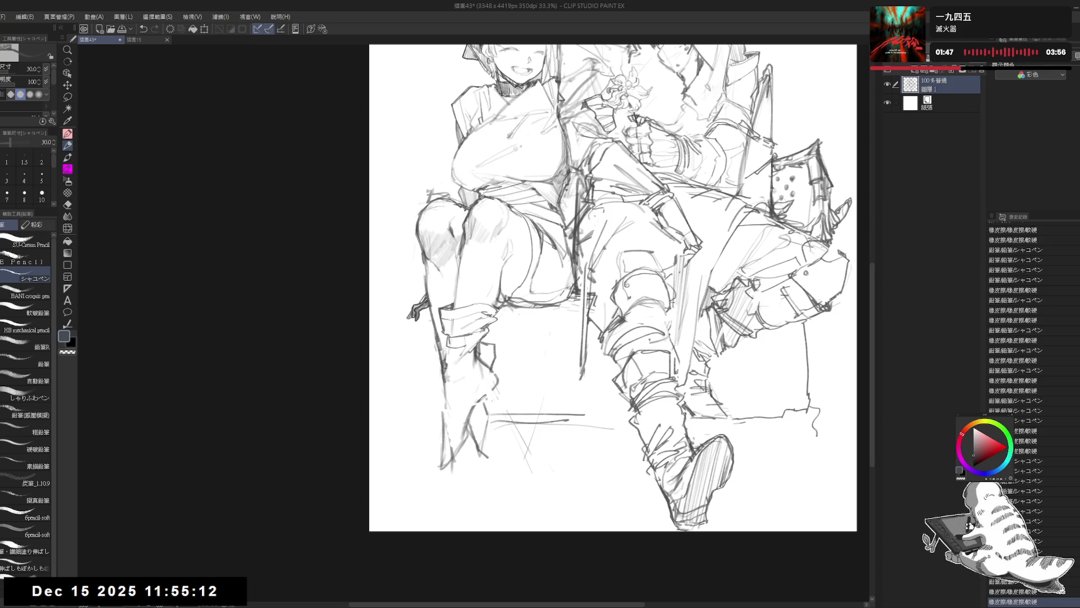
scroll(1016, 411, down, 2)
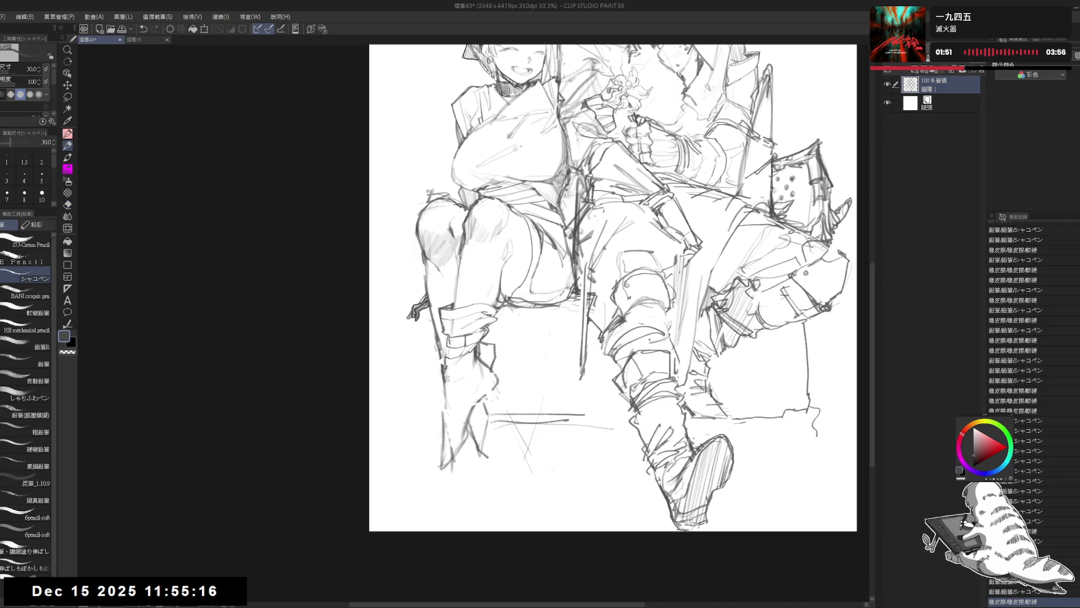
key(ctrl+y)
key(ctrl+y)
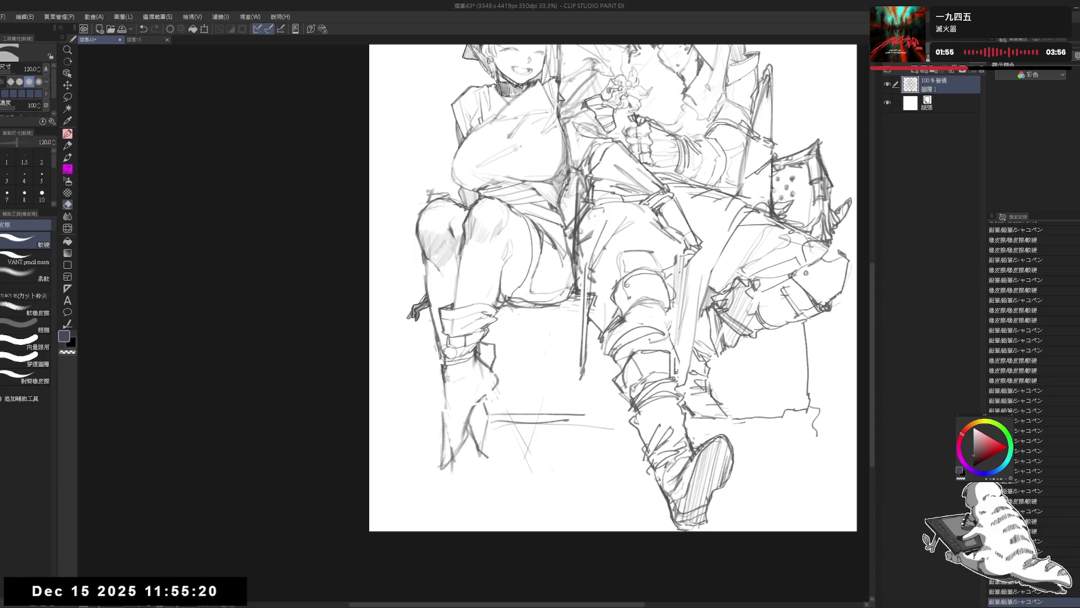
mouse_move(445, 375)
mouse_down()
mouse_move(455, 381)
mouse_move(441, 375)
mouse_move(448, 368)
mouse_move(426, 377)
mouse_move(436, 376)
mouse_up()
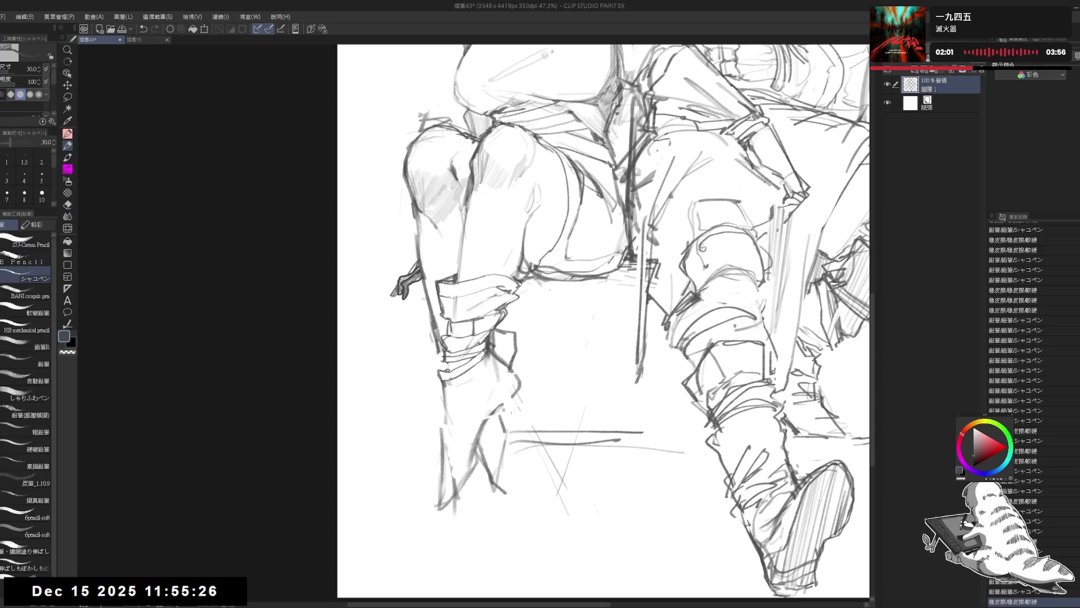
scroll(525, 265, down, 1)
scroll(557, 253, down, 1)
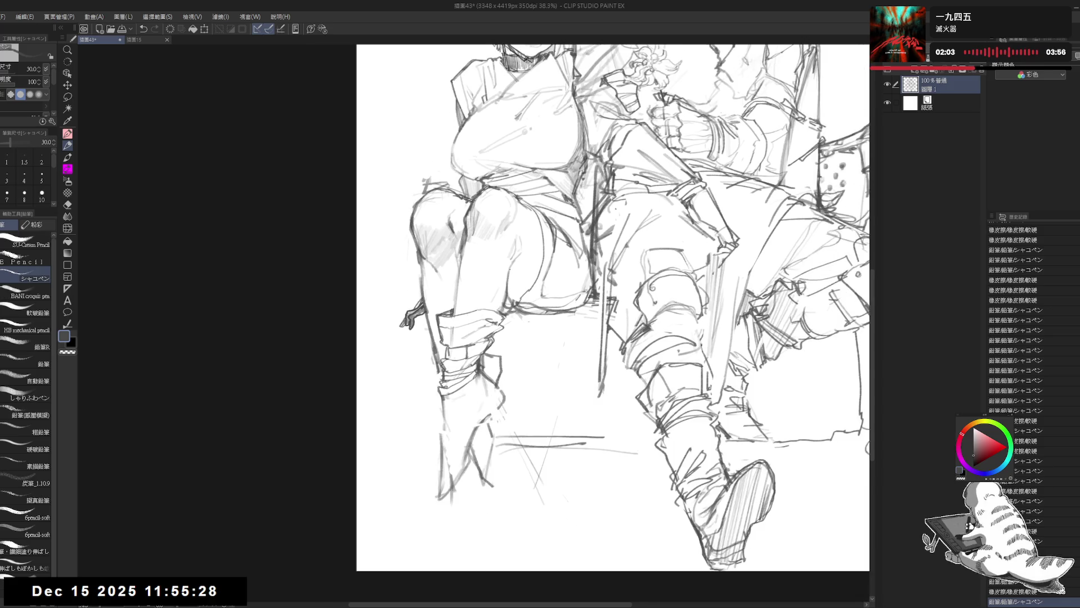
scroll(585, 245, down, 1)
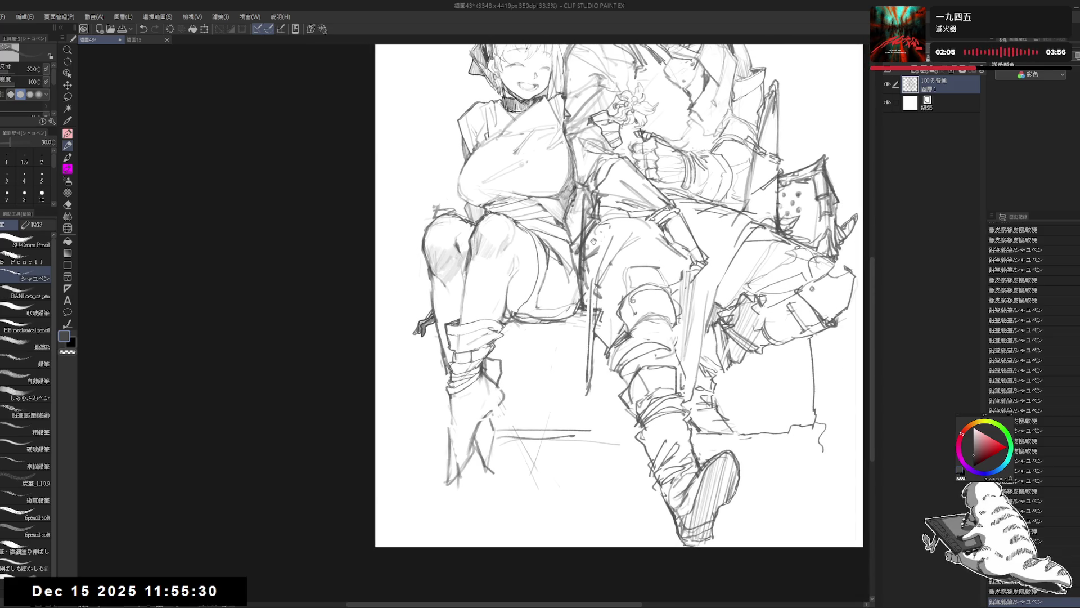